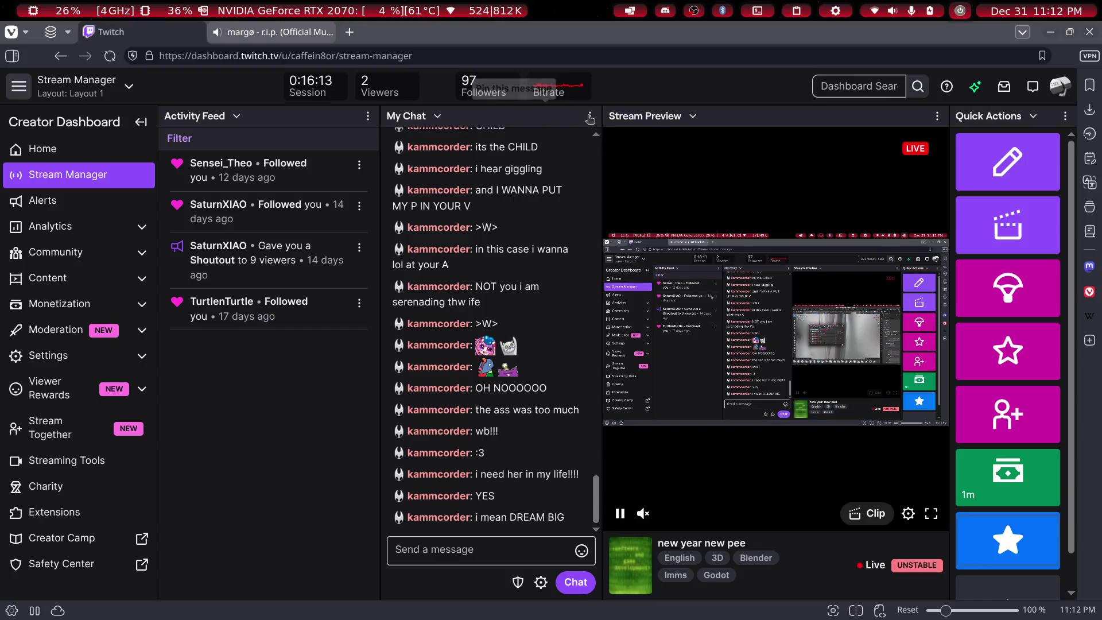
Show the Users in Chat list on the Twitch dashboard, then glance at the Blender model
click(516, 141)
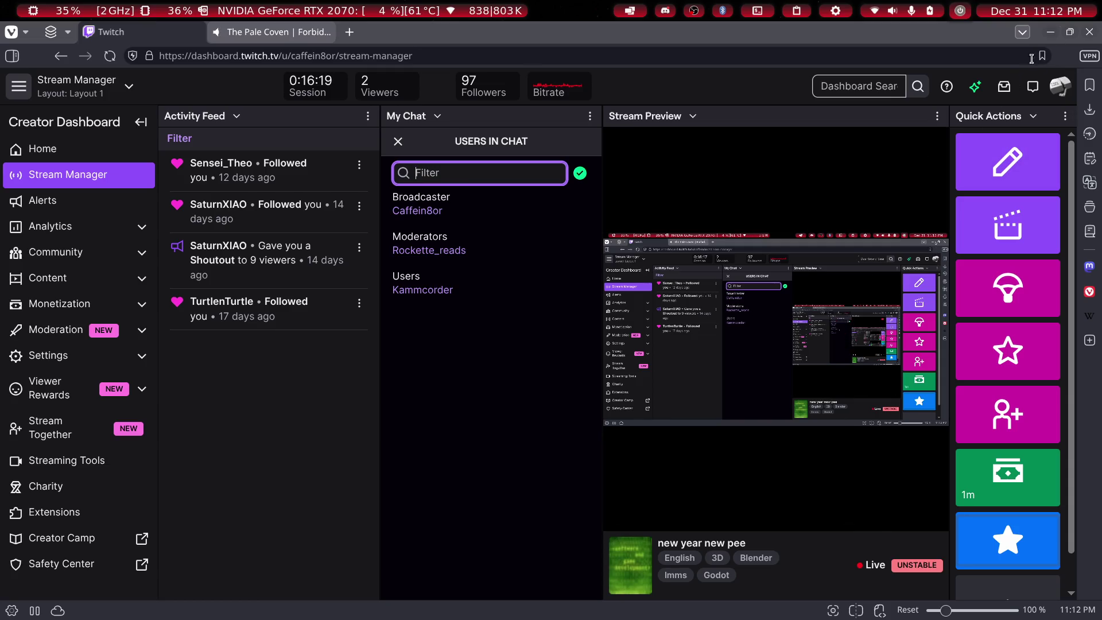
click(1054, 37)
middle_drag(450, 291, 474, 319)
Switch back to the browser tab playing The Pale Coven music video
key(alt+Tab)
key(alt+Tab)
key(alt+Tab)
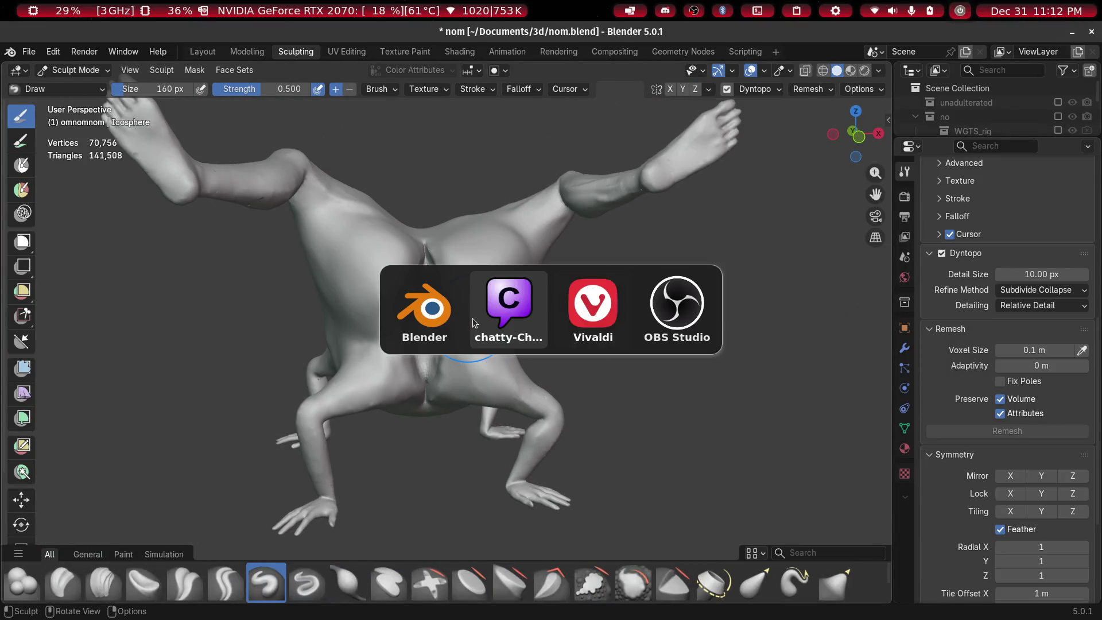
key(alt+Tab)
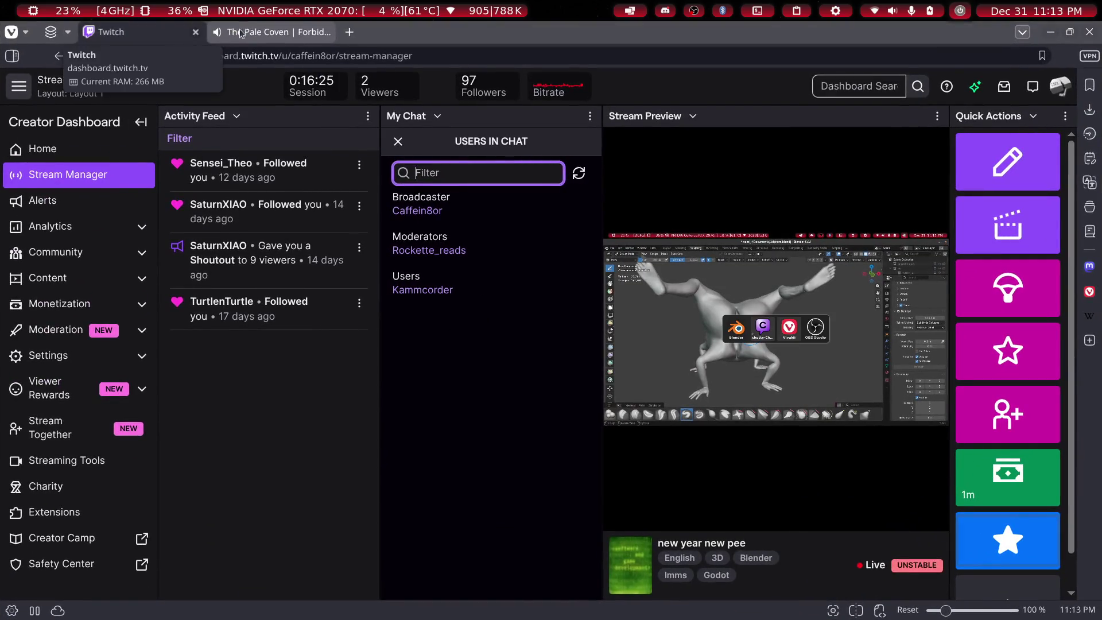
click(270, 34)
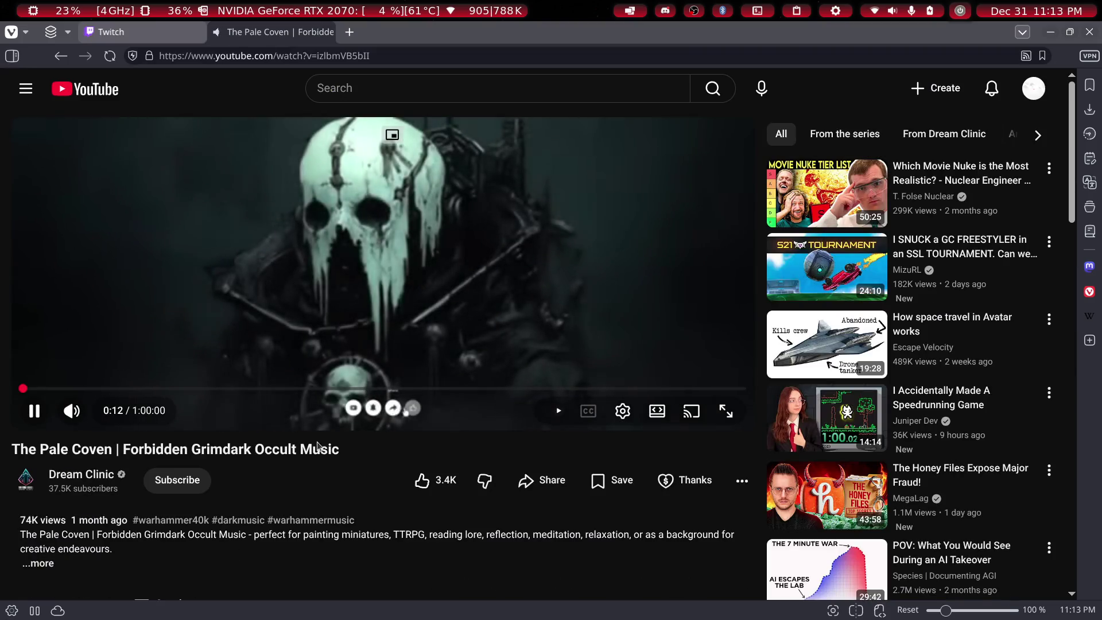
Leave the video for the YouTube home page and go to the Playlists page
scroll(647, 484, down, 2)
scroll(567, 319, up, 2)
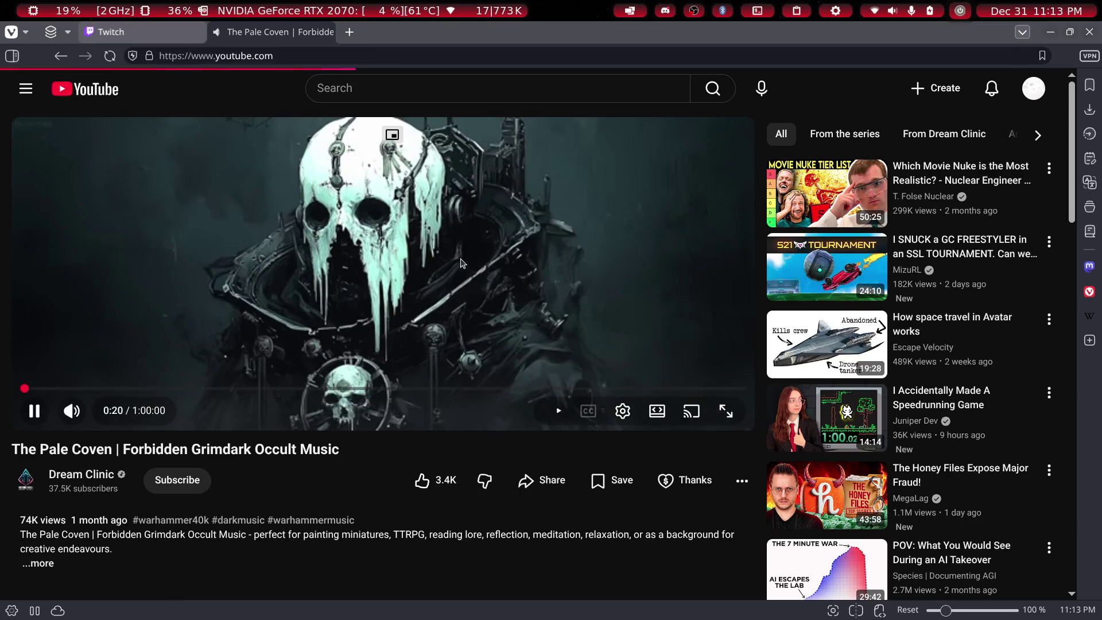
click(85, 89)
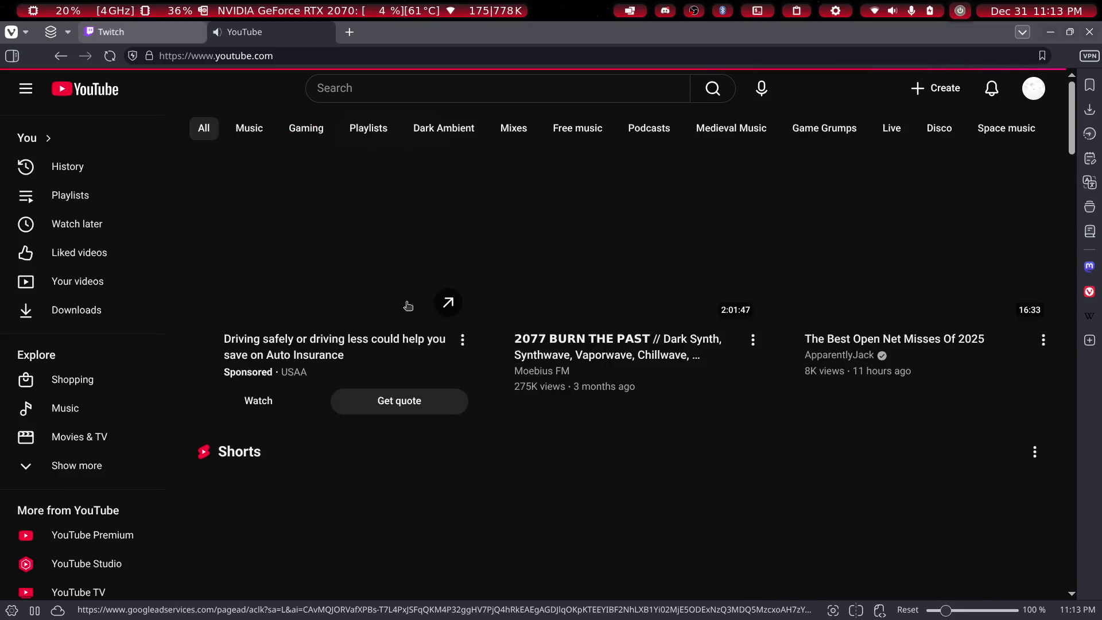
scroll(95, 332, down, 5)
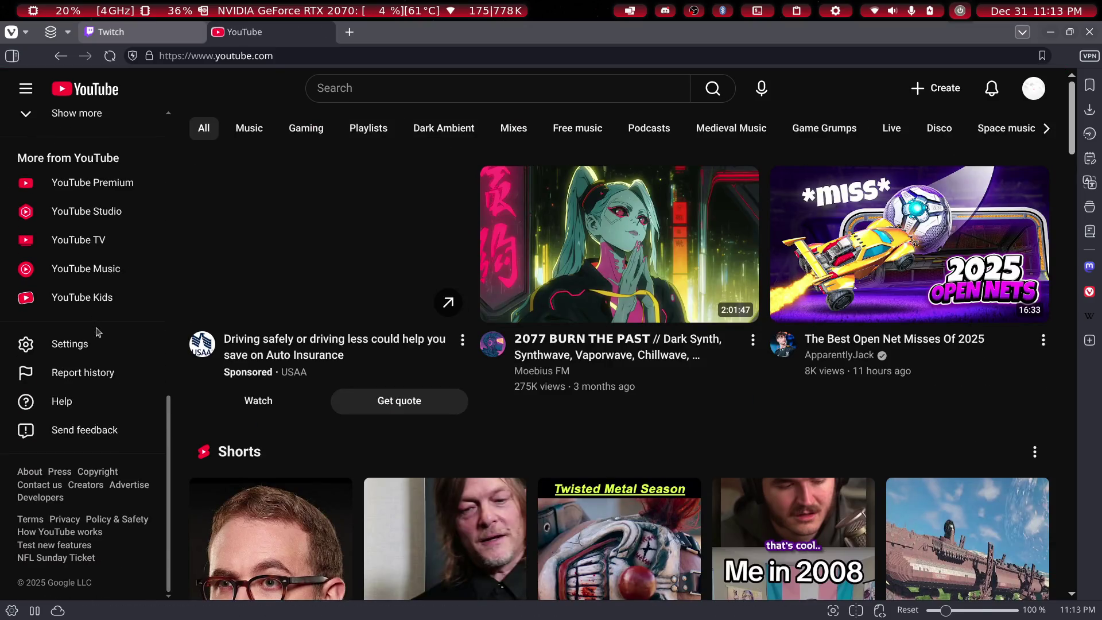
scroll(91, 346, up, 5)
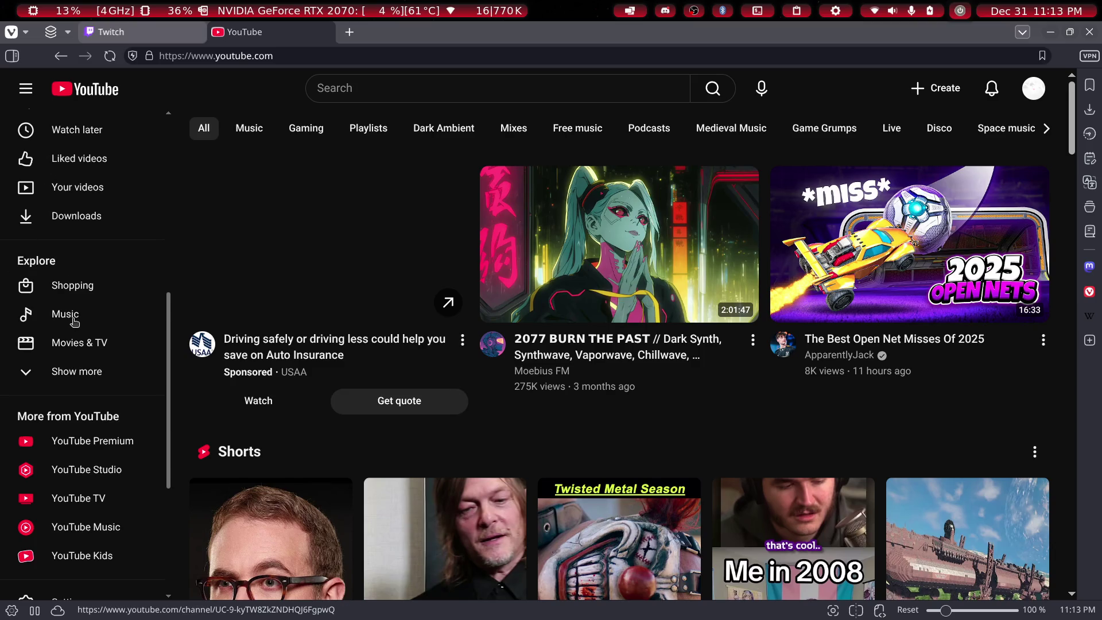
scroll(77, 250, up, 2)
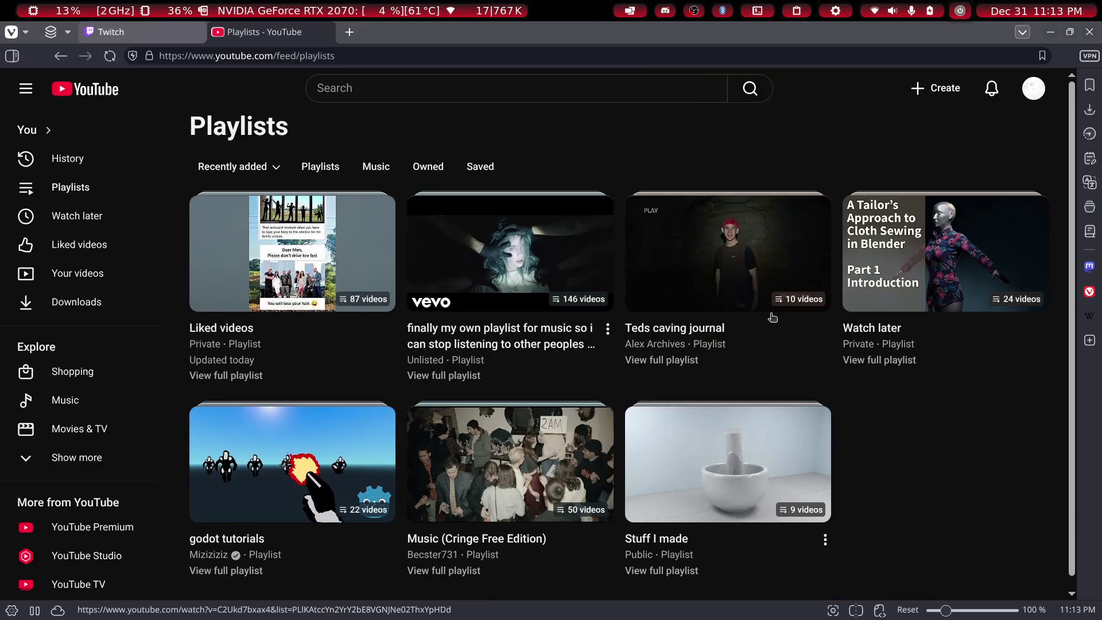
Start the personal music playlist with shuffle turned on
click(505, 258)
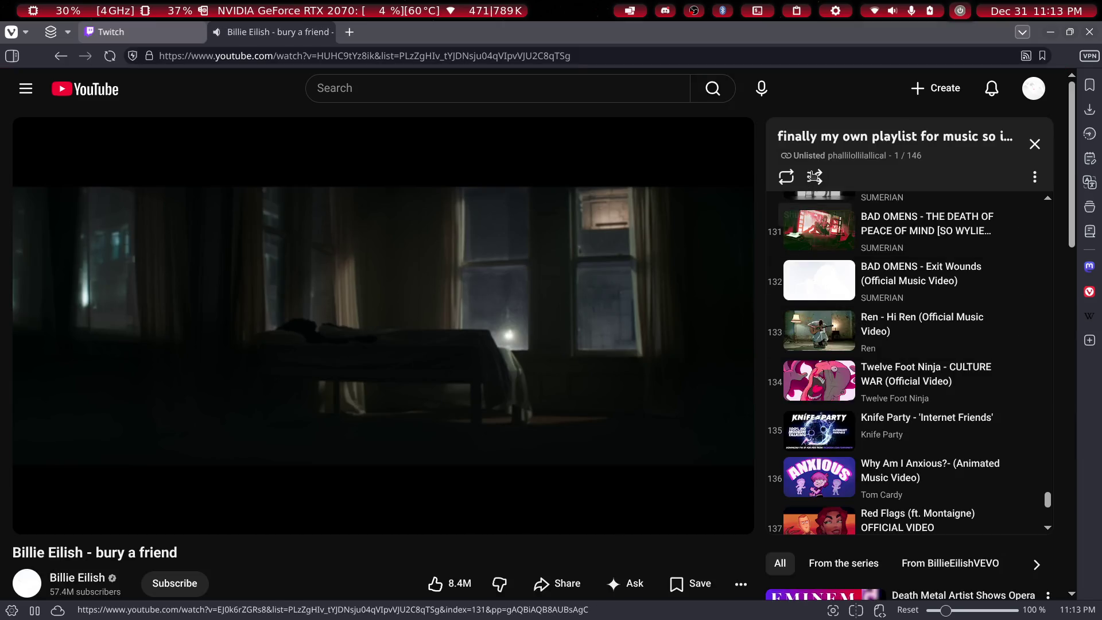
click(814, 176)
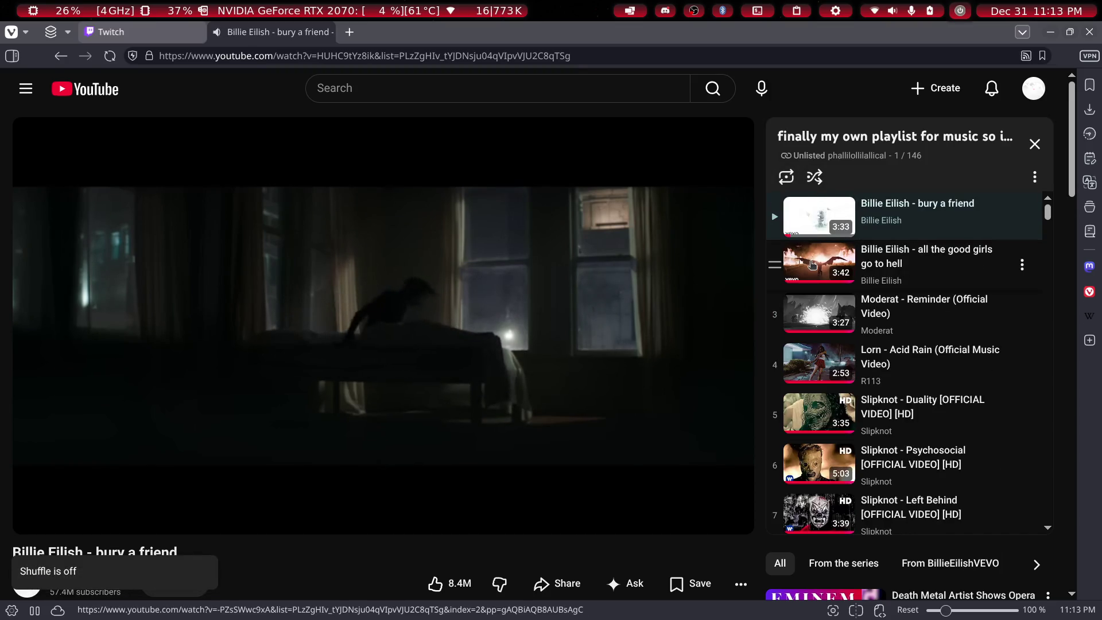
click(792, 179)
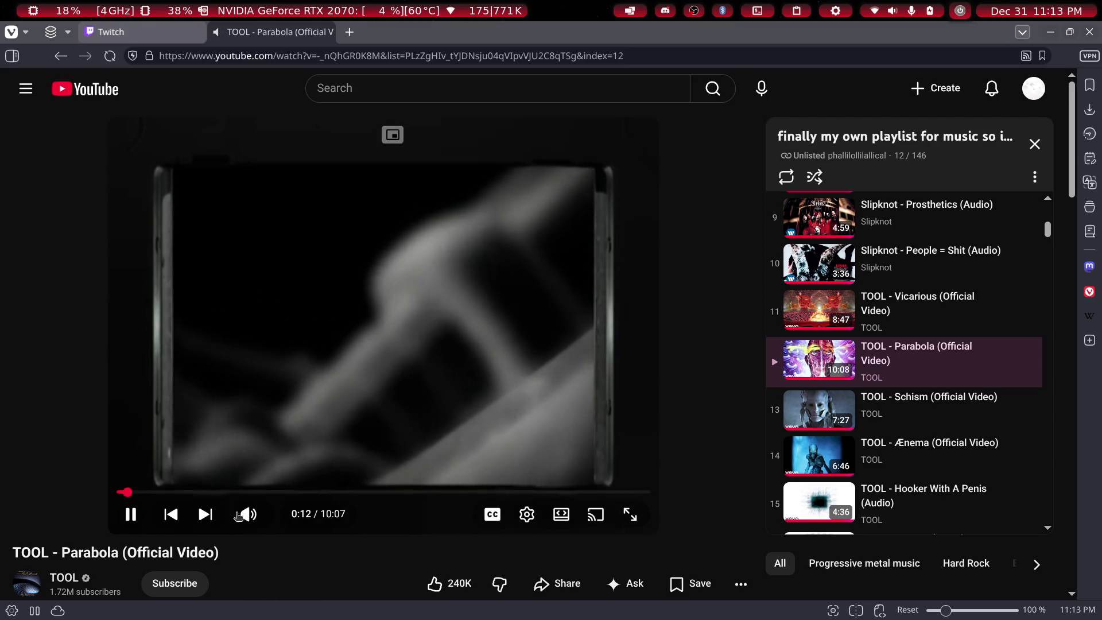
Skip to the next song and minimize the browser to return to Blender
click(207, 516)
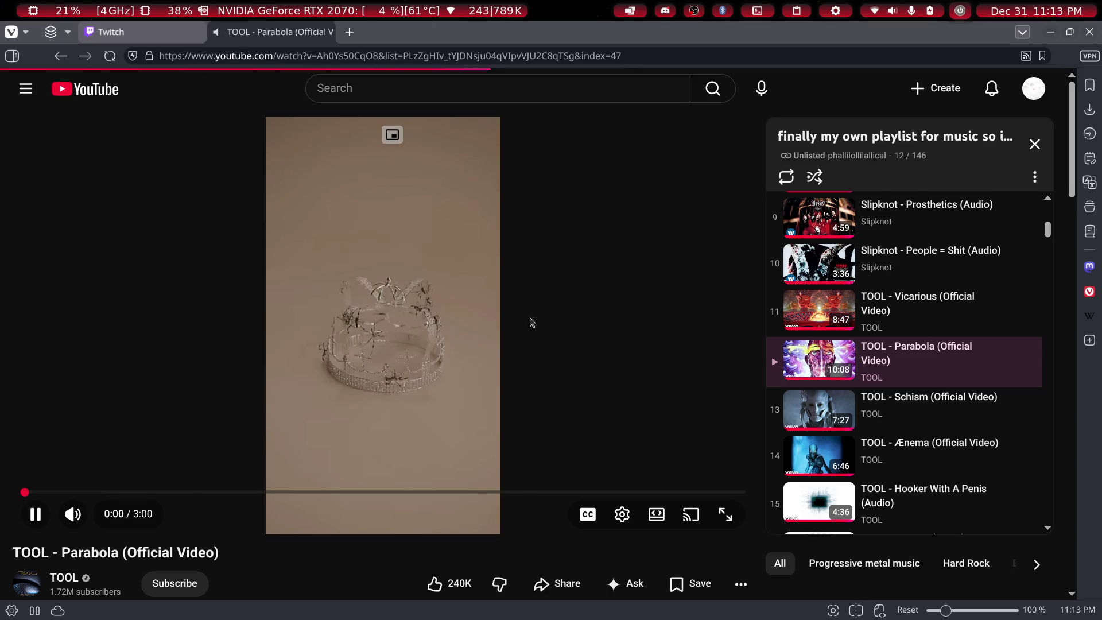
click(1046, 30)
scroll(515, 291, up, 10)
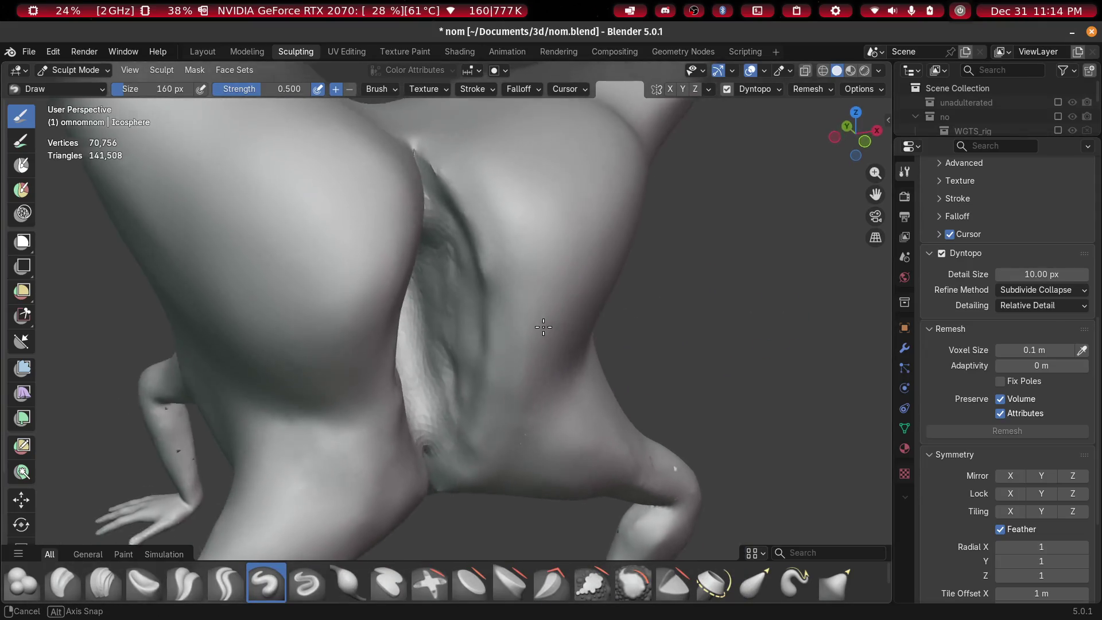
Orbit, pan and zoom around the sculpted figure to inspect it up close
middle_drag(543, 327, 539, 322)
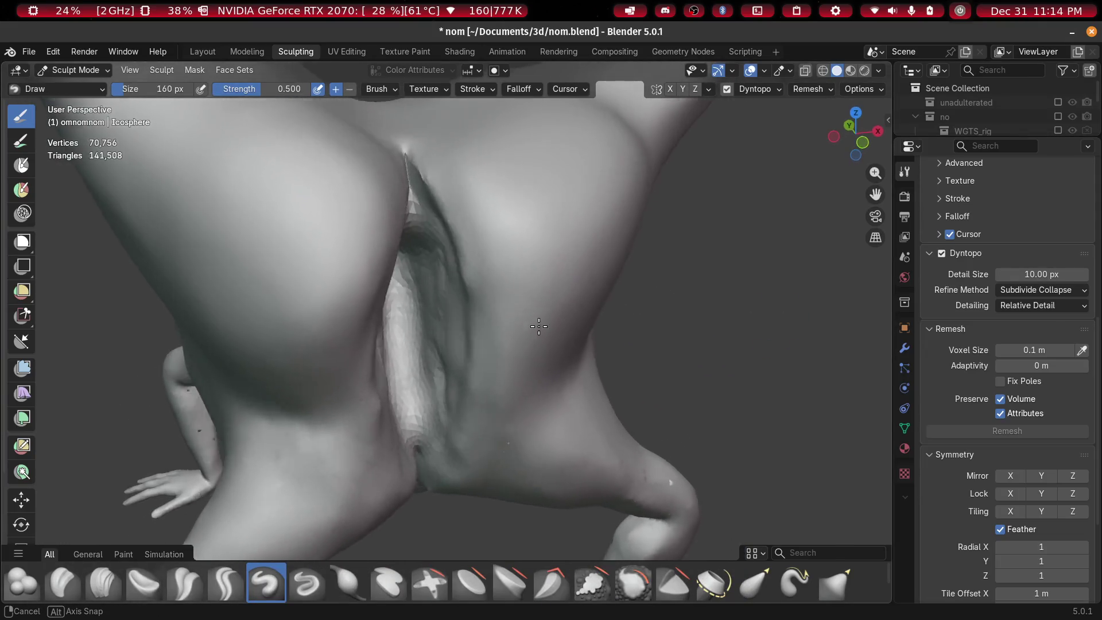
scroll(551, 310, up, 5)
scroll(593, 202, down, 3)
scroll(586, 202, up, 5)
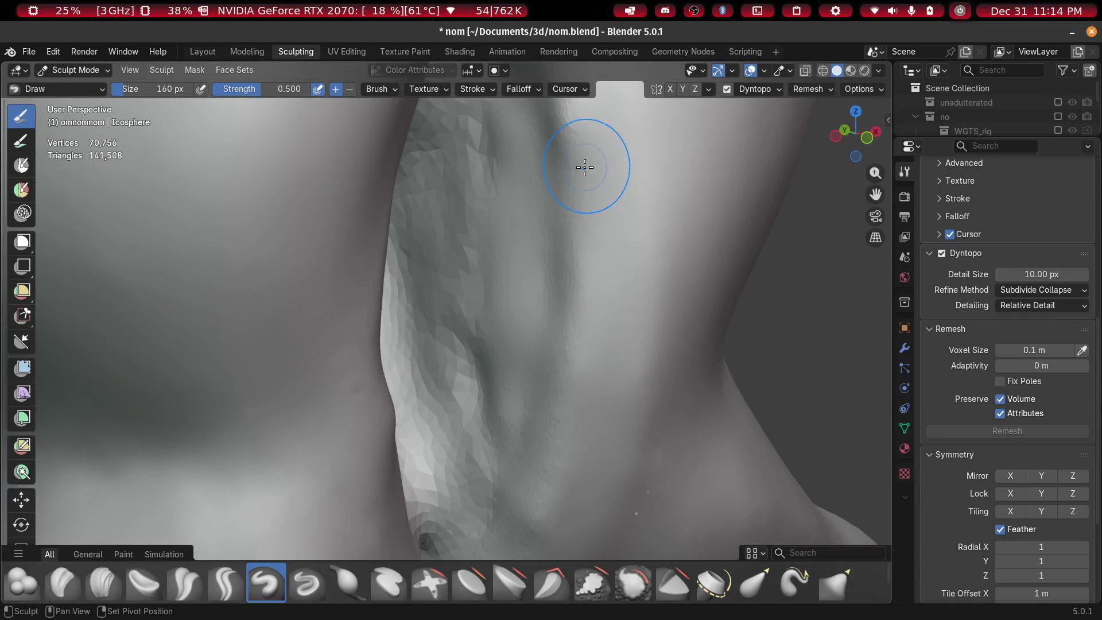
shift+middle_drag(584, 167, 560, 302)
mouse_move(437, 121)
ctrl+middle_down()
mouse_move(473, 281)
mouse_move(444, 277)
mouse_move(586, 325)
mouse_move(386, 283)
mouse_move(492, 332)
mouse_move(585, 327)
mouse_move(628, 216)
ctrl+middle_up()
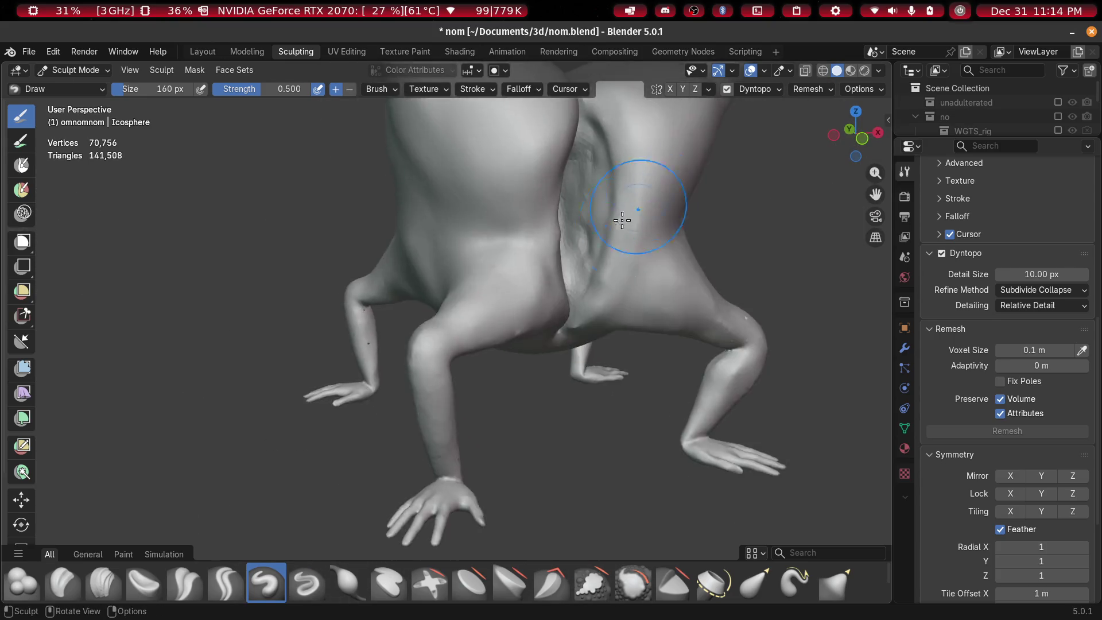
scroll(653, 247, down, 5)
scroll(495, 248, up, 5)
scroll(495, 248, up, 5)
middle_drag(494, 248, 453, 270)
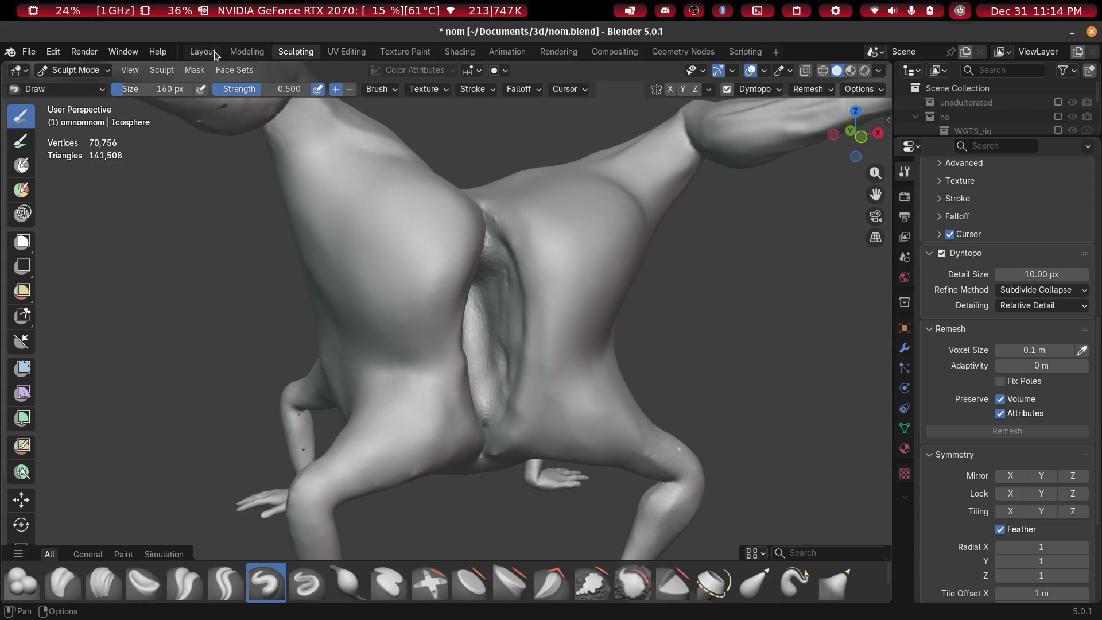
Switch to the Layout workspace in Object Mode
click(203, 52)
mouse_move(570, 301)
middle_down()
mouse_move(428, 299)
mouse_move(522, 300)
middle_up()
scroll(519, 305, up, 3)
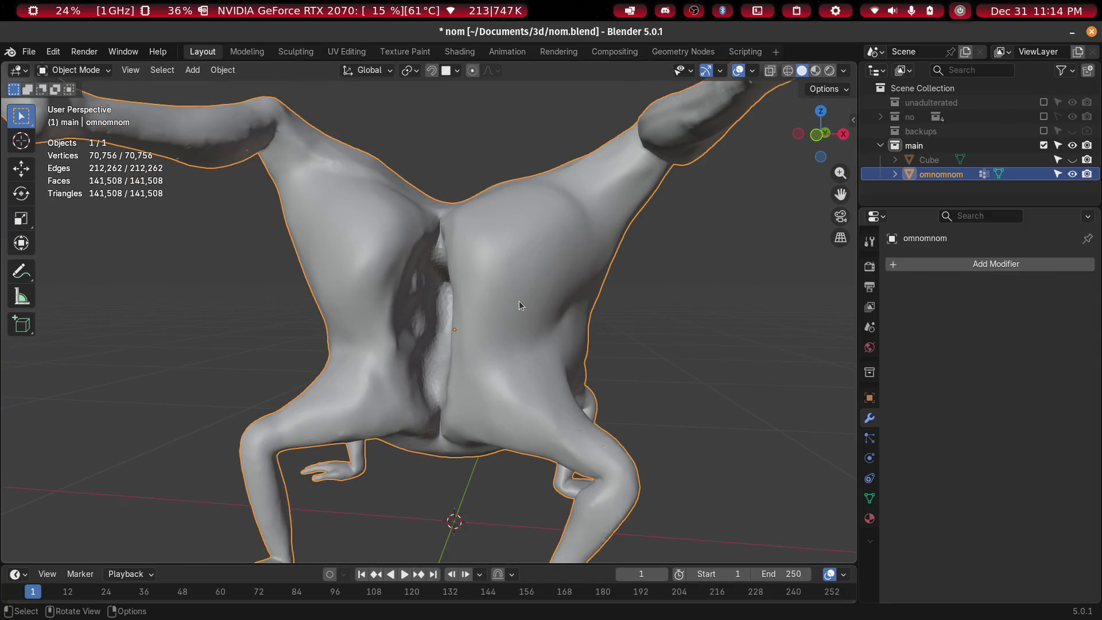
Apply Shade Smooth with Keep Sharp Edges to omnomnom and check the body from leg to hand
right_click(516, 305)
click(498, 304)
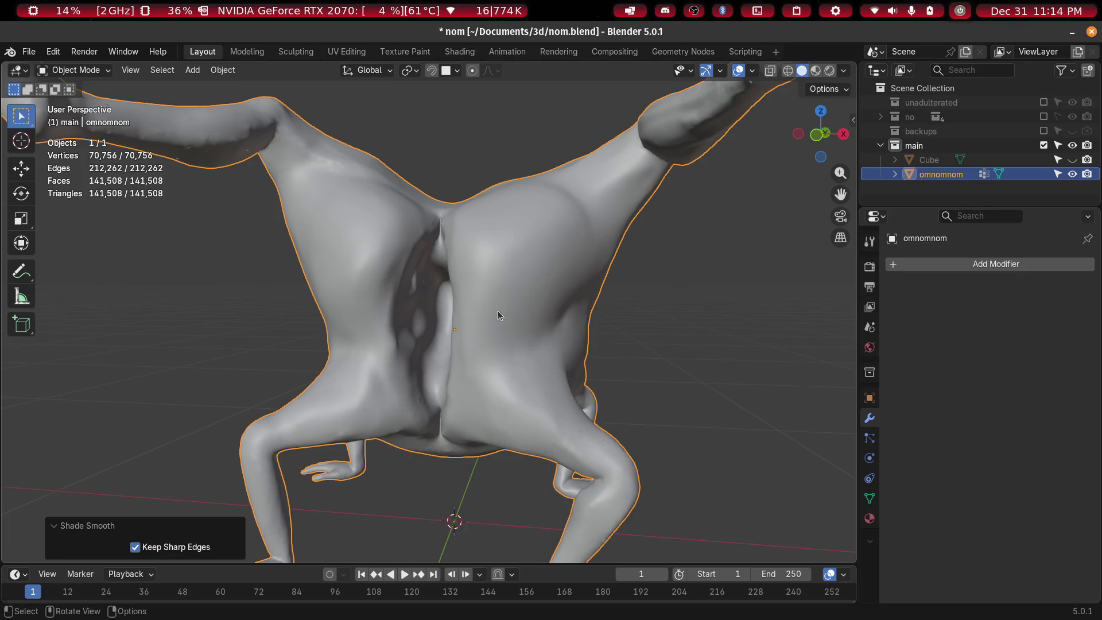
scroll(504, 307, down, 3)
scroll(504, 307, up, 5)
mouse_move(508, 301)
middle_down()
mouse_move(561, 271)
mouse_move(452, 212)
mouse_move(526, 260)
mouse_move(490, 273)
mouse_move(603, 315)
mouse_move(509, 432)
mouse_move(690, 328)
mouse_move(509, 306)
mouse_move(445, 244)
mouse_move(453, 259)
mouse_move(468, 254)
middle_up()
scroll(526, 259, down, 5)
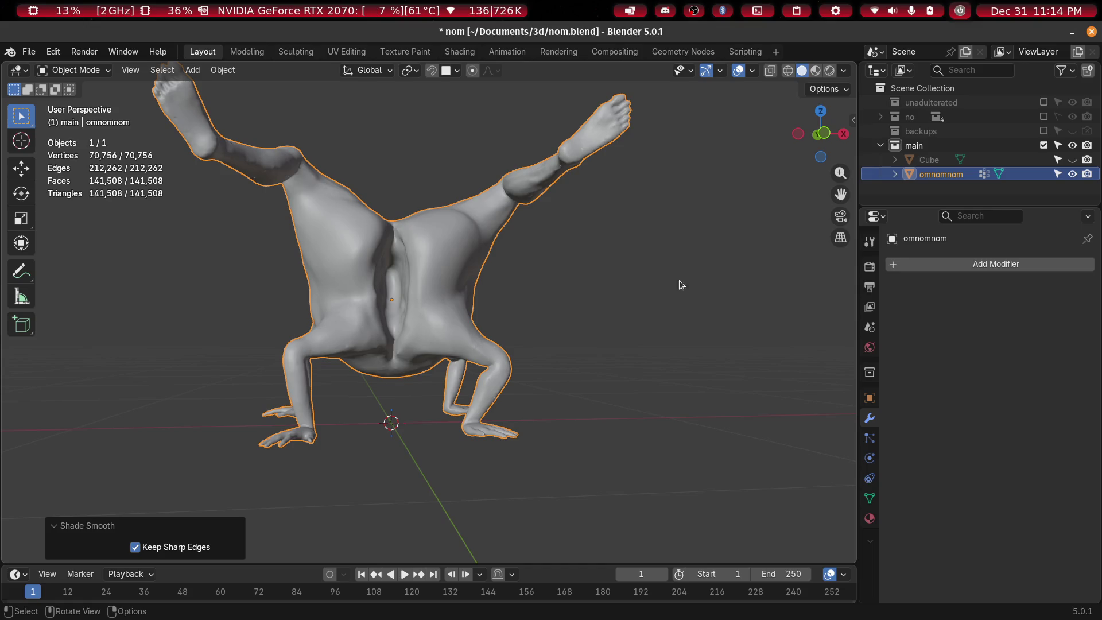
middle_drag(680, 280, 632, 367)
scroll(591, 430, up, 6)
mouse_move(604, 440)
shift+middle_down()
mouse_move(588, 285)
mouse_move(574, 275)
mouse_move(714, 337)
mouse_move(608, 394)
mouse_move(298, 310)
mouse_move(257, 328)
mouse_move(568, 254)
mouse_move(618, 258)
mouse_move(446, 322)
mouse_move(299, 334)
mouse_move(285, 300)
mouse_move(481, 283)
mouse_move(323, 335)
shift+middle_up()
scroll(323, 335, up, 6)
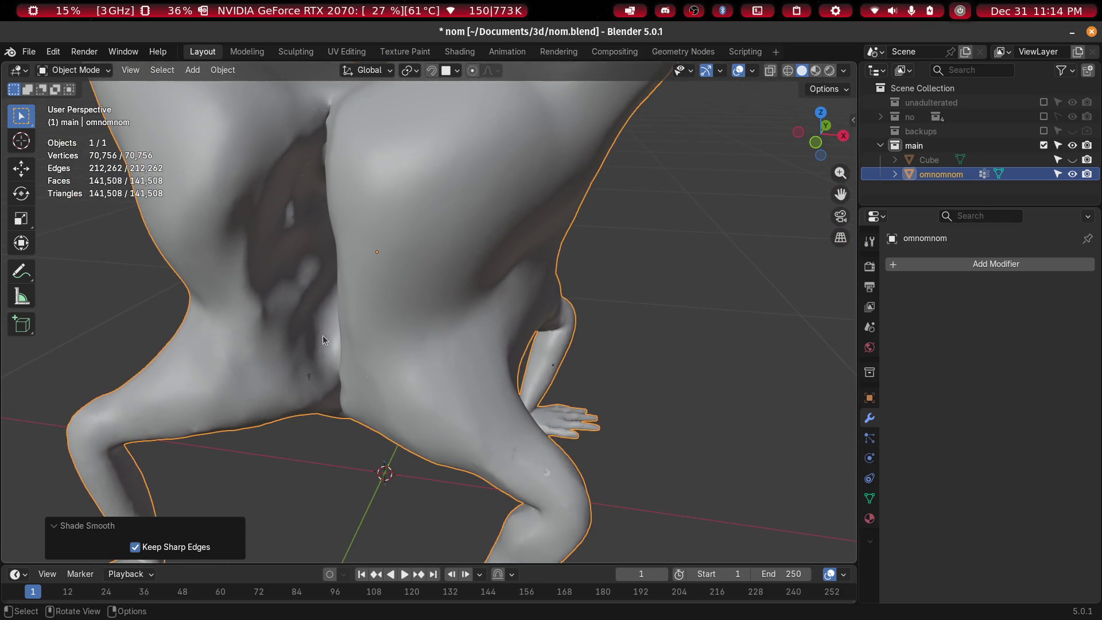
scroll(648, 299, down, 6)
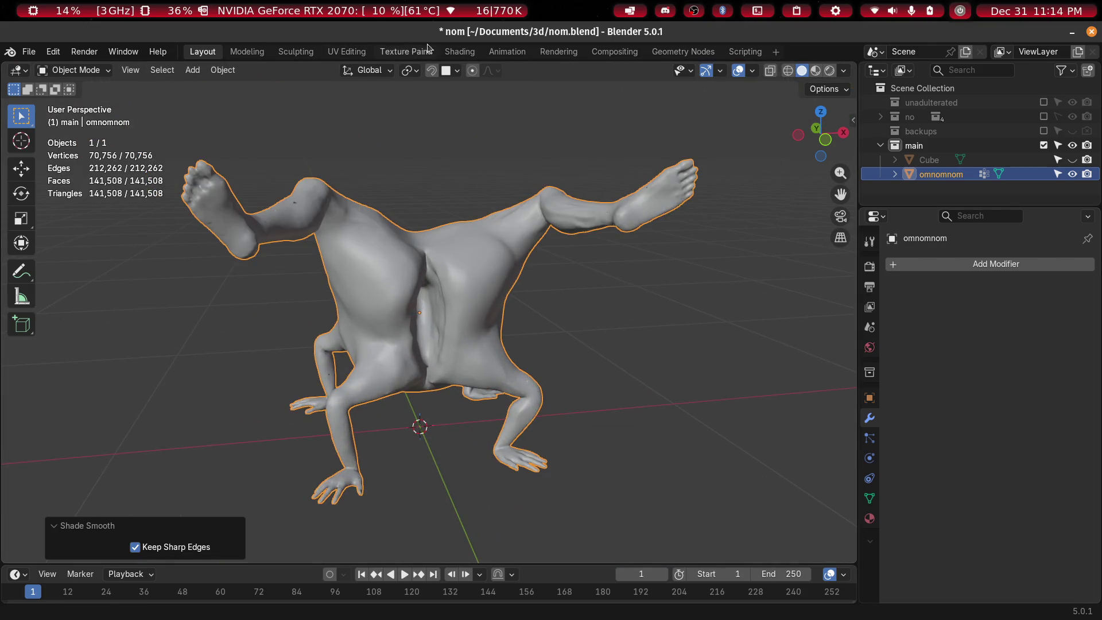
click(462, 52)
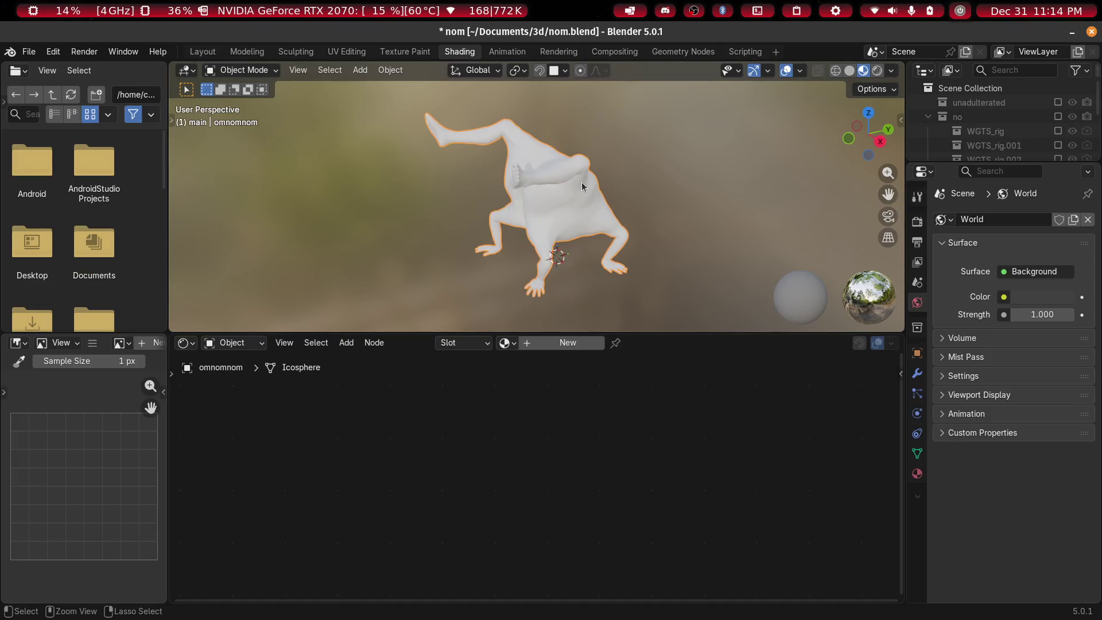
Save nom.blend
key(ctrl+s)
scroll(554, 195, up, 5)
scroll(584, 190, down, 5)
mouse_move(584, 190)
shift+middle_down()
mouse_move(497, 210)
mouse_move(561, 197)
shift+middle_up()
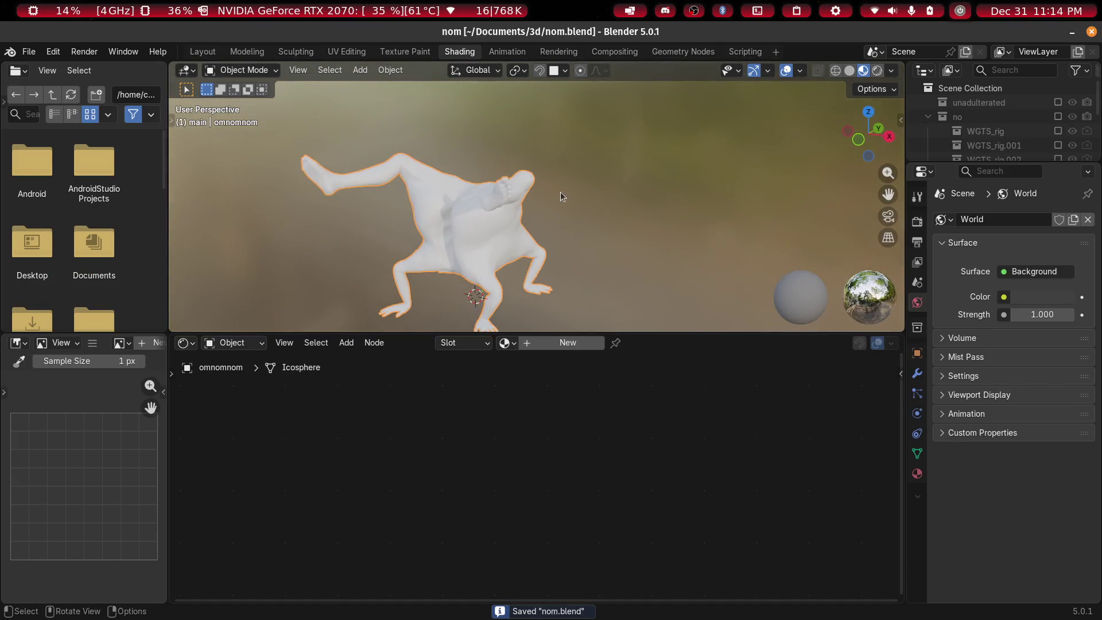
Join the viewport over the file browser and give omnomnom a new Principled BSDF material
drag(643, 330, 643, 442)
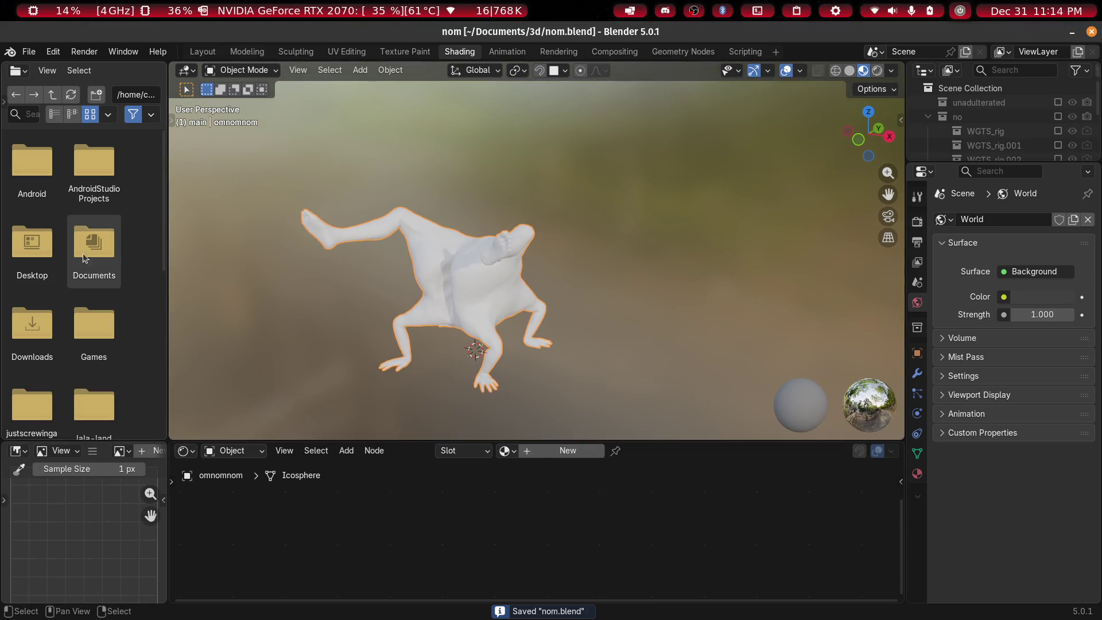
right_click(170, 278)
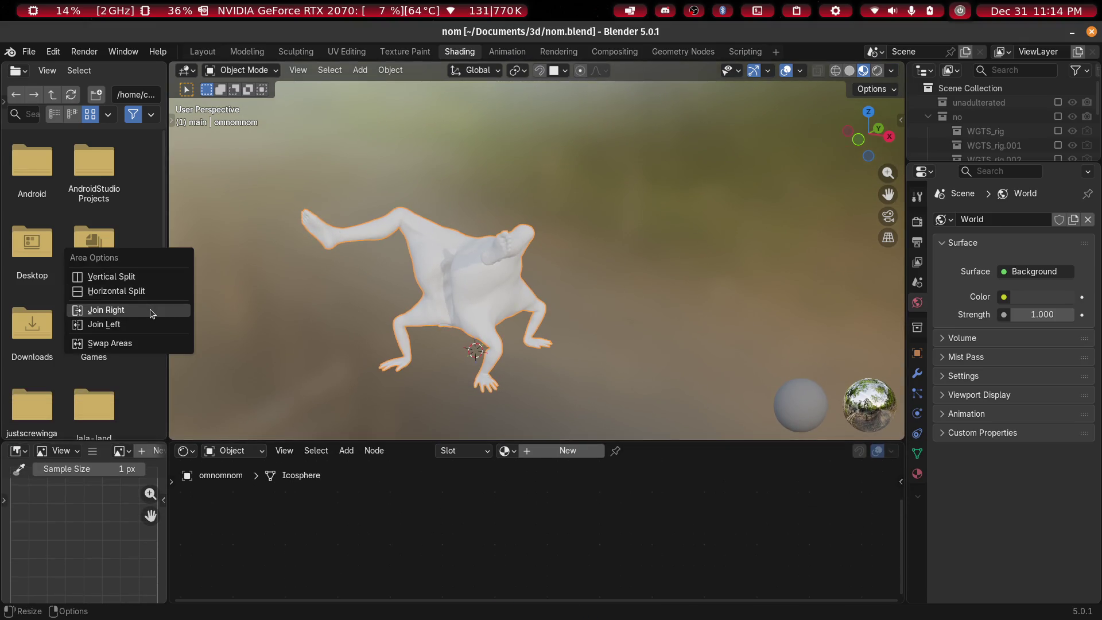
click(152, 313)
click(572, 453)
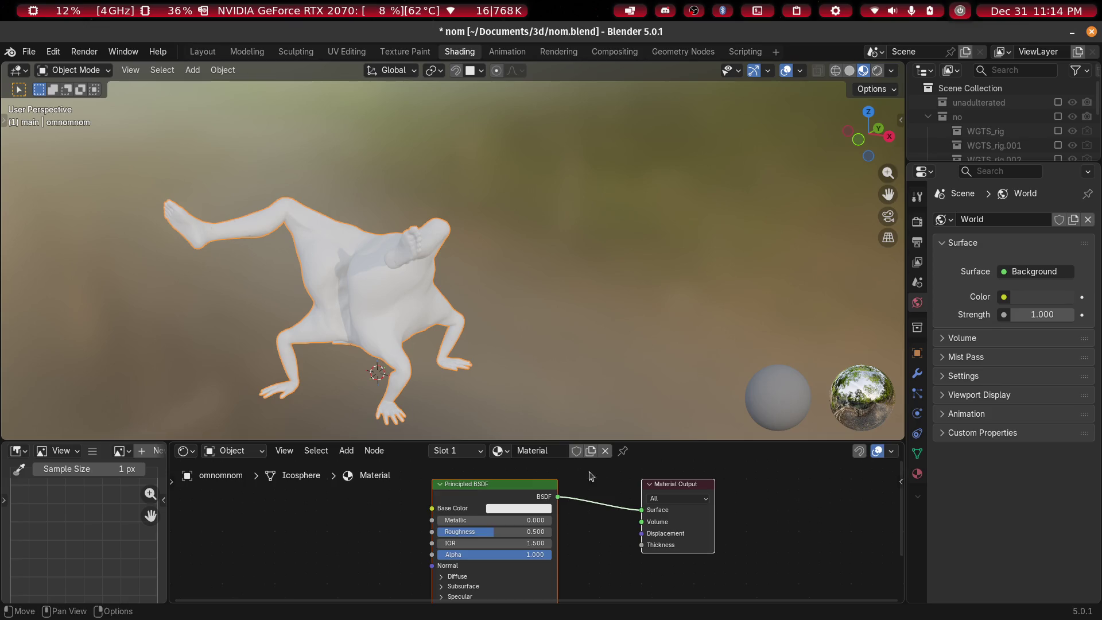
Set the Principled BSDF Base Color to pink #E7636C
drag(531, 442, 532, 344)
mouse_move(402, 310)
ctrl+middle_down()
mouse_move(374, 269)
mouse_move(448, 197)
mouse_move(541, 150)
mouse_move(612, 140)
ctrl+middle_up()
scroll(543, 469, up, 2)
scroll(535, 483, up, 2)
click(494, 431)
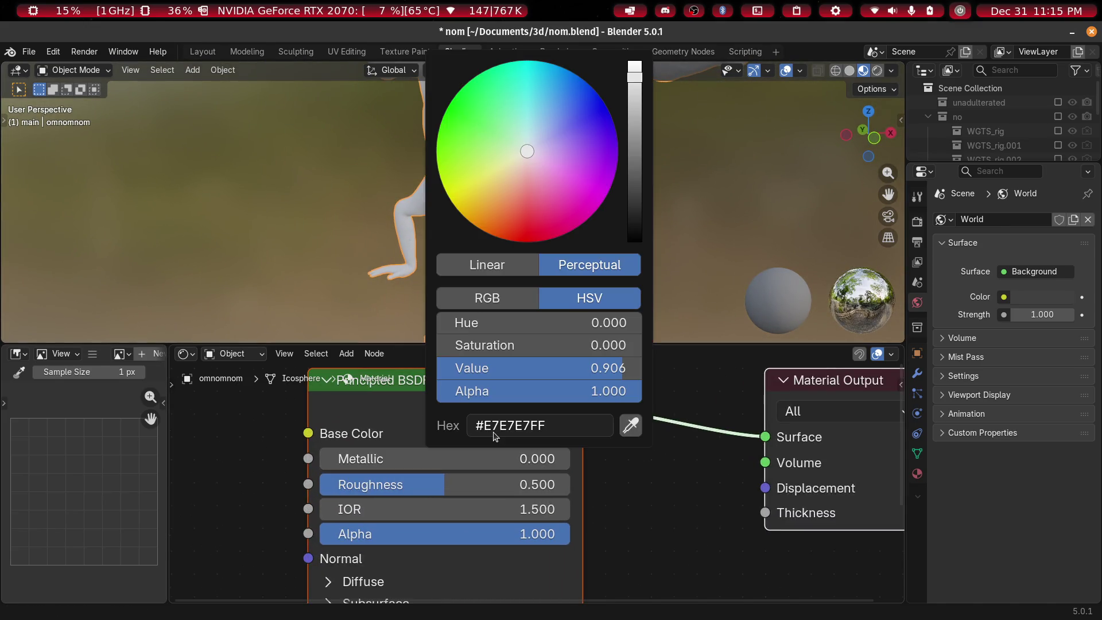
drag(506, 158, 540, 205)
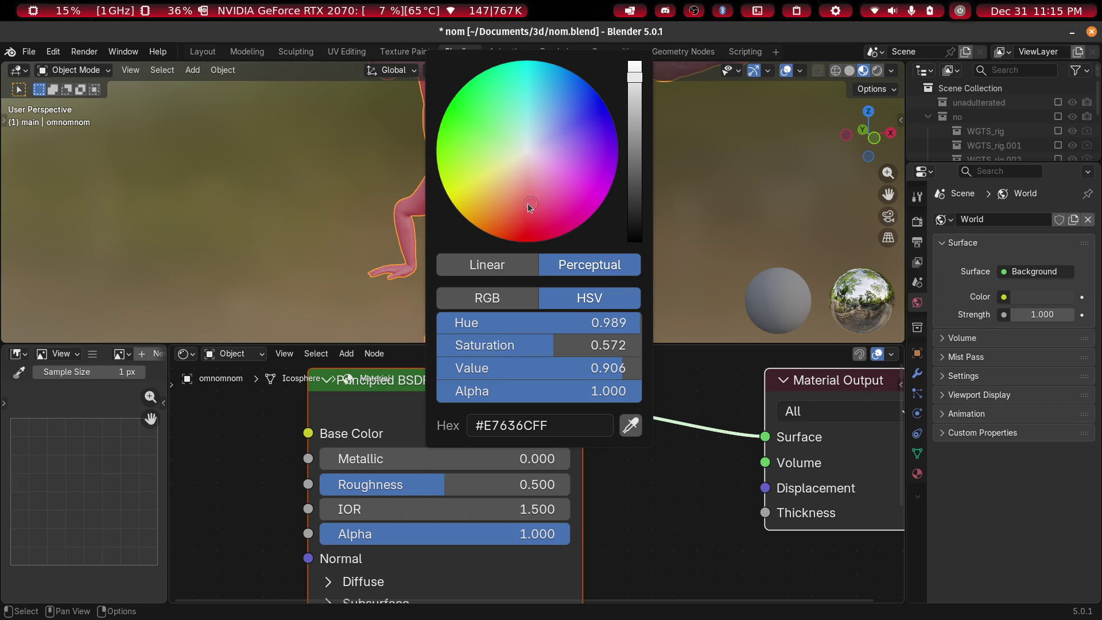
mouse_move(361, 194)
middle_down()
mouse_move(486, 96)
mouse_move(625, 236)
mouse_move(559, 228)
middle_up()
Make room in the node editor and bring up the node search, then dismiss it
scroll(560, 228, up, 4)
scroll(467, 214, down, 5)
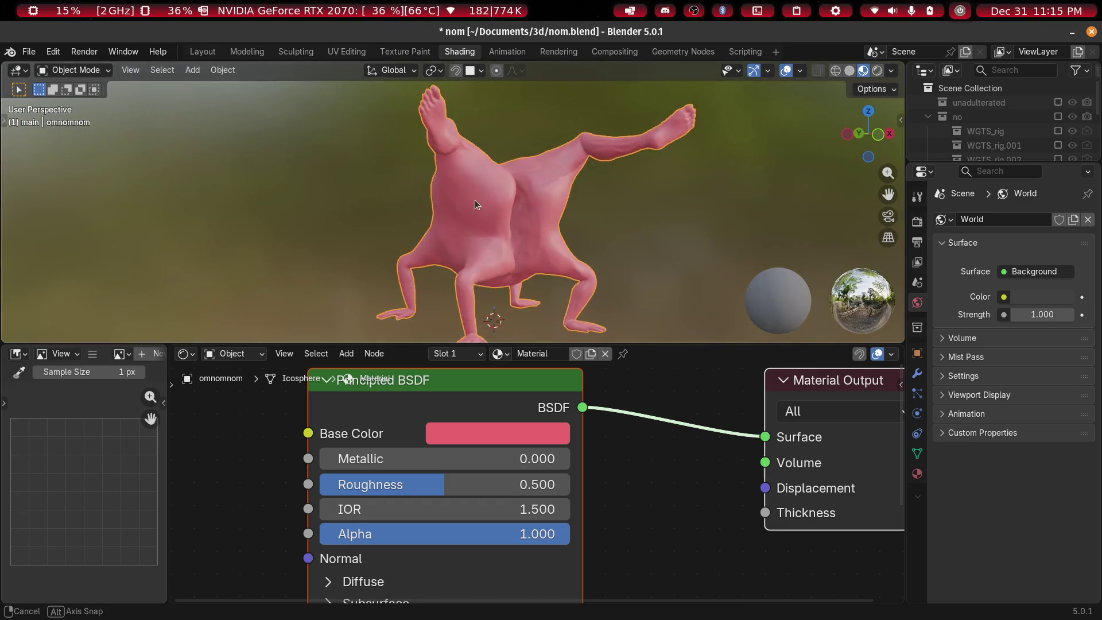
scroll(468, 409, down, 3)
middle_drag(304, 469, 637, 475)
key(shift+a)
click(406, 394)
key(Escape)
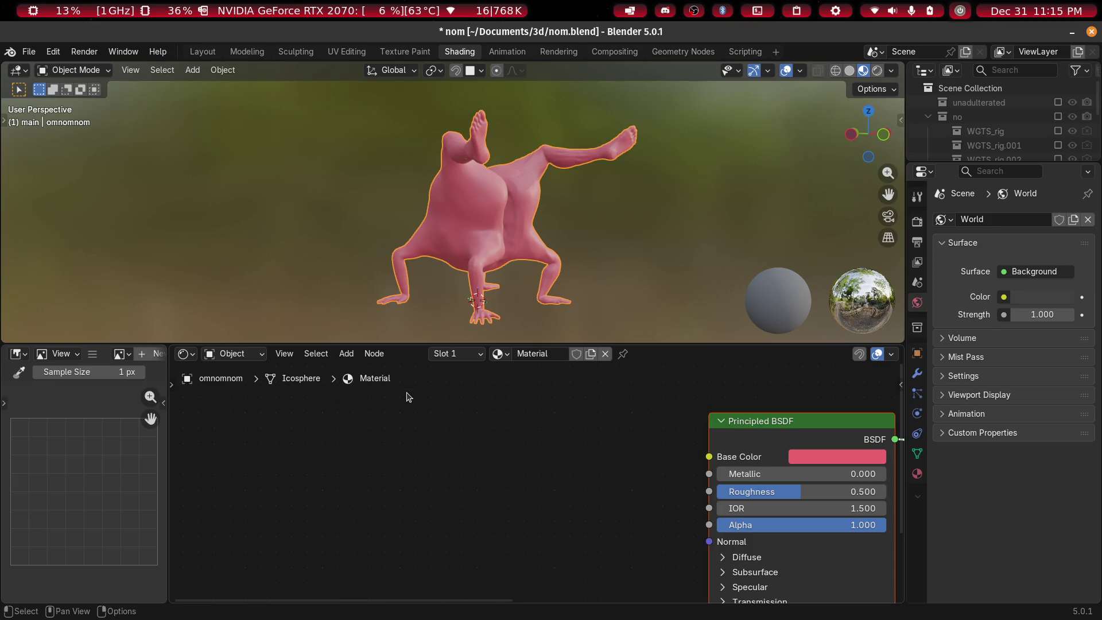
Add a Voronoi Texture and connect its Distance output to Base Color
key(shift+a)
mouse_move(379, 445)
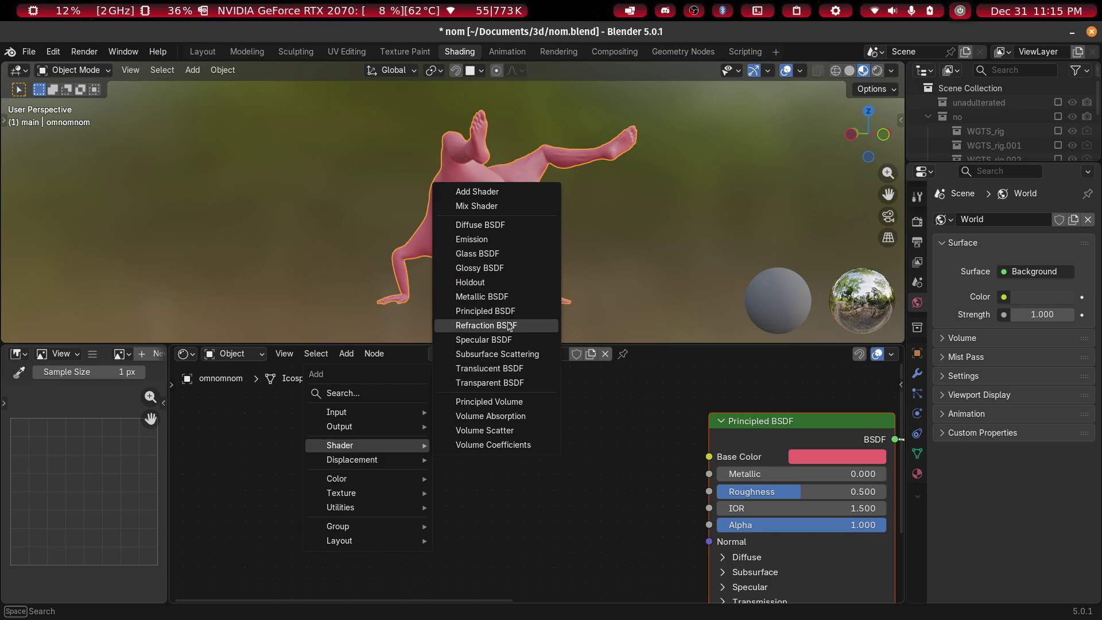
mouse_move(371, 469)
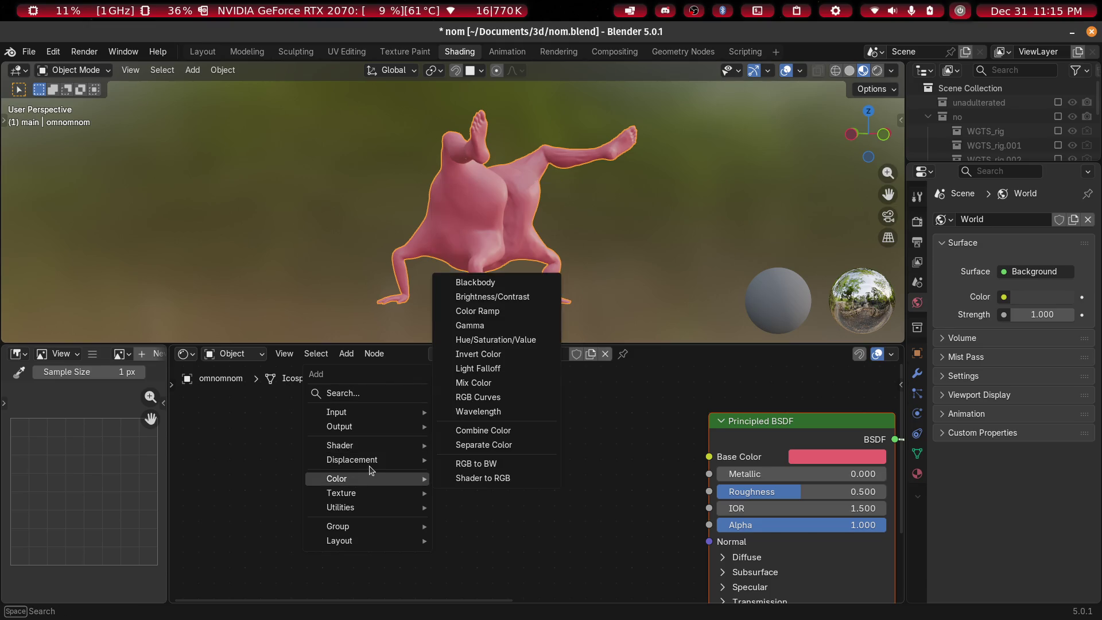
key(Escape)
key(shift+a)
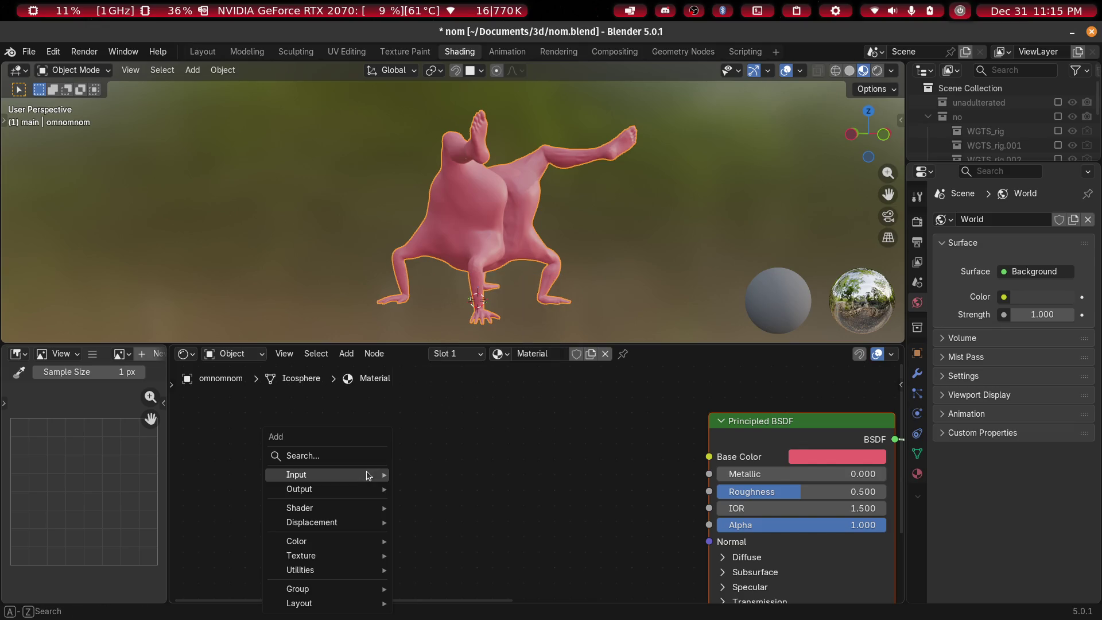
mouse_move(364, 491)
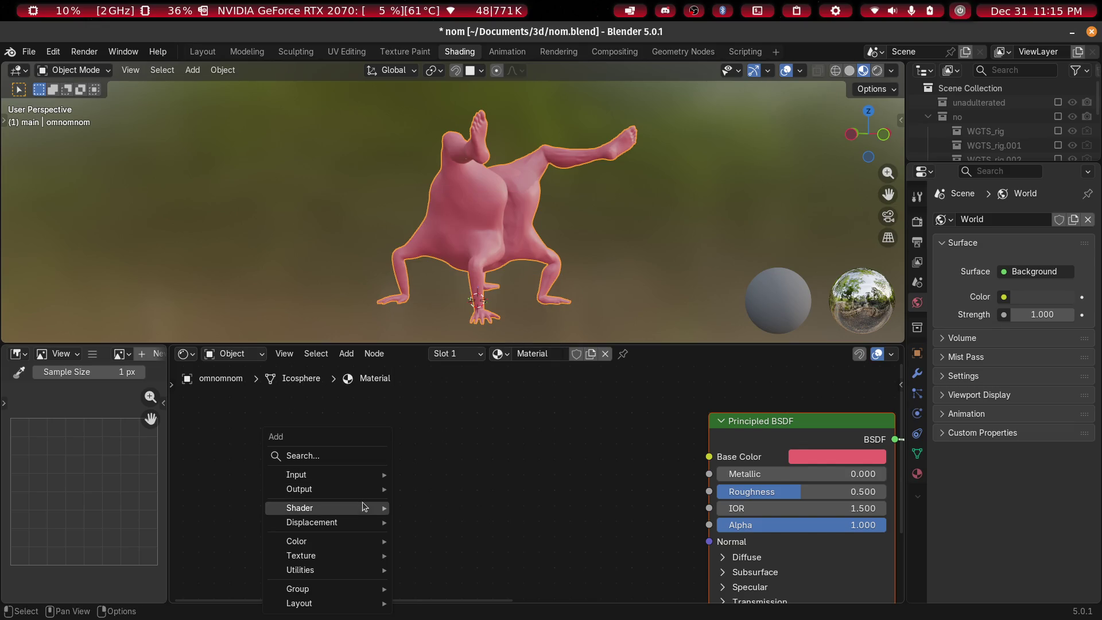
mouse_move(351, 554)
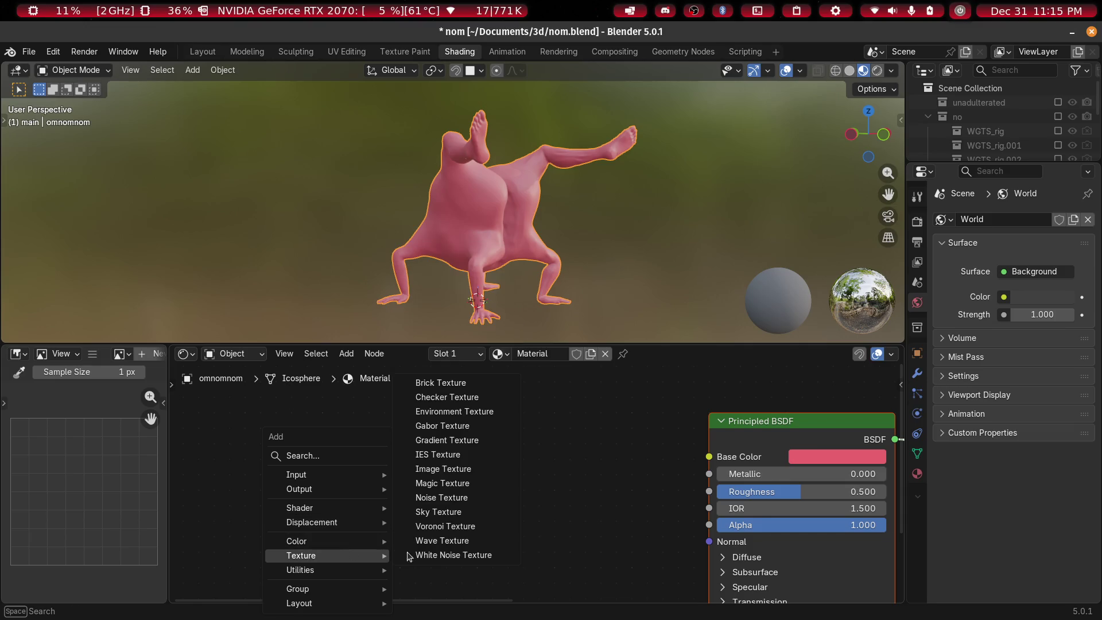
click(474, 526)
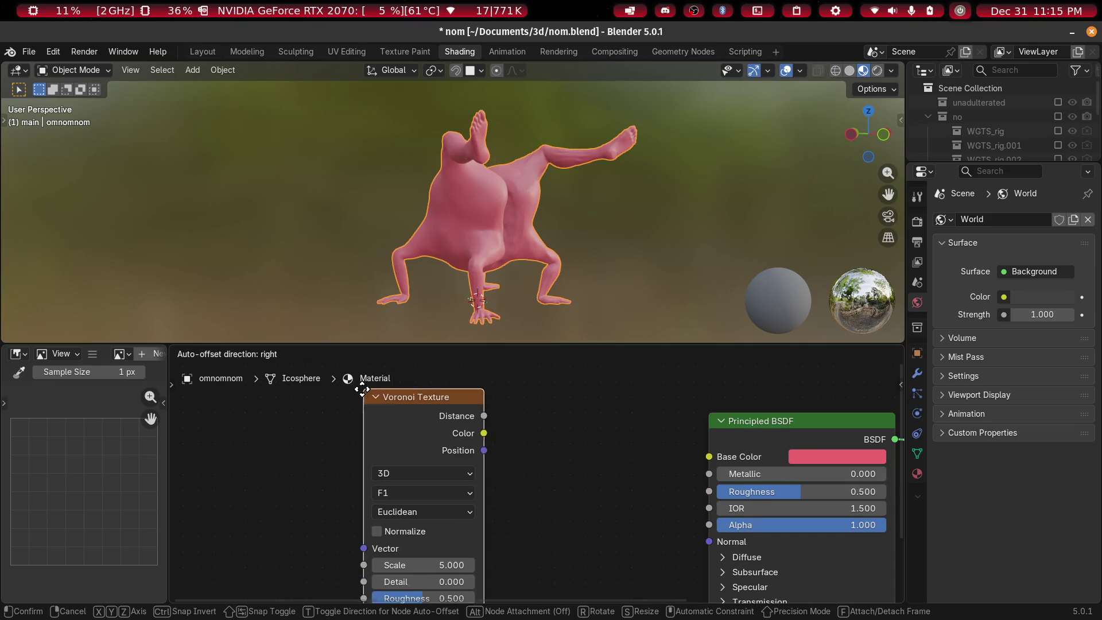
click(363, 411)
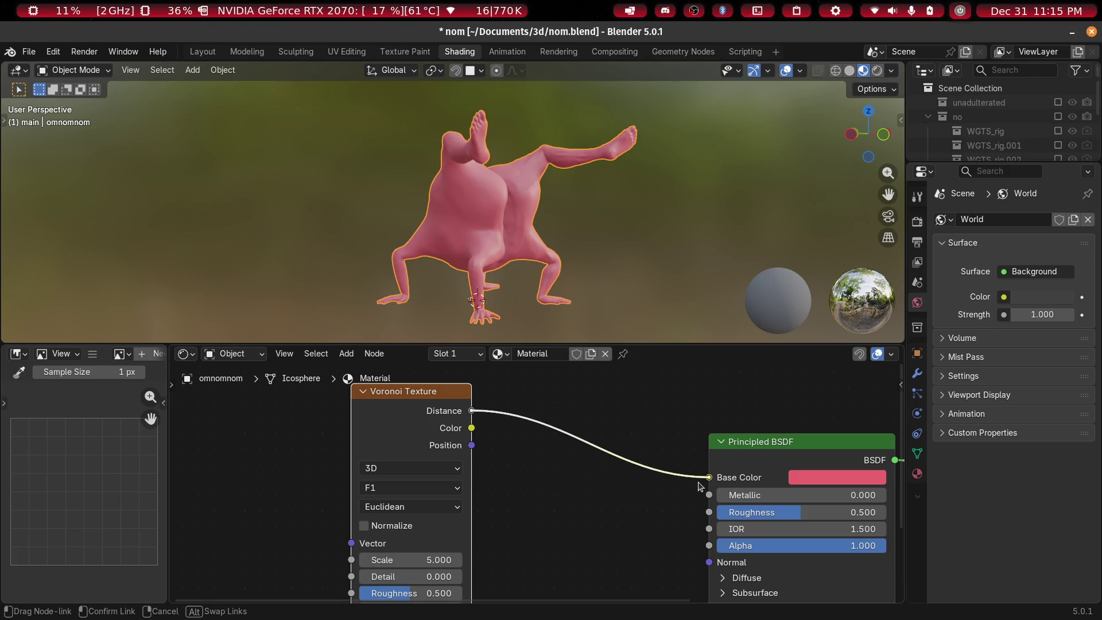
drag(700, 487, 701, 485)
scroll(572, 391, down, 2)
Add a Color Ramp node from the Color category
key(shift+a)
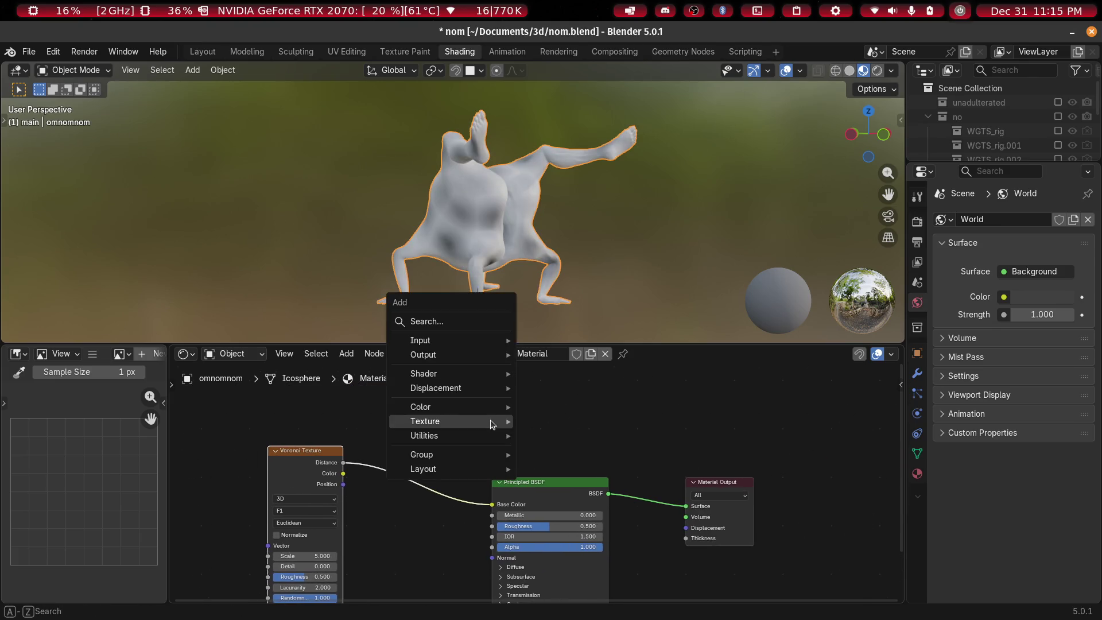
key(Escape)
key(shift+a)
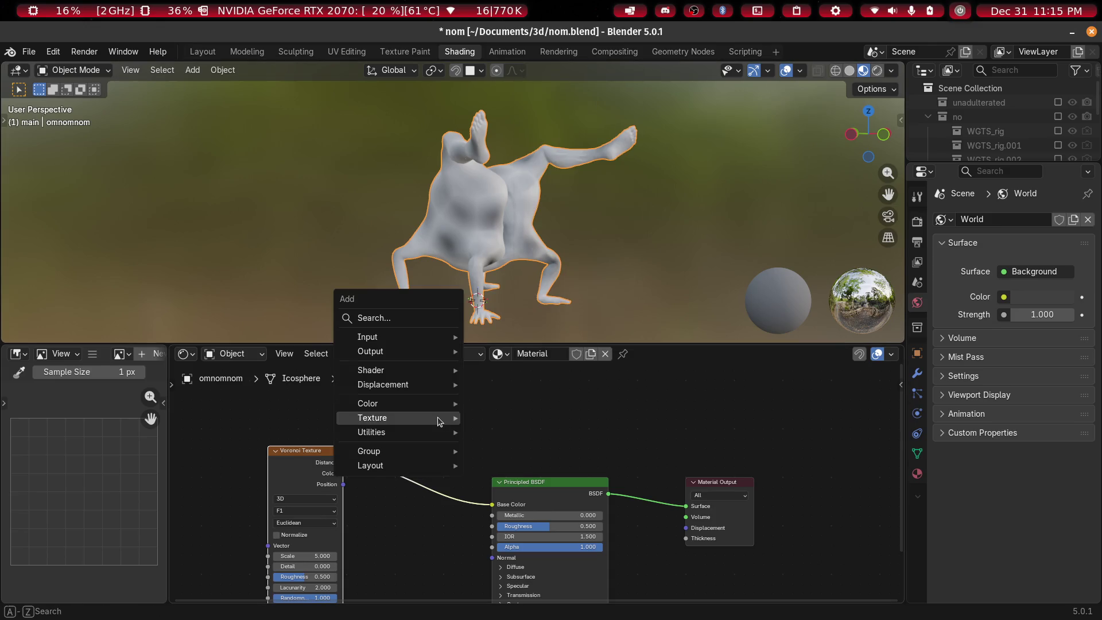
mouse_move(440, 422)
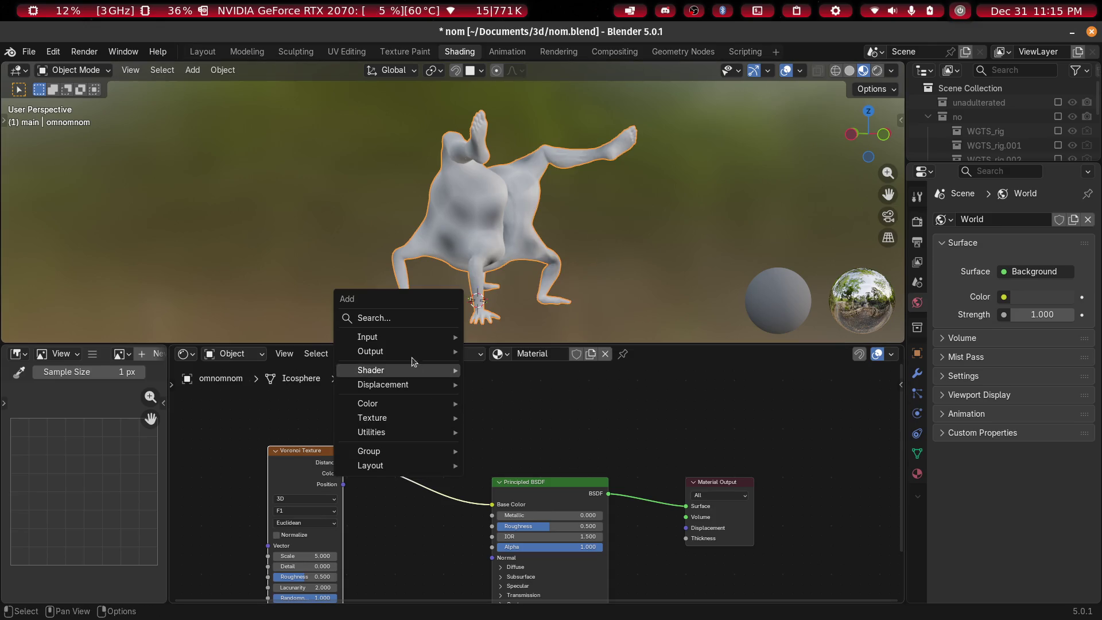
mouse_move(412, 345)
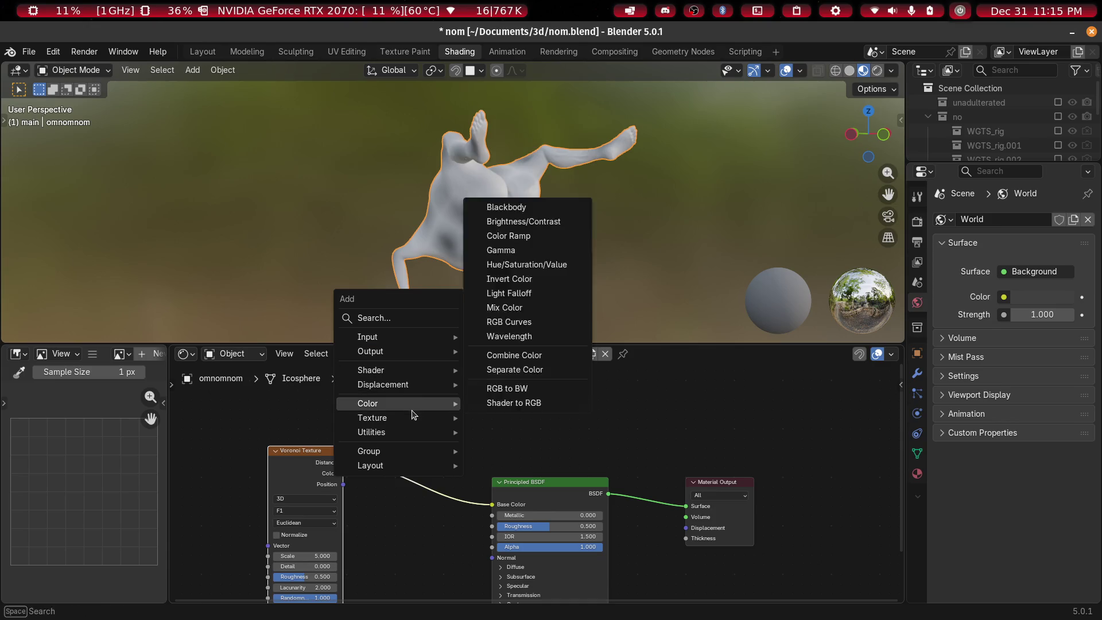
click(527, 237)
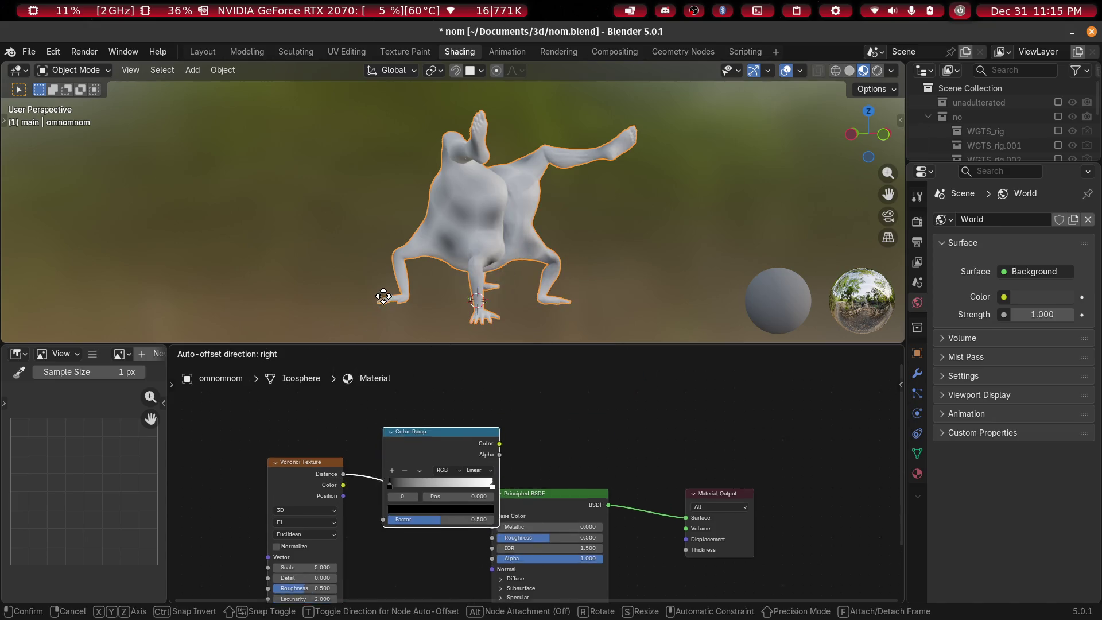
Insert the Color Ramp between Voronoi Distance and Base Color and arrange the nodes
click(381, 295)
scroll(650, 484, up, 1)
mouse_move(650, 484)
middle_down()
mouse_move(679, 488)
mouse_move(705, 474)
middle_up()
drag(356, 487, 276, 467)
mouse_move(533, 422)
mouse_down()
mouse_move(414, 482)
mouse_move(480, 494)
mouse_up()
scroll(434, 213, up, 4)
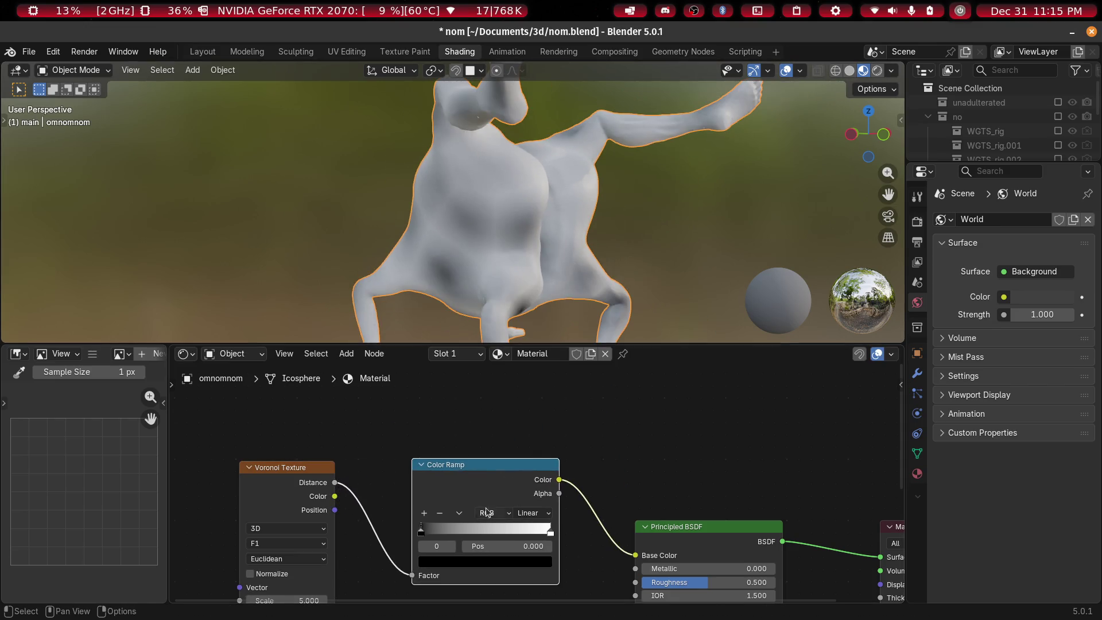
Move the ramp's black stop to about 0.367 and white stop to 0.535, adding another stop near the left
mouse_move(426, 533)
mouse_down()
mouse_move(526, 535)
mouse_move(474, 536)
mouse_up()
mouse_move(550, 540)
mouse_down()
mouse_move(504, 538)
mouse_move(553, 536)
mouse_up()
scroll(552, 534, up, 2)
shift+scroll(631, 542, down, 3)
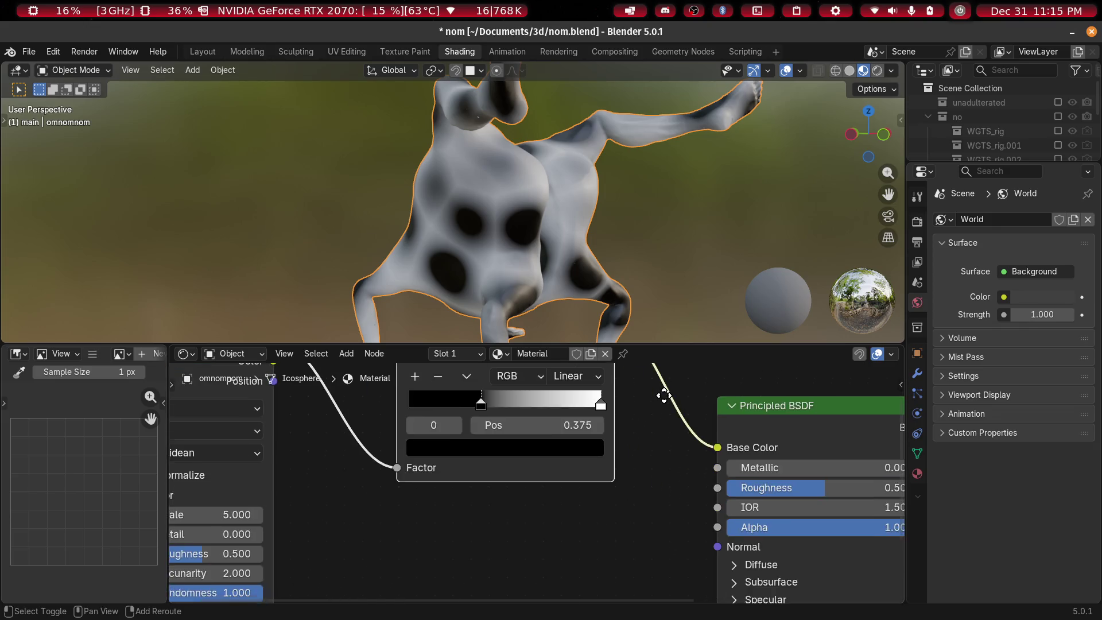
scroll(634, 548, up, 3)
shift+scroll(642, 560, up, 3)
mouse_move(626, 488)
mouse_down()
mouse_move(458, 482)
mouse_move(484, 482)
mouse_up()
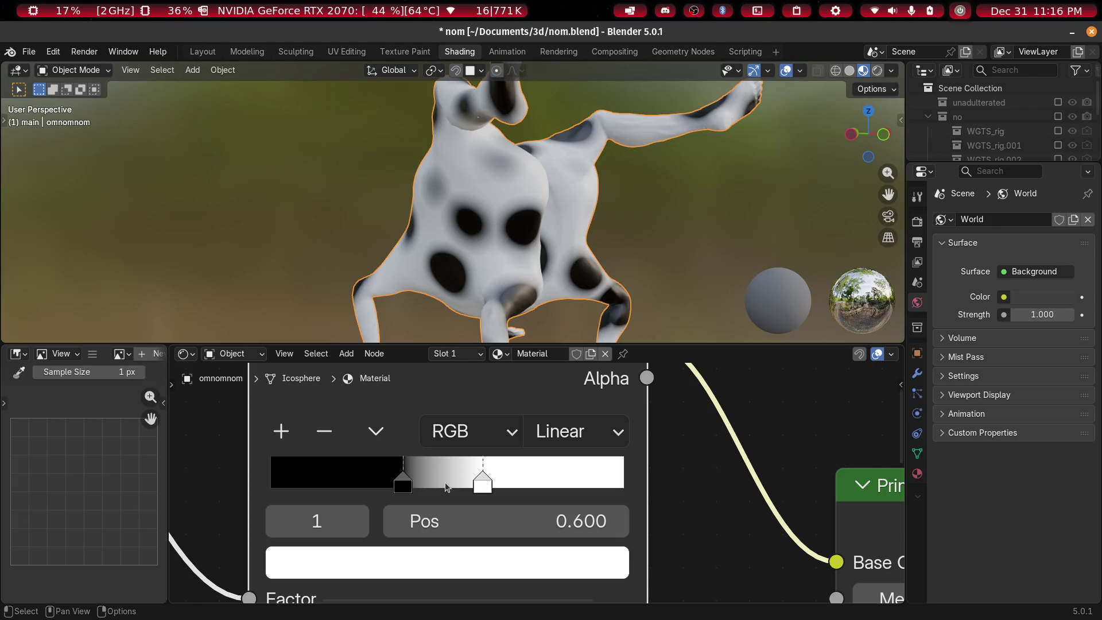
mouse_move(413, 485)
mouse_down()
mouse_move(438, 484)
mouse_move(390, 485)
mouse_move(402, 487)
mouse_up()
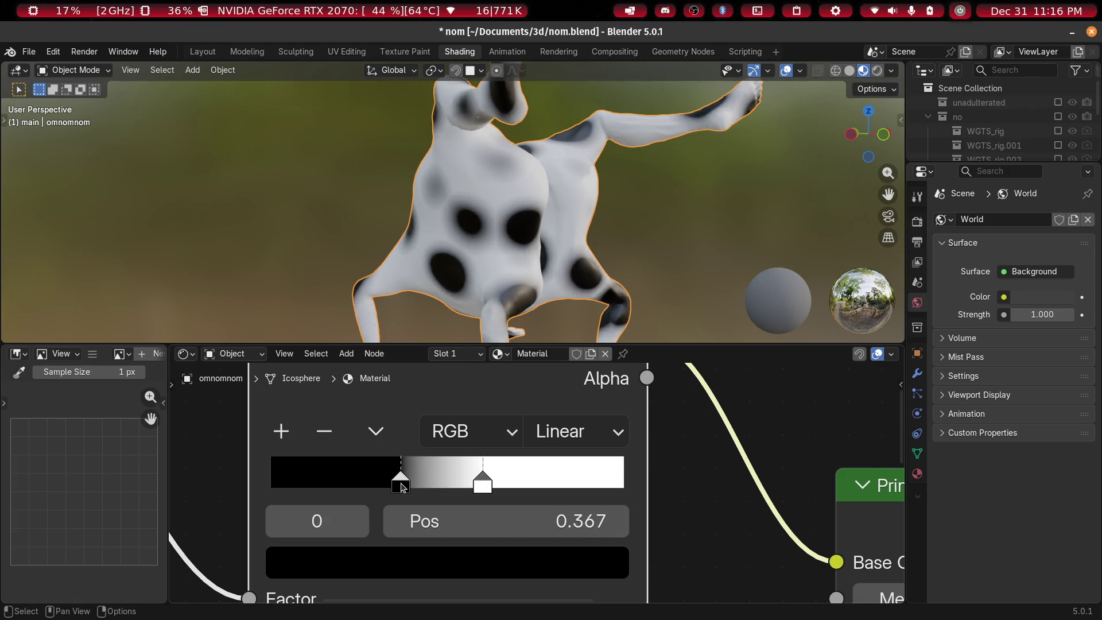
mouse_move(483, 488)
mouse_down()
mouse_move(443, 488)
mouse_move(461, 490)
mouse_up()
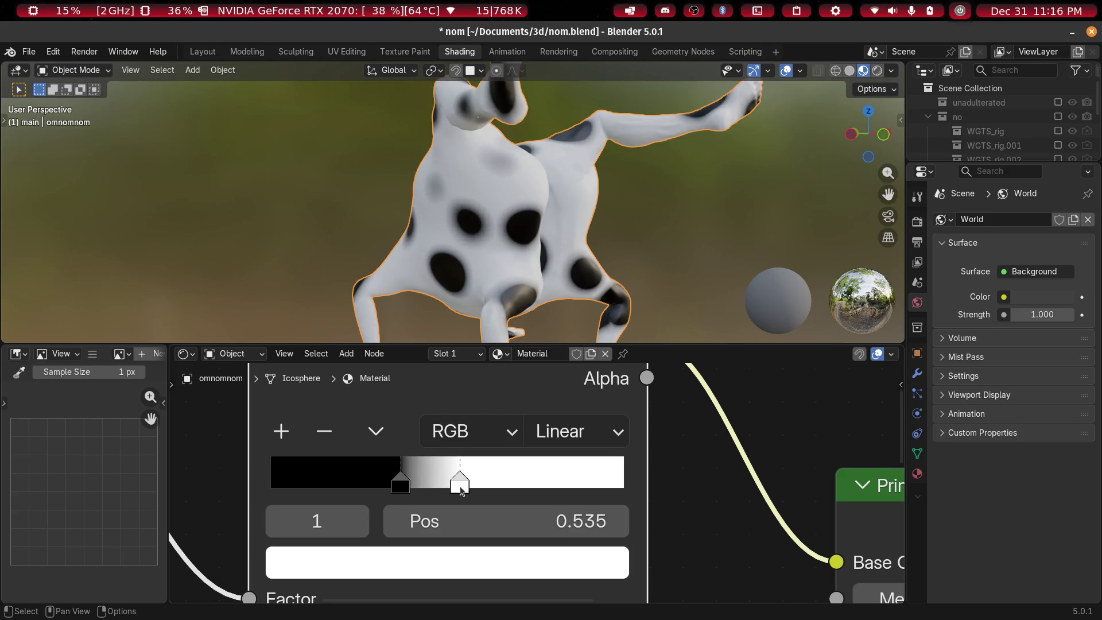
mouse_move(434, 488)
mouse_down()
mouse_move(280, 477)
mouse_move(361, 482)
mouse_up()
Make the new stops black and white, with white at the left edge, giving black rings near 0.280
click(413, 565)
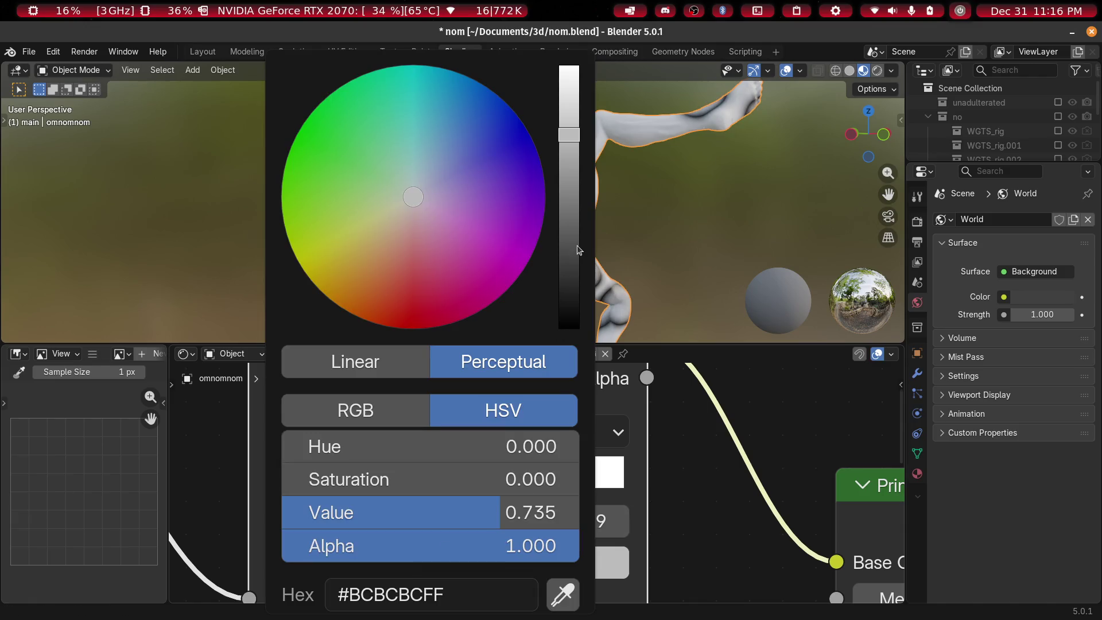
drag(574, 253, 569, 331)
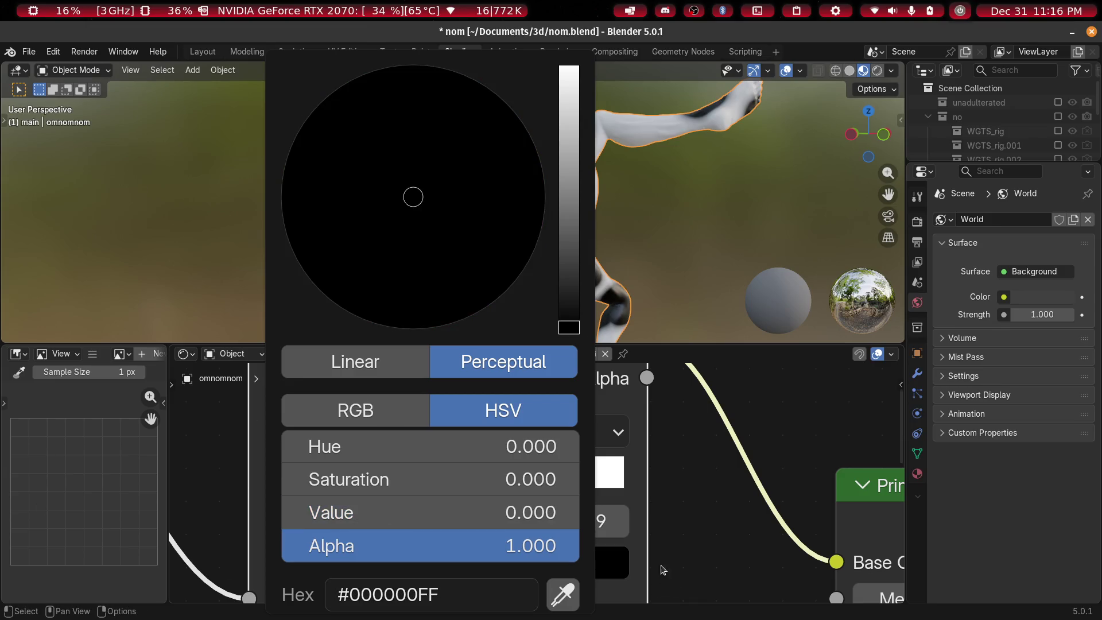
click(646, 545)
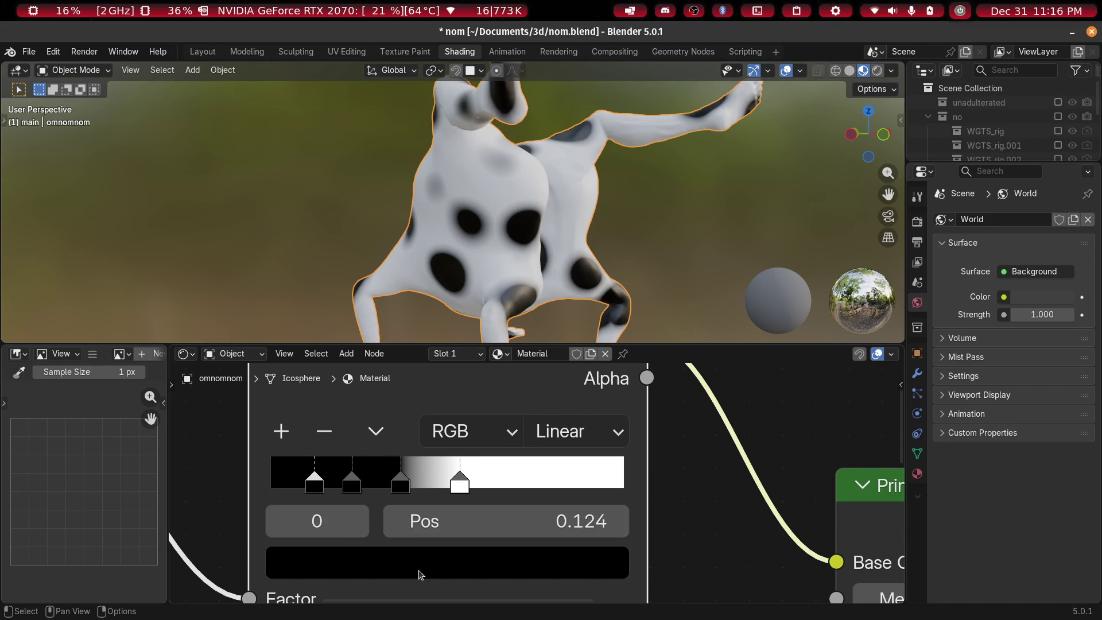
click(419, 575)
drag(567, 321, 567, 63)
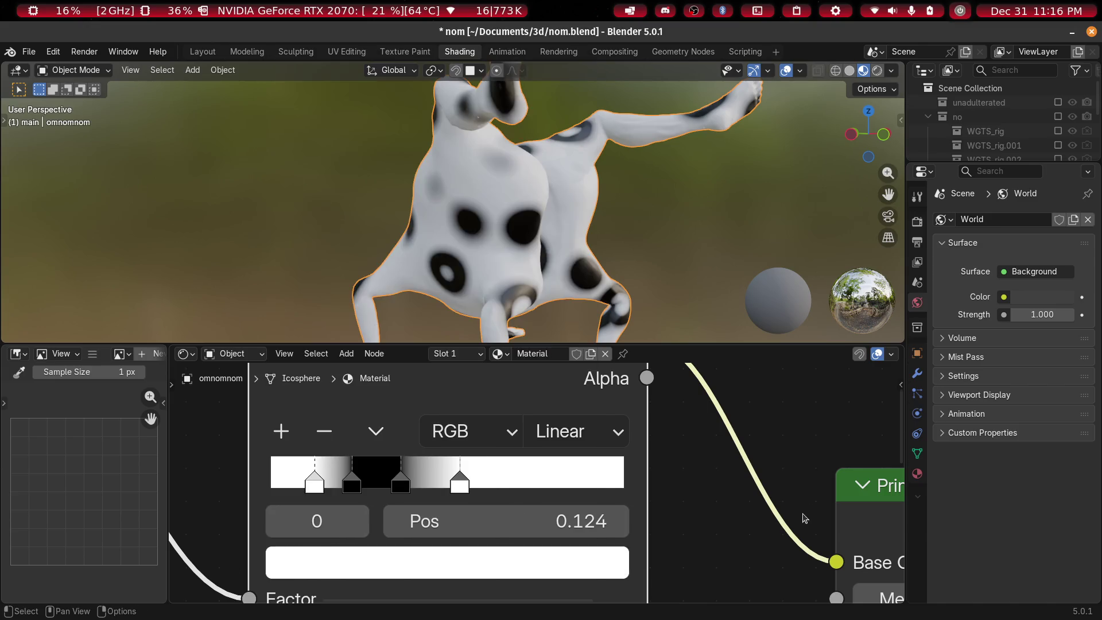
drag(319, 488, 266, 489)
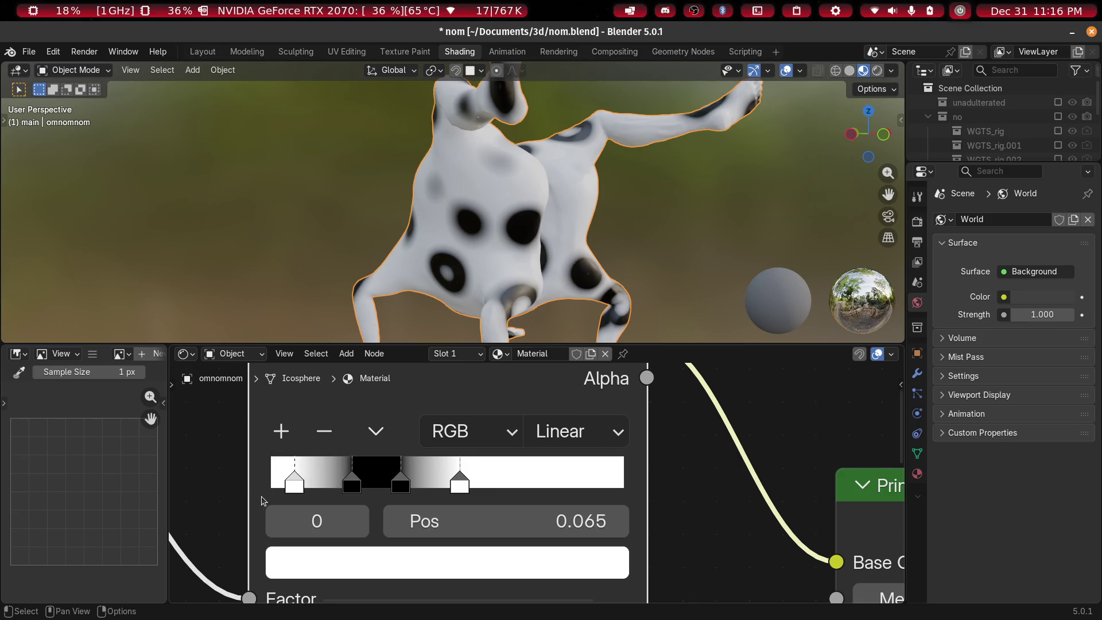
mouse_move(354, 490)
mouse_down()
mouse_move(335, 488)
mouse_move(376, 492)
mouse_up()
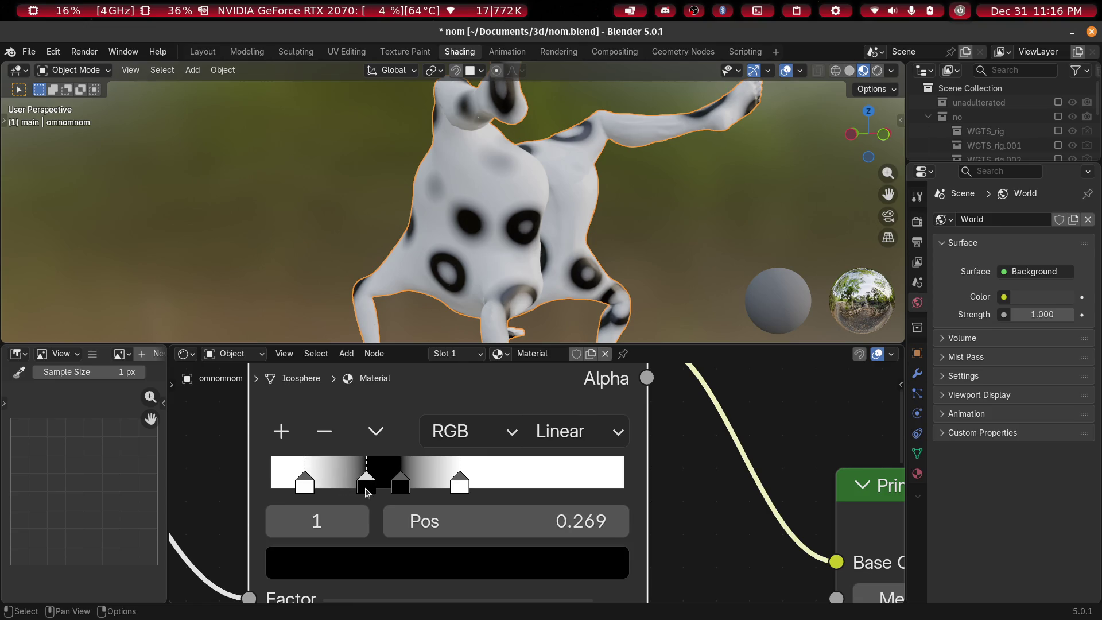
scroll(573, 176, down, 4)
middle_drag(573, 177, 573, 176)
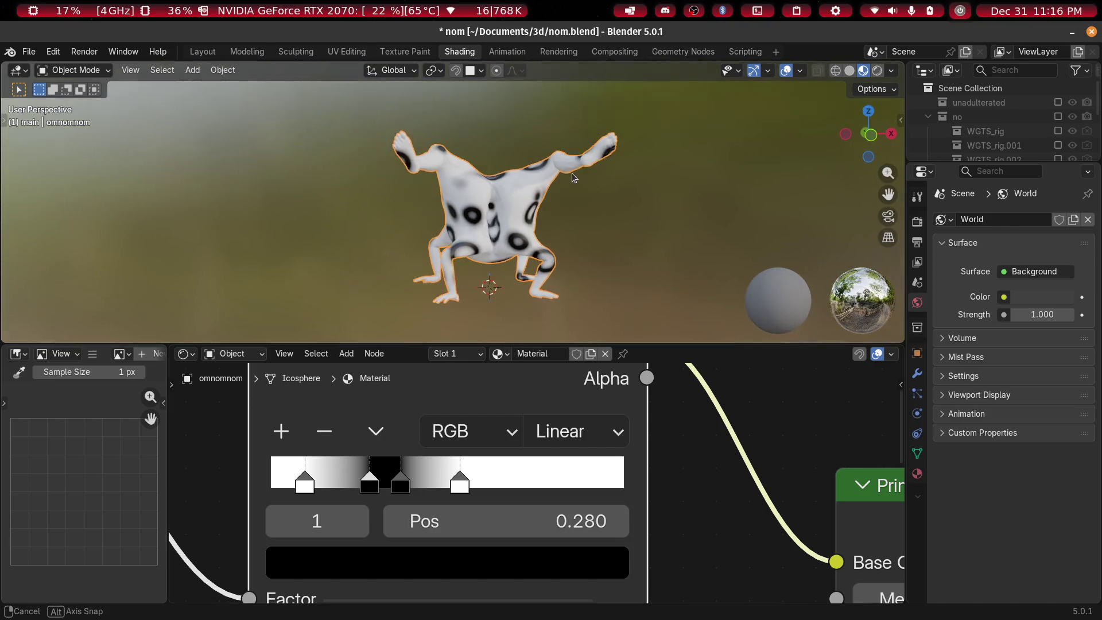
scroll(573, 177, up, 5)
scroll(561, 250, down, 3)
mouse_move(480, 286)
middle_down()
mouse_move(442, 308)
mouse_move(719, 178)
middle_up()
scroll(621, 208, up, 3)
scroll(453, 474, down, 6)
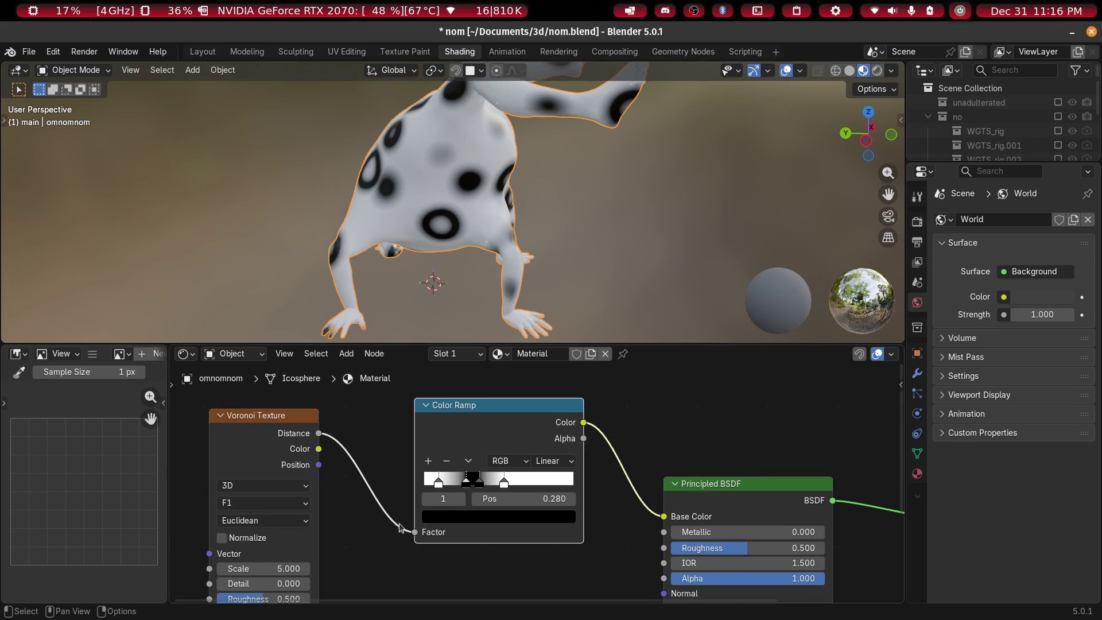
Add a Texture Coordinate node left of the Voronoi texture
key(shift+a)
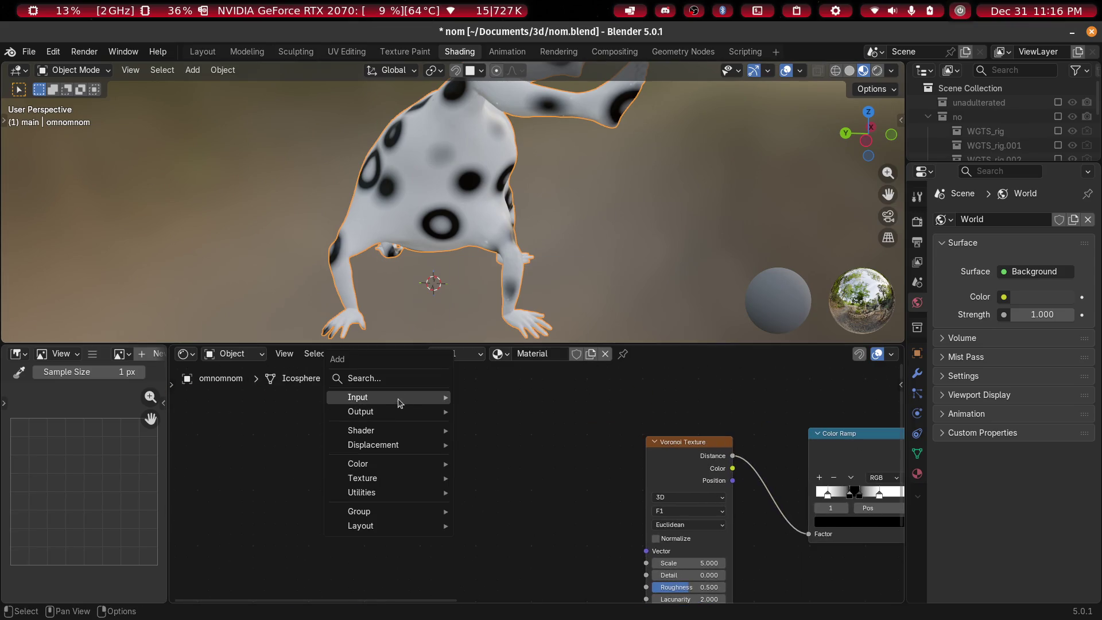
click(401, 378)
text(scale)
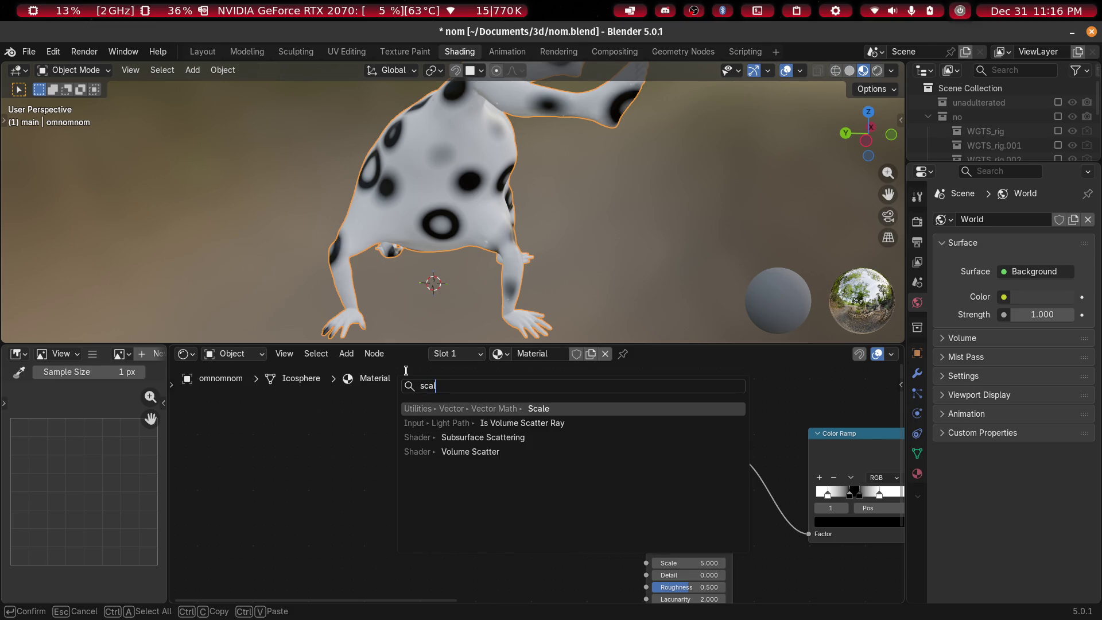
key(BackSpace)
key(BackSpace)
key(BackSpace)
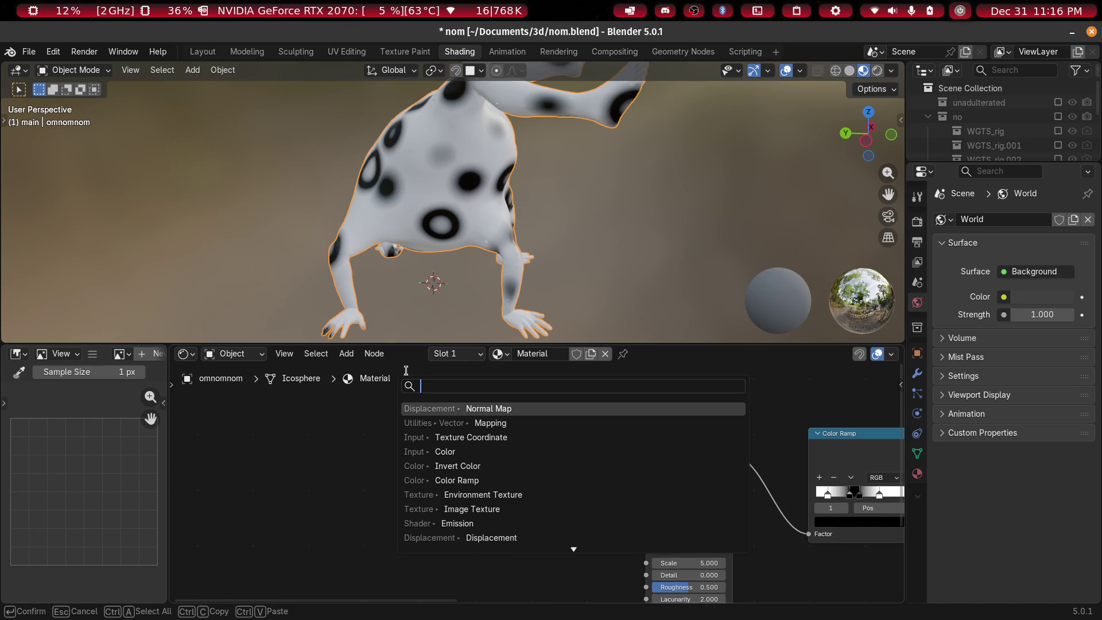
text(coordinate)
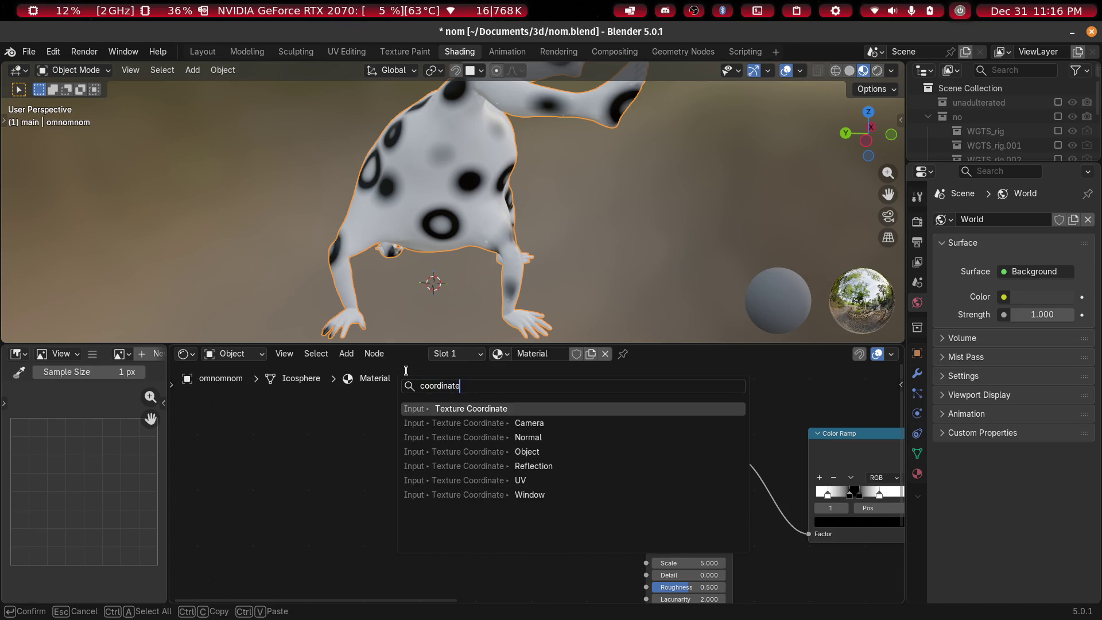
key(Return)
click(253, 445)
Add a Mapping node before the Voronoi, undoing an accidental frame join
key(shift+a)
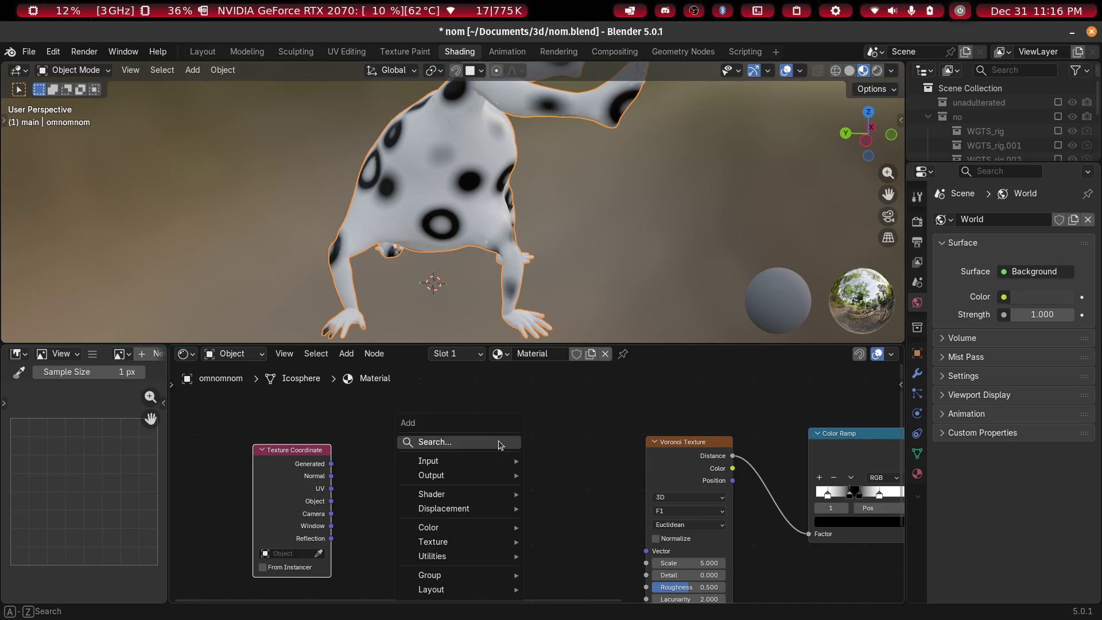
click(498, 441)
text(mappi)
key(Return)
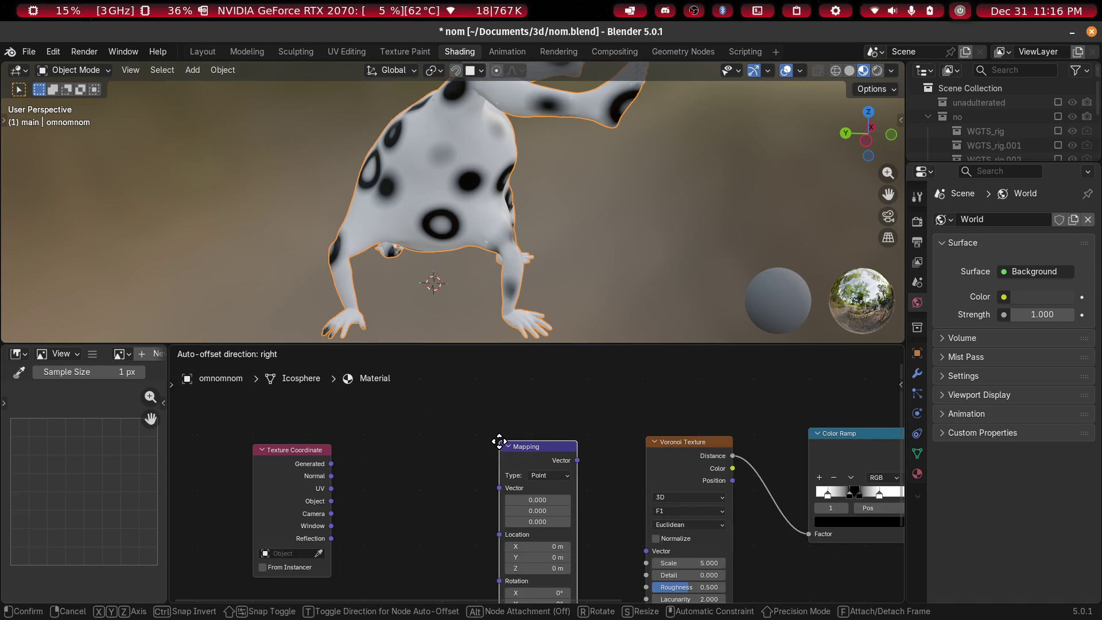
click(363, 410)
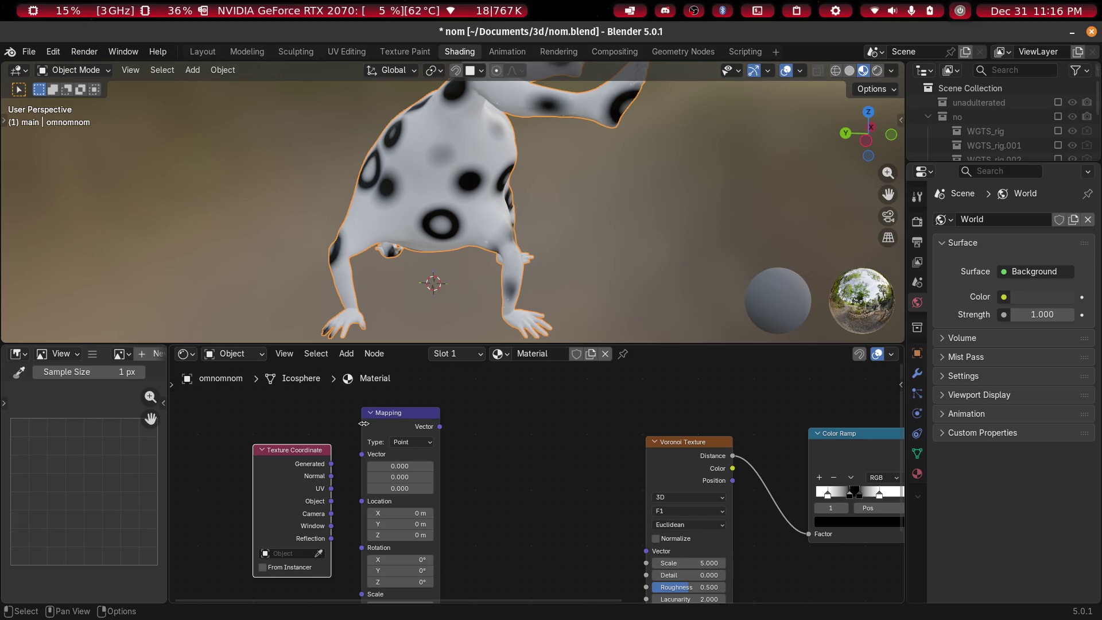
key(ctrl+j)
key(F2)
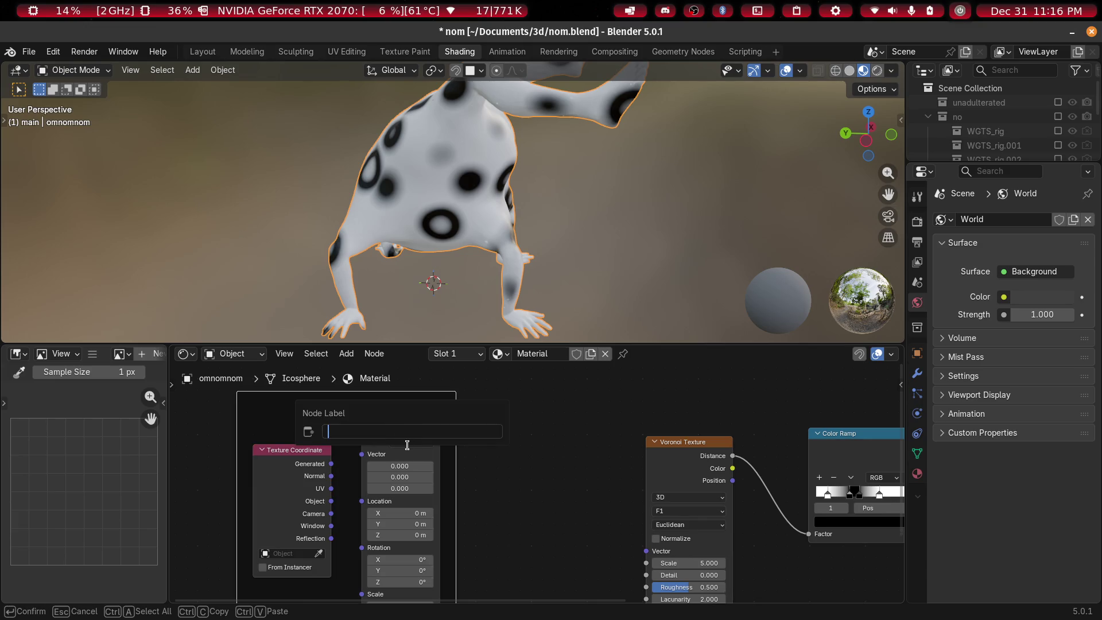
key(Escape)
key(ctrl+z)
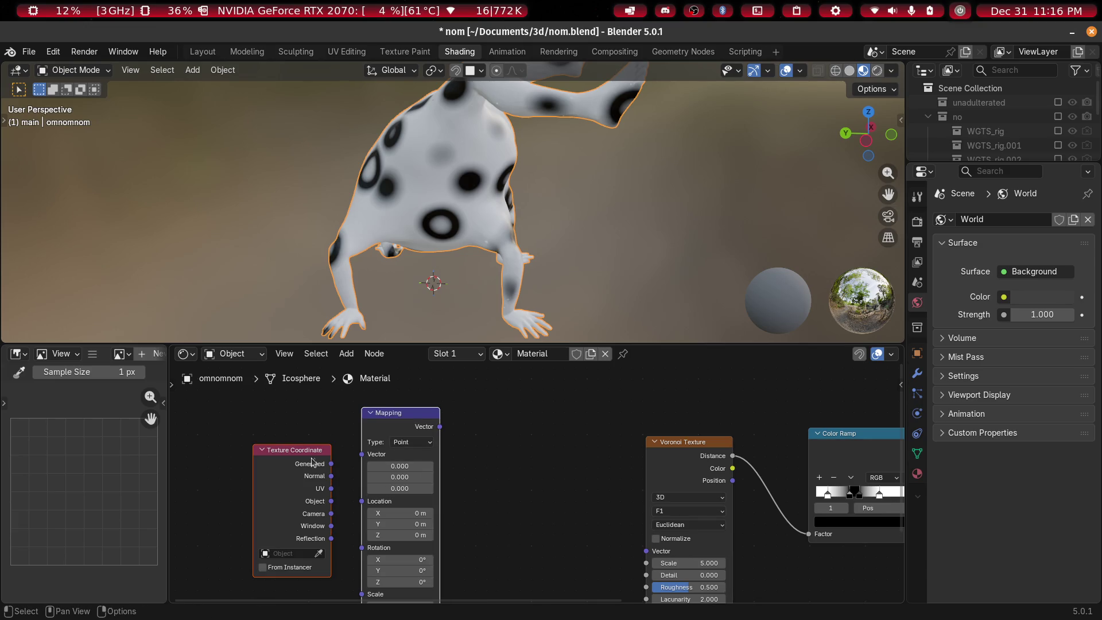
Connect Generated to the Mapping Vector input and set the mapping type to Texture
drag(356, 456, 360, 455)
scroll(435, 446, up, 2)
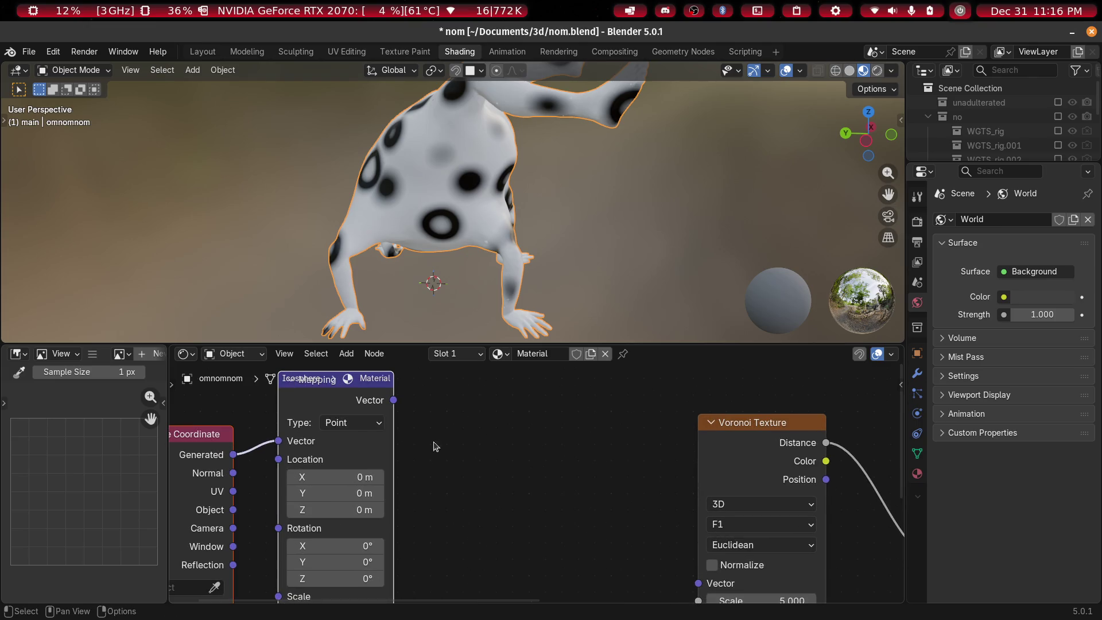
click(374, 428)
click(359, 461)
Link the Mapping node's Vector output into the Voronoi texture's Vector input
mouse_move(771, 561)
mouse_down()
mouse_move(692, 571)
mouse_move(697, 552)
mouse_up()
scroll(491, 149, down, 5)
scroll(563, 156, up, 5)
middle_drag(562, 156, 505, 127)
scroll(505, 127, up, 4)
mouse_move(434, 530)
middle_down()
mouse_move(532, 406)
mouse_move(445, 451)
middle_up()
Lower the Mapping scale to 0.25 to make the spots denser
mouse_move(367, 495)
mouse_down()
mouse_move(402, 496)
mouse_move(324, 496)
mouse_move(340, 496)
mouse_up()
scroll(490, 177, down, 5)
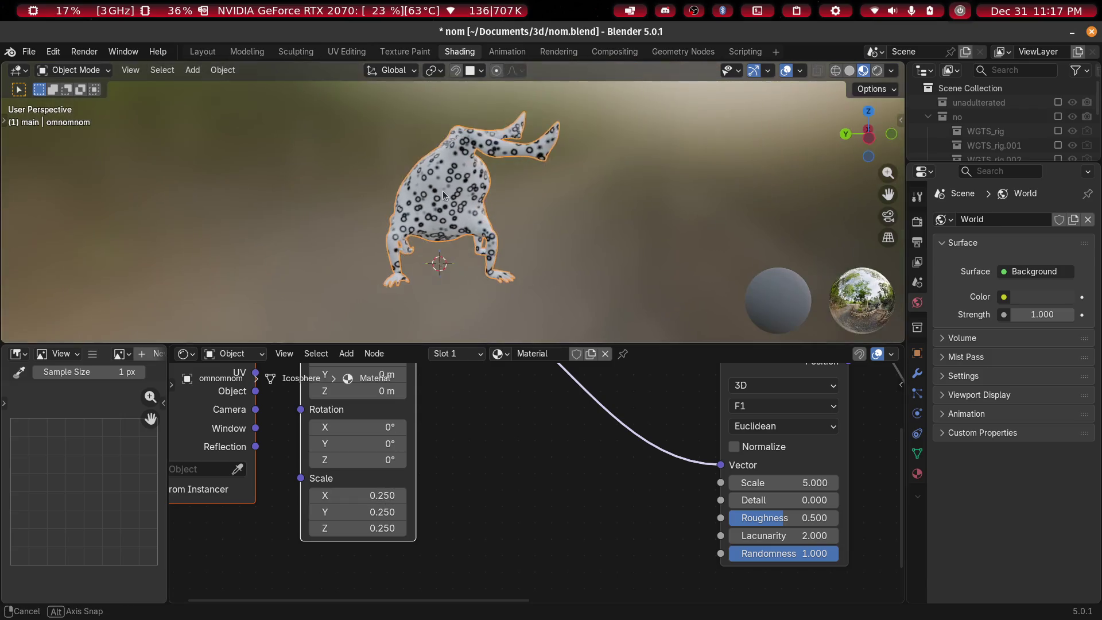
scroll(442, 190, up, 8)
scroll(491, 182, down, 4)
mouse_move(560, 149)
middle_down()
mouse_move(528, 197)
mouse_move(511, 201)
middle_up()
scroll(511, 201, up, 3)
scroll(508, 461, down, 2)
Raise the Voronoi texture scale to 6.98 for dense small rings
middle_drag(490, 460, 493, 509)
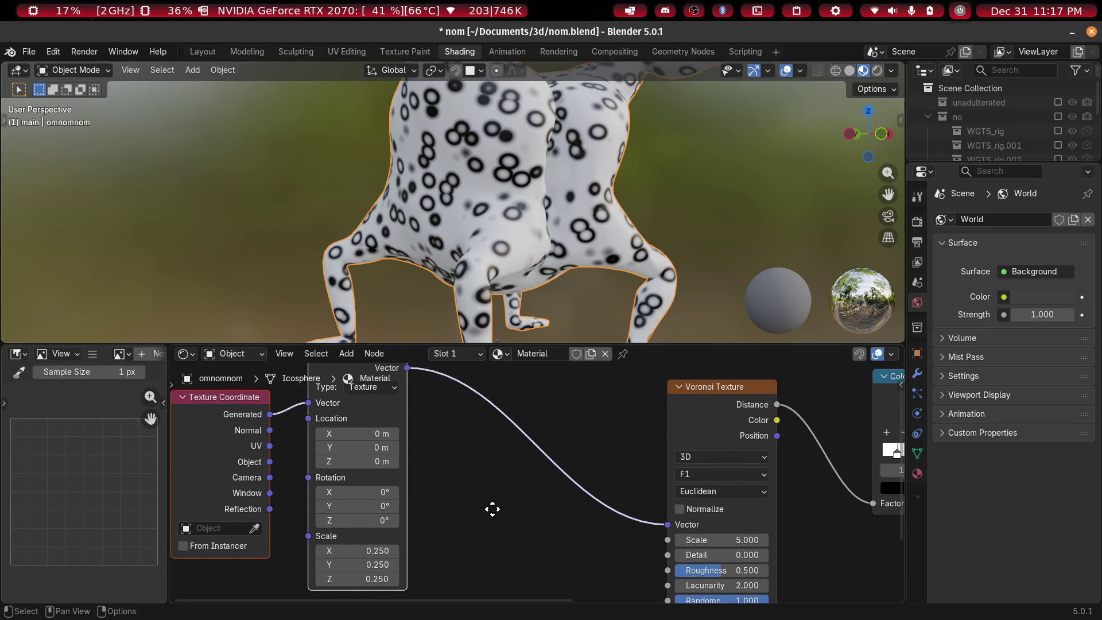
scroll(424, 480, down, 1)
middle_drag(560, 502, 261, 453)
scroll(423, 482, up, 3)
mouse_move(431, 484)
mouse_down()
mouse_move(460, 484)
mouse_move(418, 484)
mouse_move(616, 484)
mouse_move(125, 484)
mouse_move(543, 488)
mouse_up()
scroll(566, 456, down, 1)
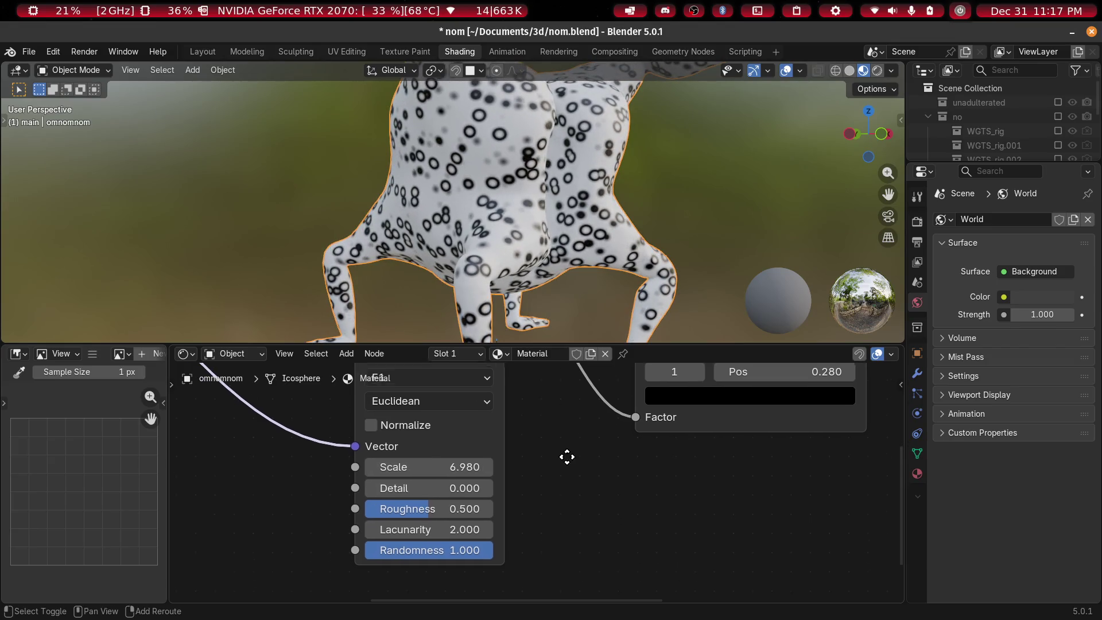
Set the Voronoi Detail to 0.68 and Roughness to 0.472
mouse_move(427, 485)
mouse_down()
mouse_move(503, 485)
mouse_move(419, 485)
mouse_move(456, 485)
mouse_up()
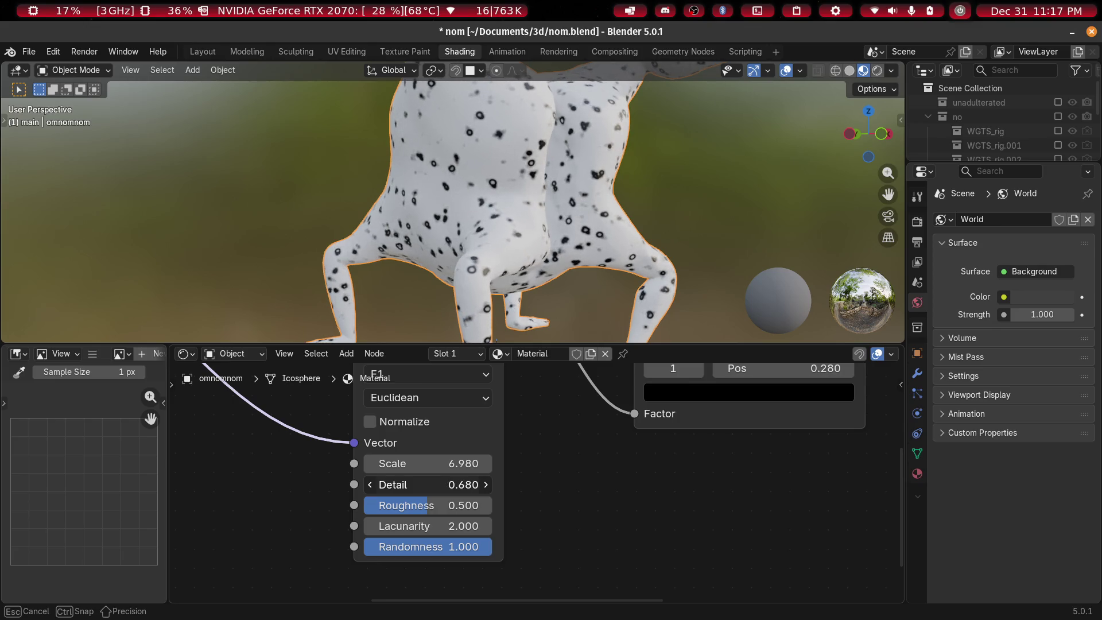
mouse_move(516, 125)
middle_down()
mouse_move(387, 202)
mouse_move(409, 213)
middle_up()
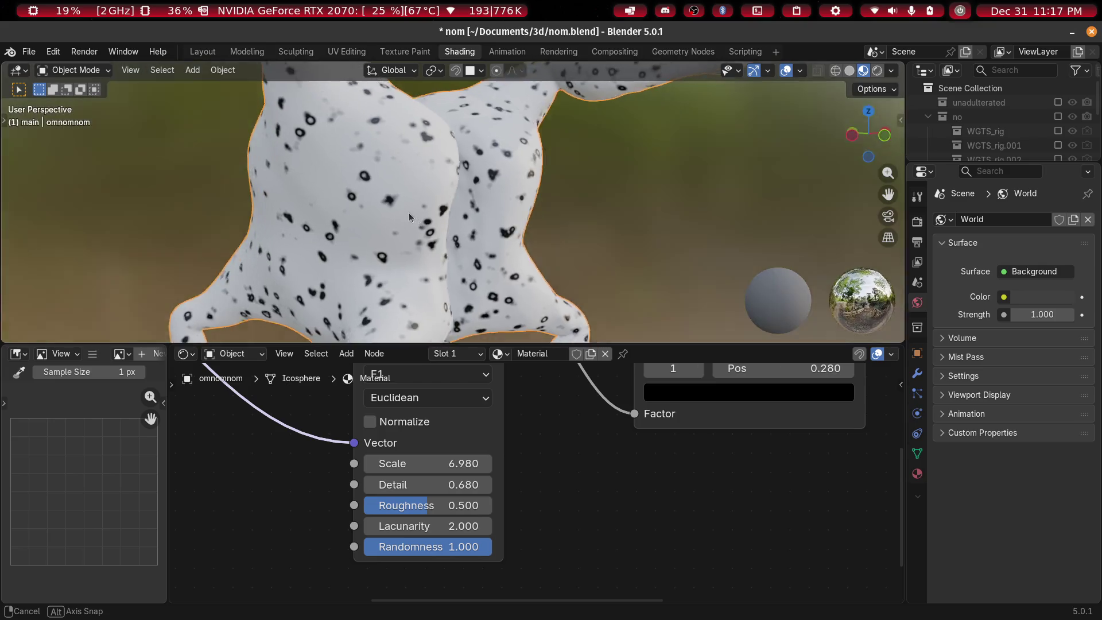
scroll(473, 224, up, 4)
scroll(436, 227, up, 2)
scroll(476, 551, up, 2)
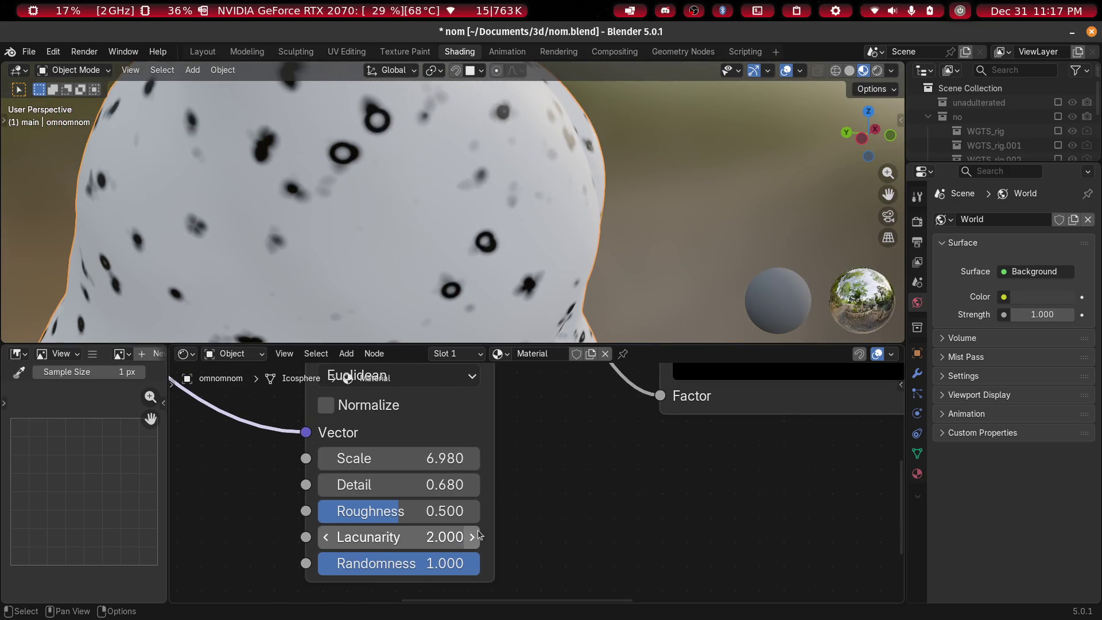
mouse_move(399, 511)
mouse_down()
mouse_move(479, 511)
mouse_move(319, 511)
mouse_move(394, 511)
mouse_up()
scroll(447, 172, down, 3)
mouse_move(448, 172)
middle_down()
mouse_move(450, 135)
mouse_move(471, 219)
middle_up()
scroll(471, 218, up, 5)
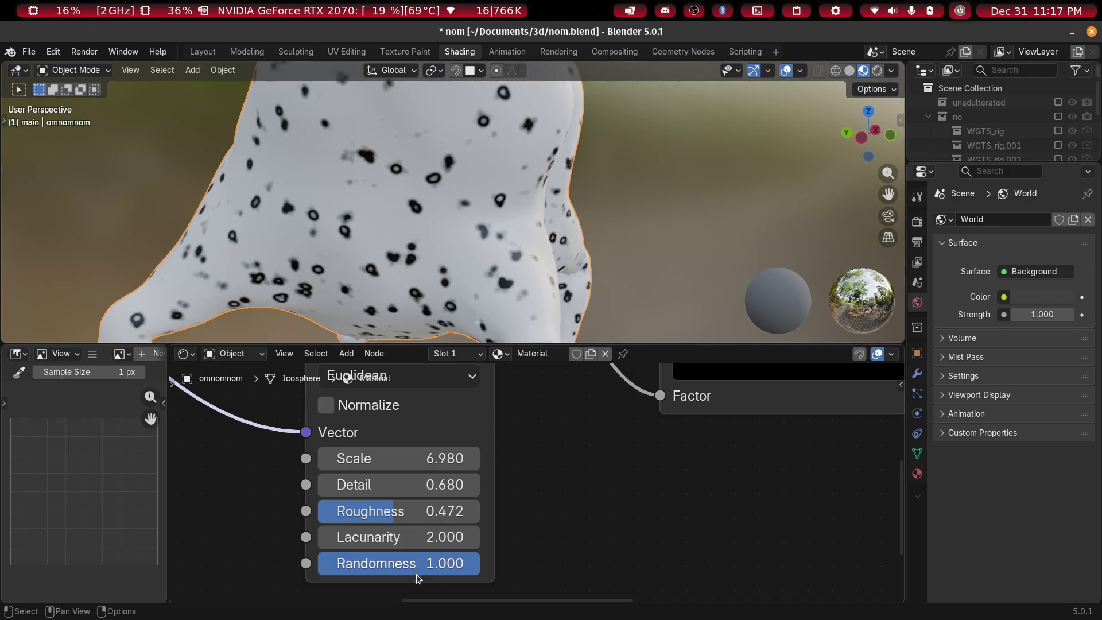
Set Voronoi Lacunarity to 2.74, Randomness to 1.0 and lower Scale to 4.69
drag(396, 537, 439, 537)
mouse_move(402, 230)
middle_down()
mouse_move(347, 264)
mouse_move(505, 189)
mouse_move(436, 275)
middle_up()
scroll(404, 546, up, 1)
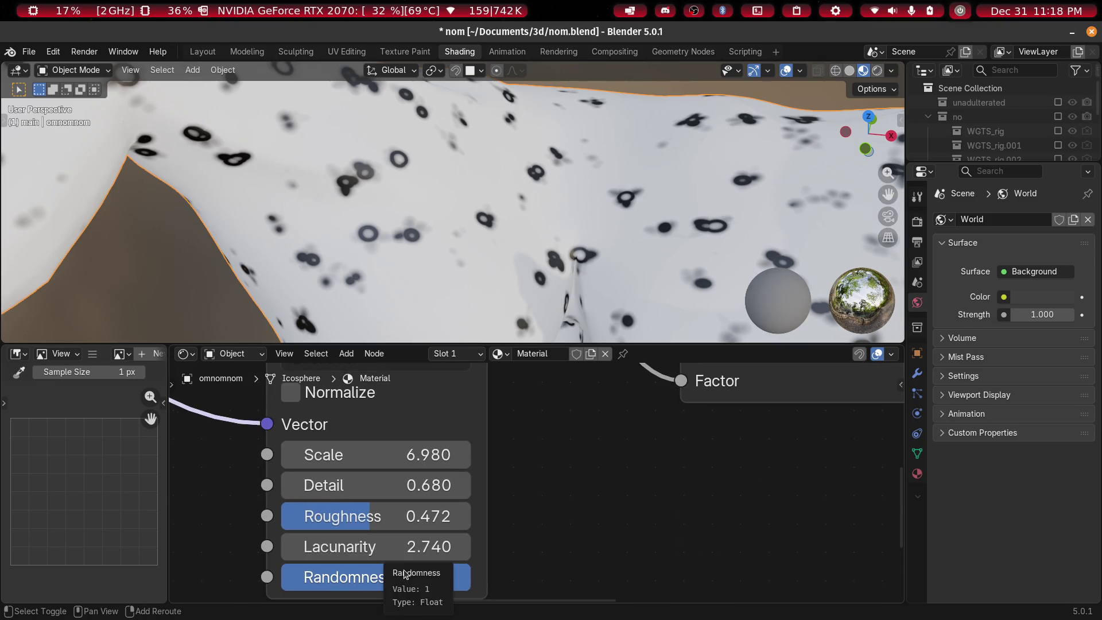
mouse_move(469, 577)
mouse_down()
mouse_move(281, 577)
mouse_move(473, 577)
mouse_up()
scroll(532, 531, down, 2)
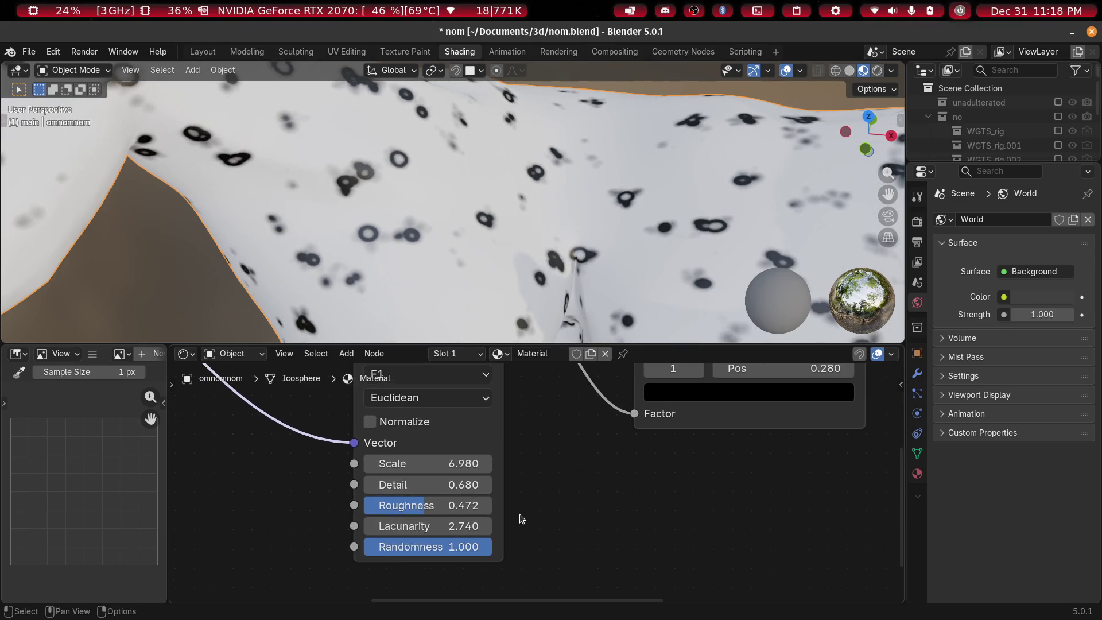
mouse_move(430, 471)
mouse_down()
mouse_move(531, 470)
mouse_move(298, 470)
mouse_up()
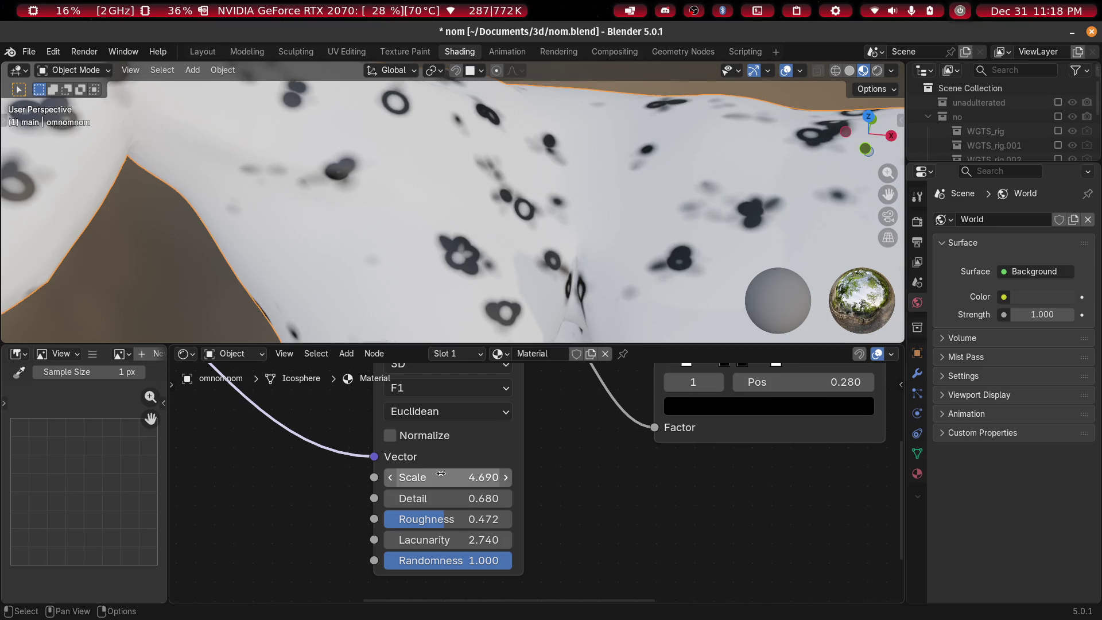
scroll(441, 473, down, 3)
middle_drag(476, 223, 466, 199)
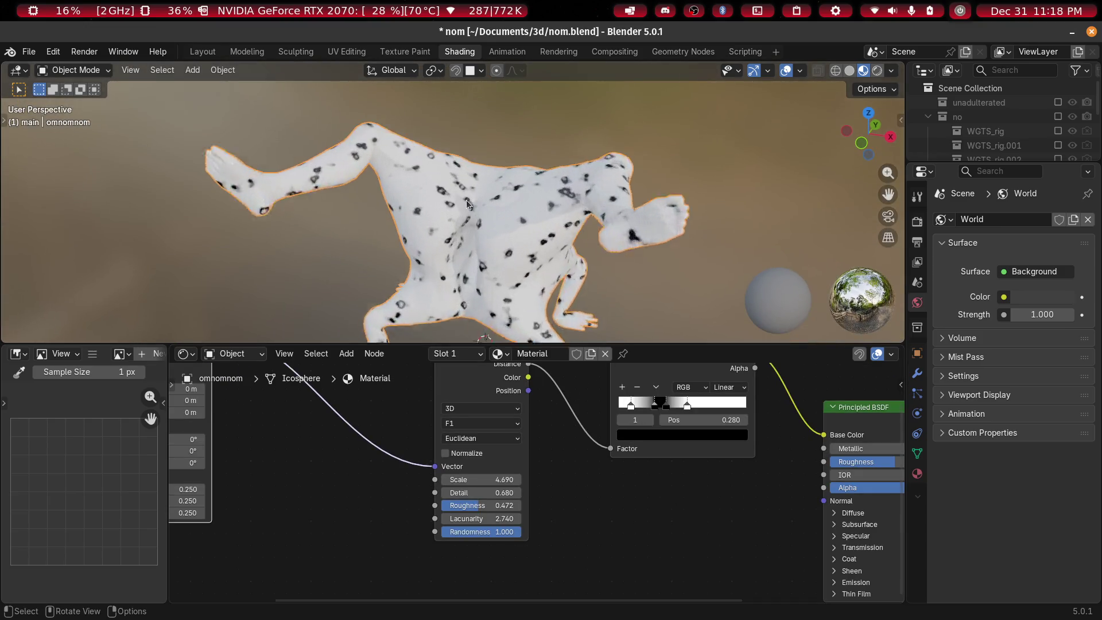
Duplicate the Color Ramp node and place the copy below the original
scroll(466, 200, up, 3)
mouse_move(673, 562)
middle_down()
mouse_move(569, 487)
mouse_move(576, 432)
middle_up()
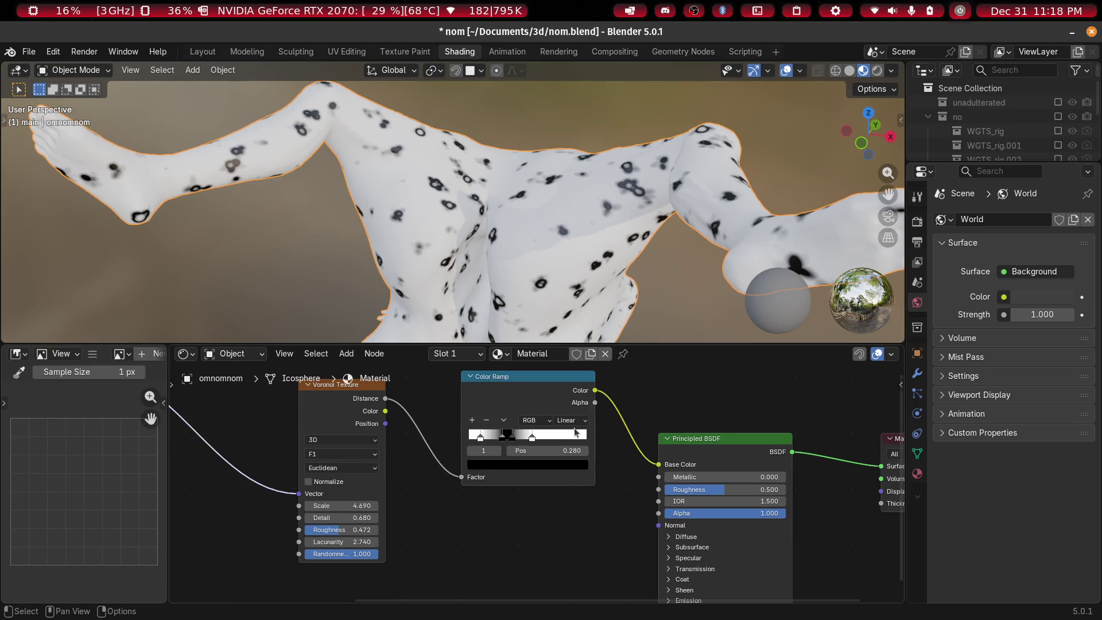
key(shift+d)
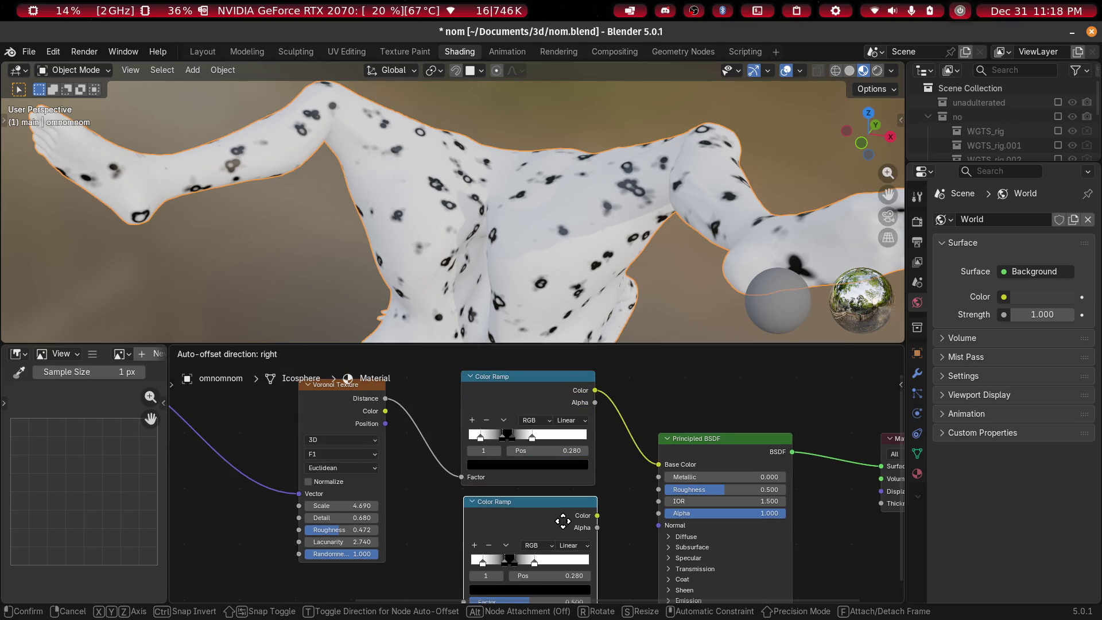
click(563, 521)
scroll(560, 517, down, 2)
Move the Principled BSDF and Material Output nodes further right
drag(846, 426, 632, 556)
mouse_move(716, 521)
shift+middle_down()
mouse_move(263, 530)
mouse_move(278, 537)
shift+middle_up()
key(g)
click(472, 505)
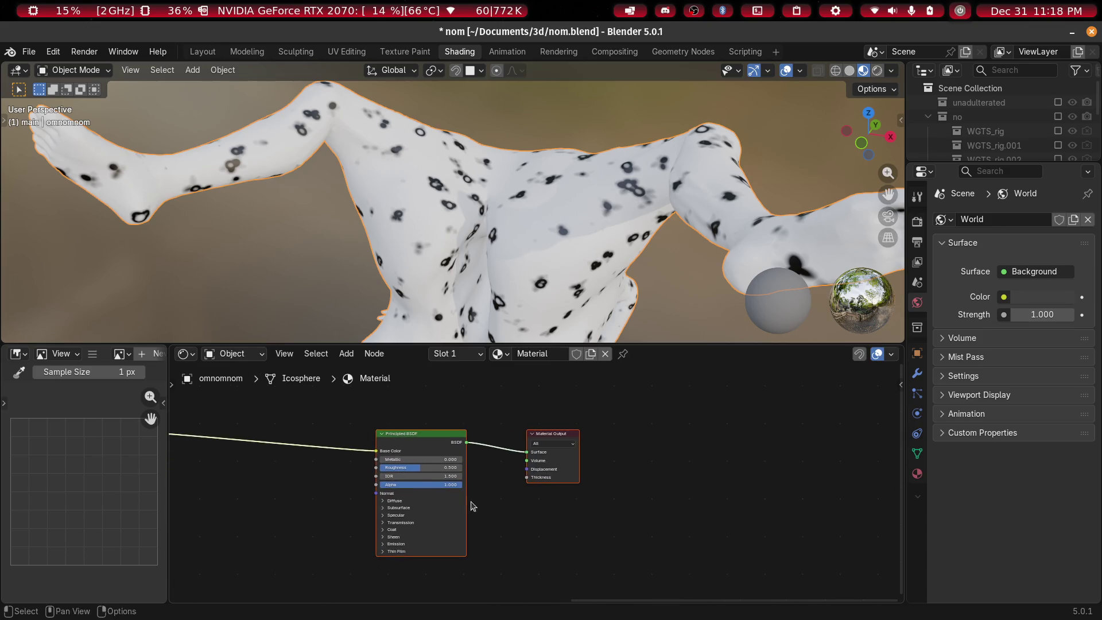
ctrl+scroll(680, 522, left, 5)
scroll(652, 512, up, 3)
mouse_move(652, 512)
shift+middle_down()
mouse_move(714, 516)
mouse_move(581, 443)
shift+middle_up()
Add a Bump node via the add-node search
key(shift+a)
click(579, 437)
text(bump)
key(Return)
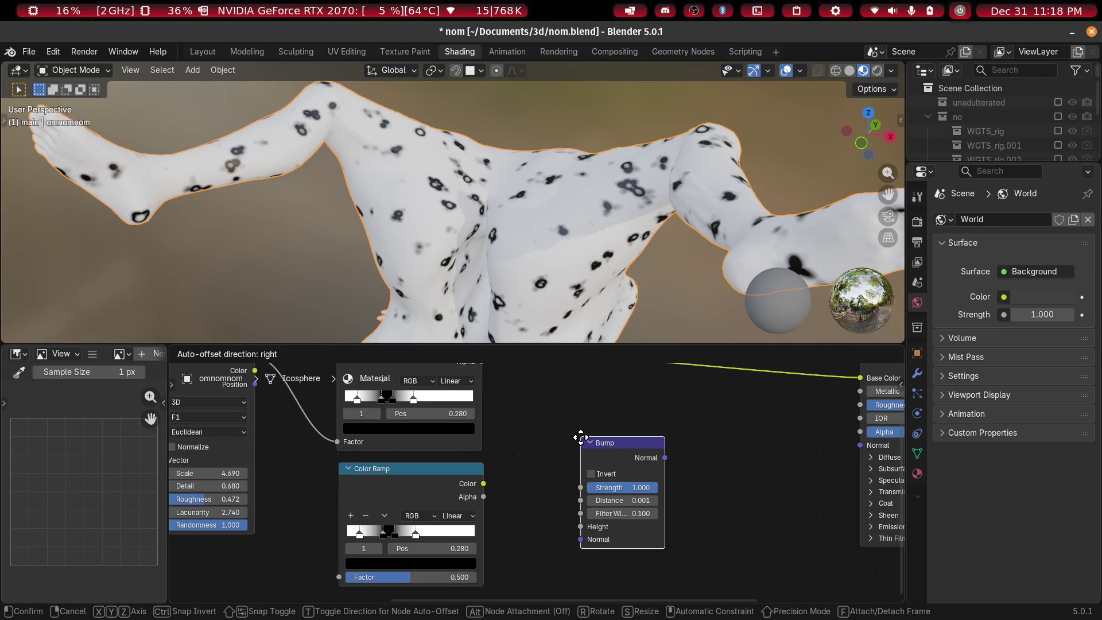
click(581, 439)
scroll(538, 480, down, 2)
middle_drag(537, 480, 567, 382)
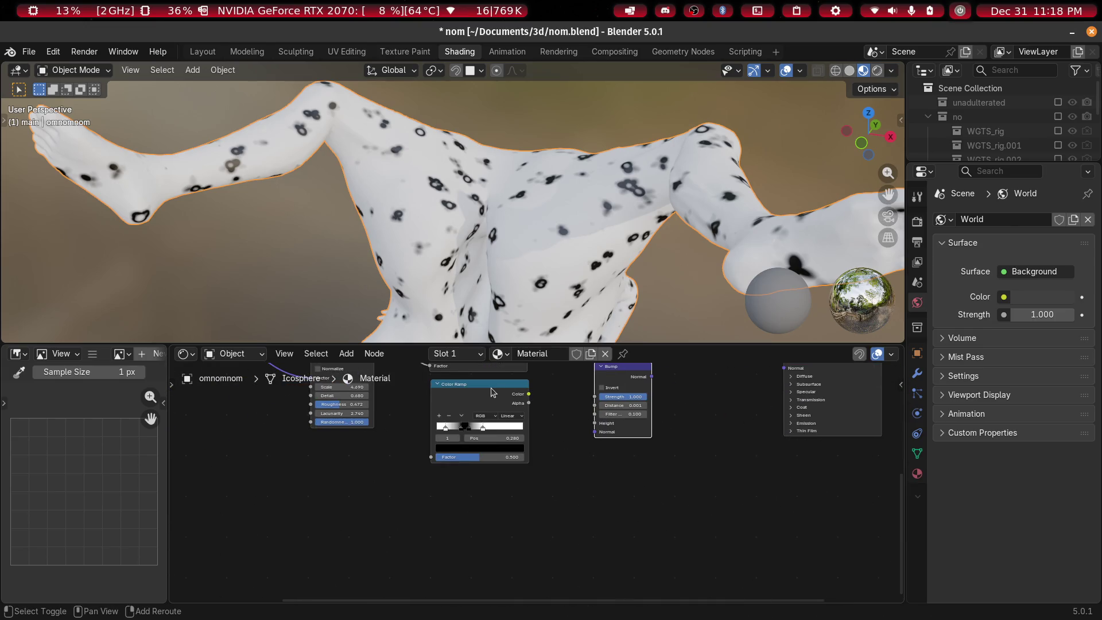
Wire Voronoi Distance through the second Color Ramp into the BSDF Roughness
key(shift+d)
click(572, 467)
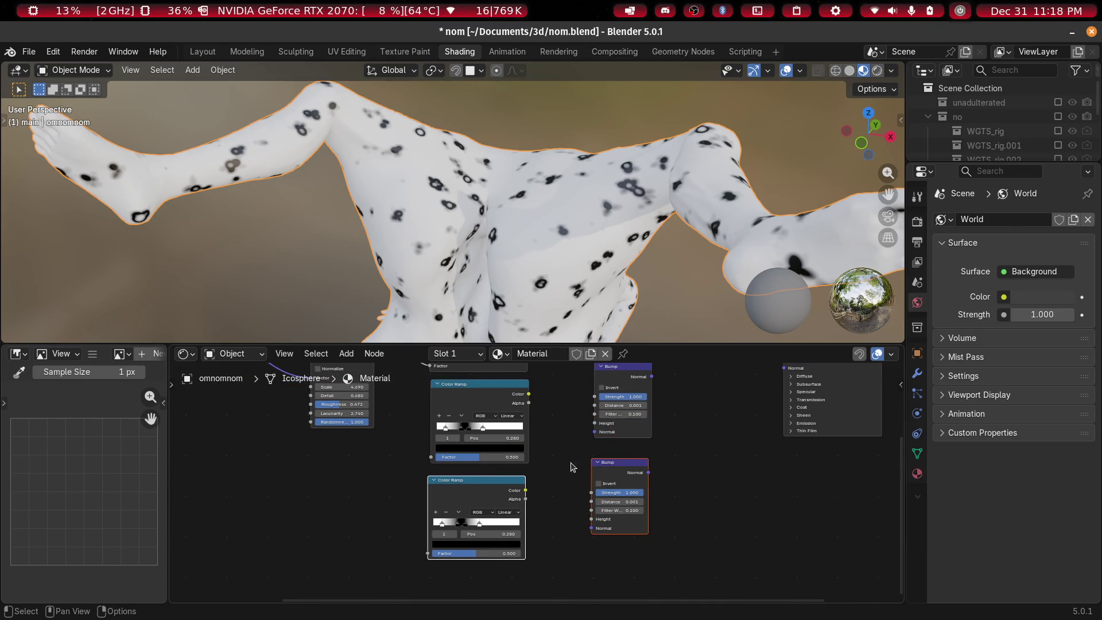
key(x)
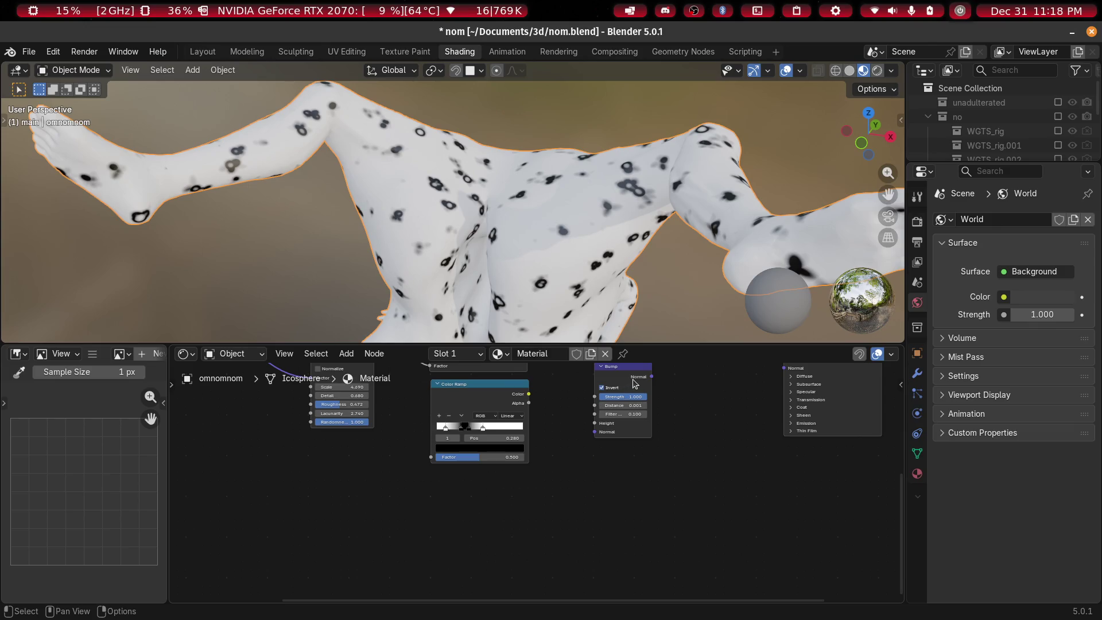
key(ctrl+z)
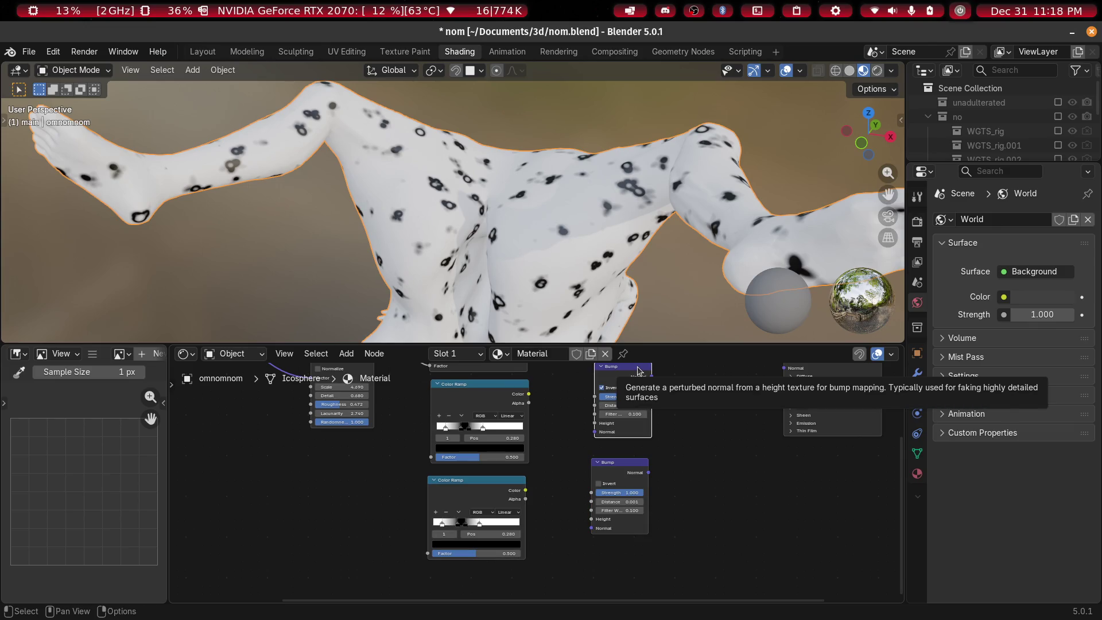
scroll(586, 433, up, 1)
mouse_move(585, 433)
shift+middle_down()
mouse_move(438, 502)
mouse_move(500, 537)
shift+middle_up()
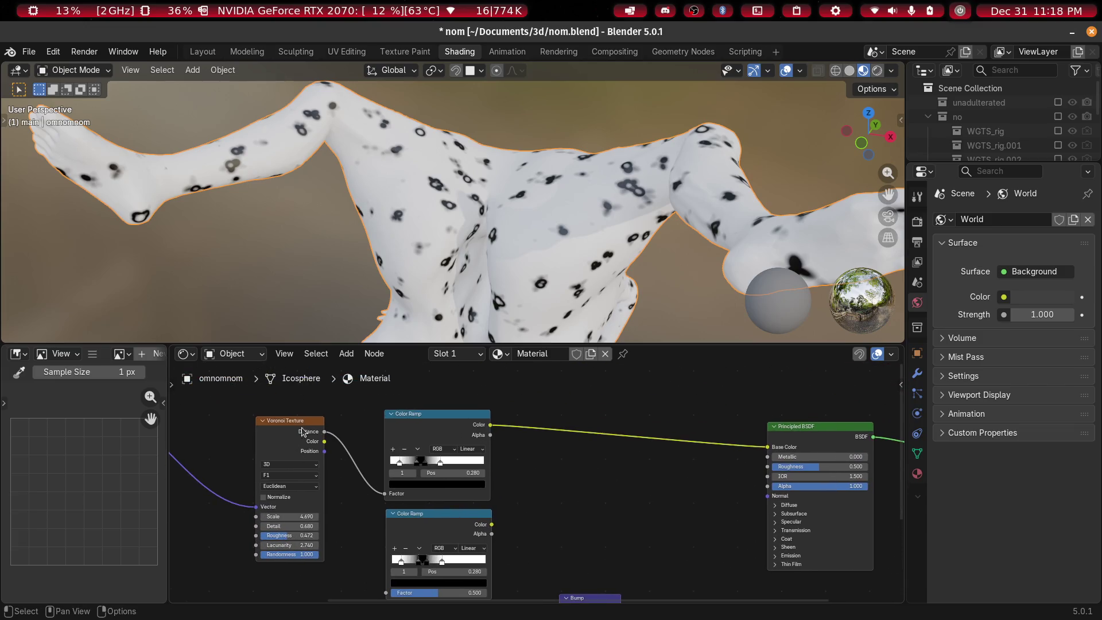
mouse_move(327, 434)
mouse_down()
mouse_move(413, 594)
mouse_move(379, 526)
mouse_up()
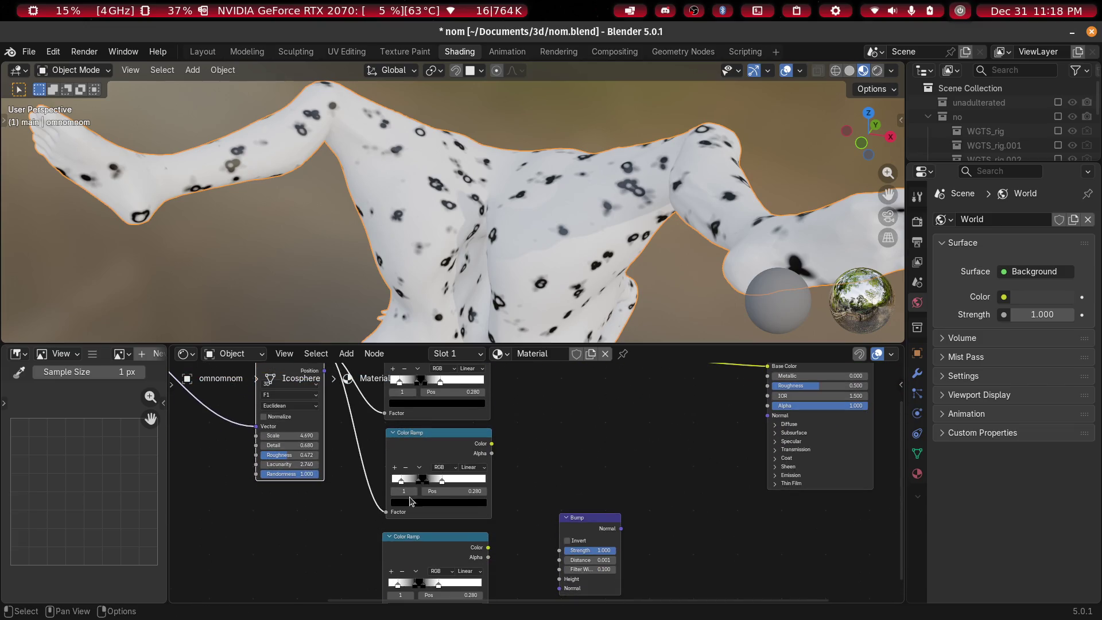
mouse_move(824, 407)
mouse_down()
mouse_move(762, 417)
mouse_move(767, 399)
mouse_up()
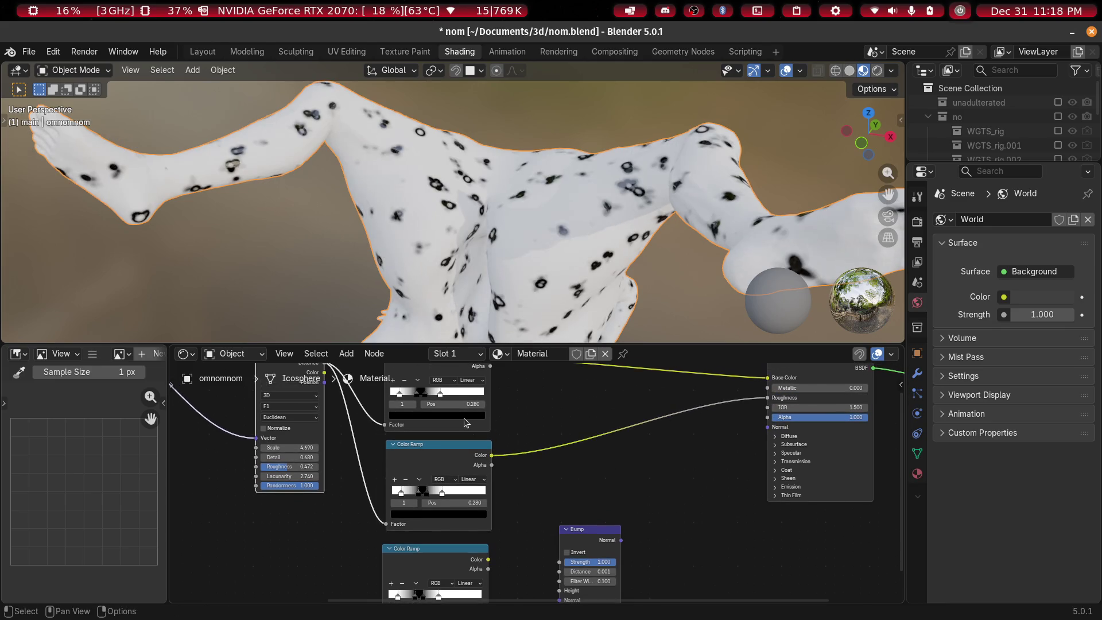
Switch the viewport to Rendered shading to preview the figure
mouse_move(495, 266)
middle_down()
mouse_move(446, 201)
mouse_move(533, 184)
mouse_move(454, 134)
middle_up()
key(z)
click(428, 62)
scroll(448, 281, down, 5)
mouse_move(450, 264)
middle_down()
mouse_move(625, 287)
mouse_move(532, 254)
mouse_move(518, 216)
middle_up()
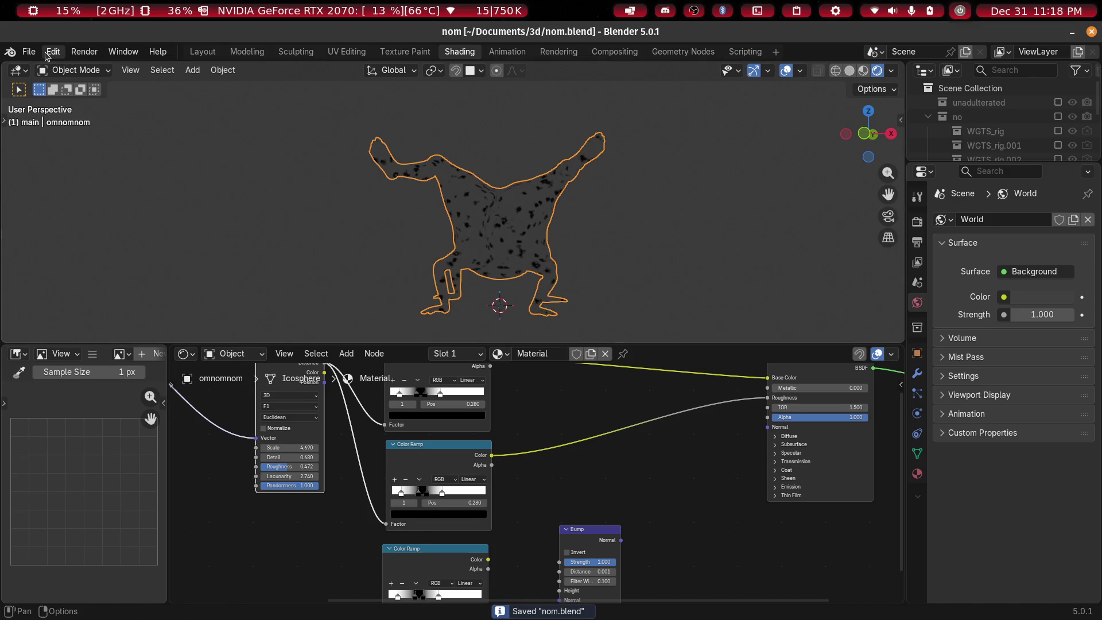
Add an Environment Texture node to the World shader nodes
click(236, 358)
click(240, 404)
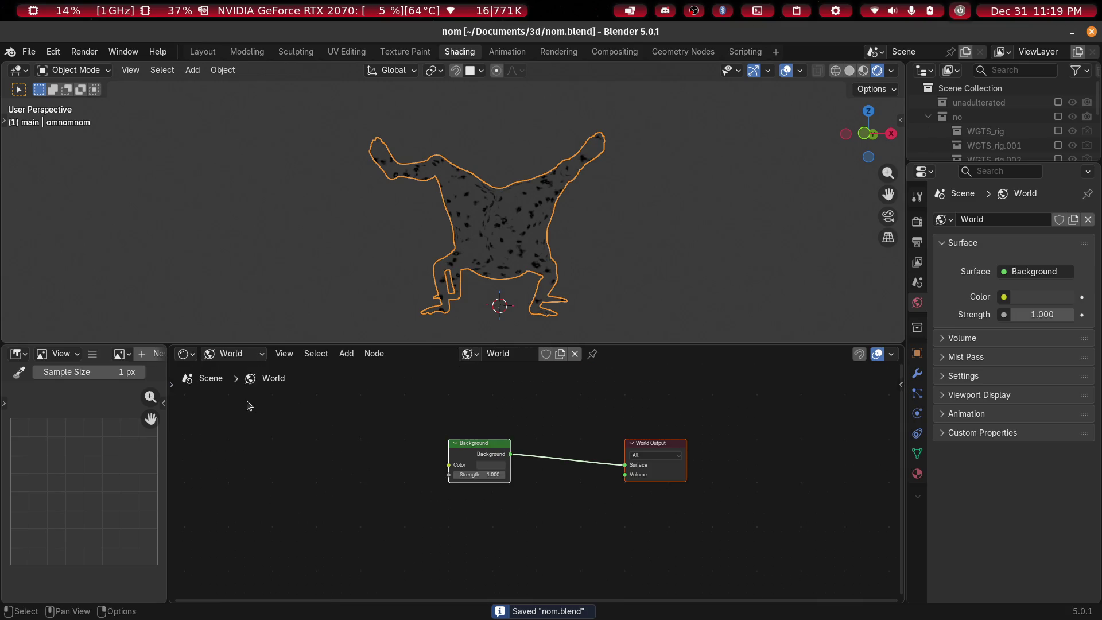
key(shift+a)
click(384, 449)
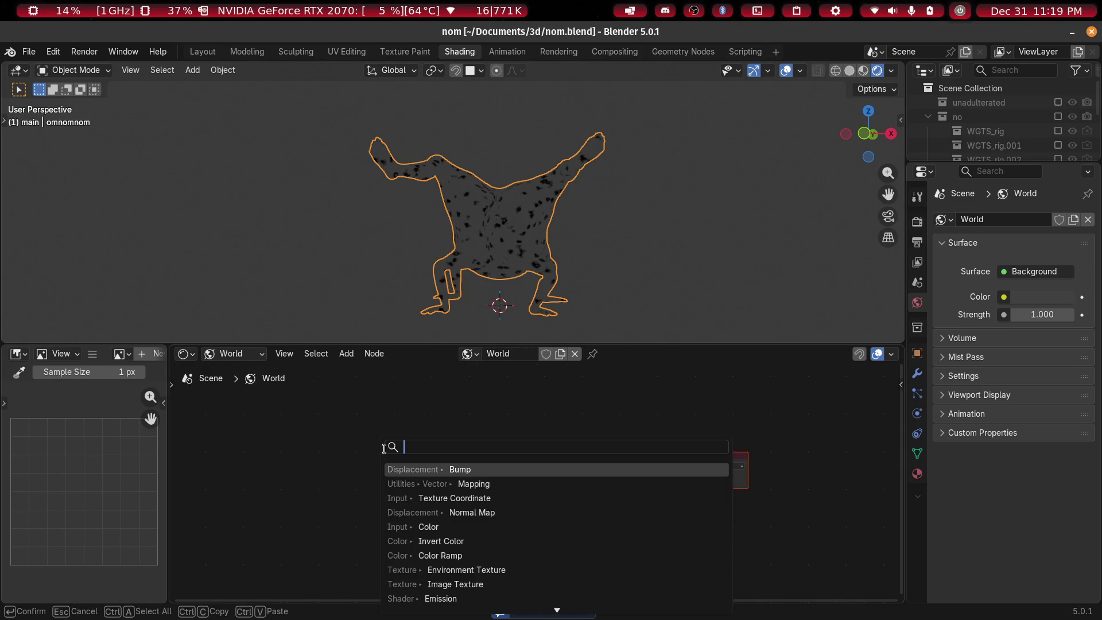
text(envi)
key(Return)
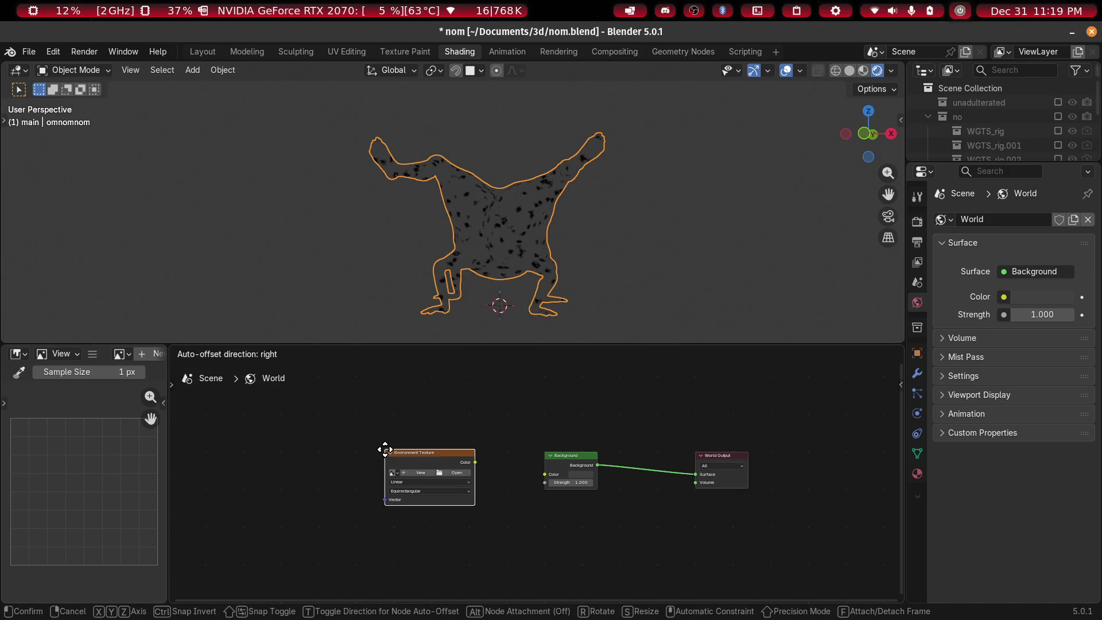
click(385, 450)
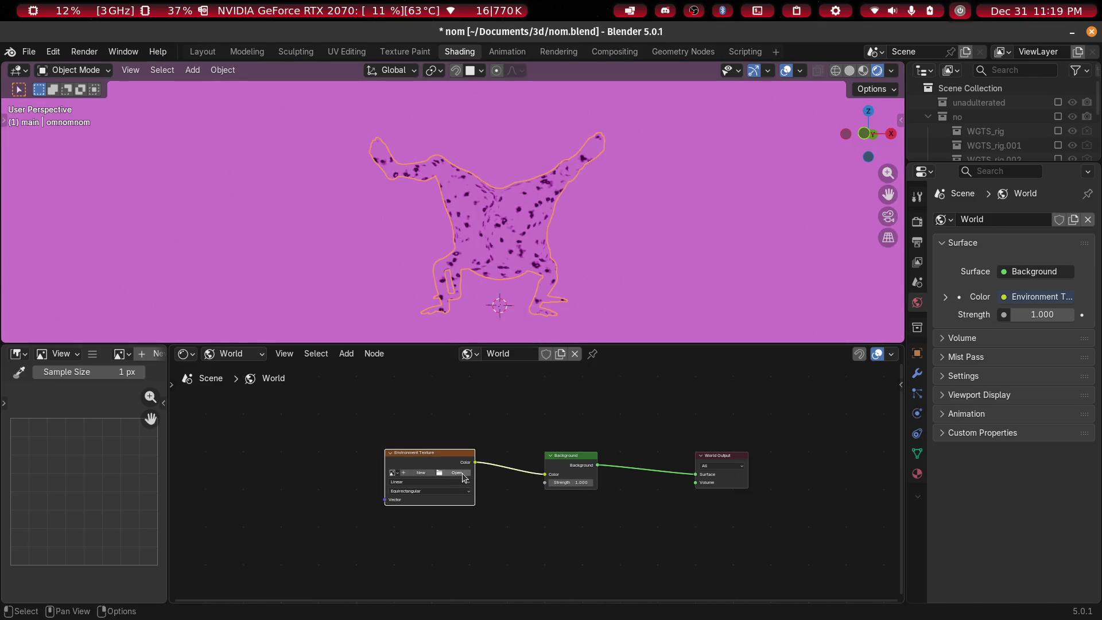
Load courtyard_4k.exr from Downloads into the Environment Texture node
click(454, 473)
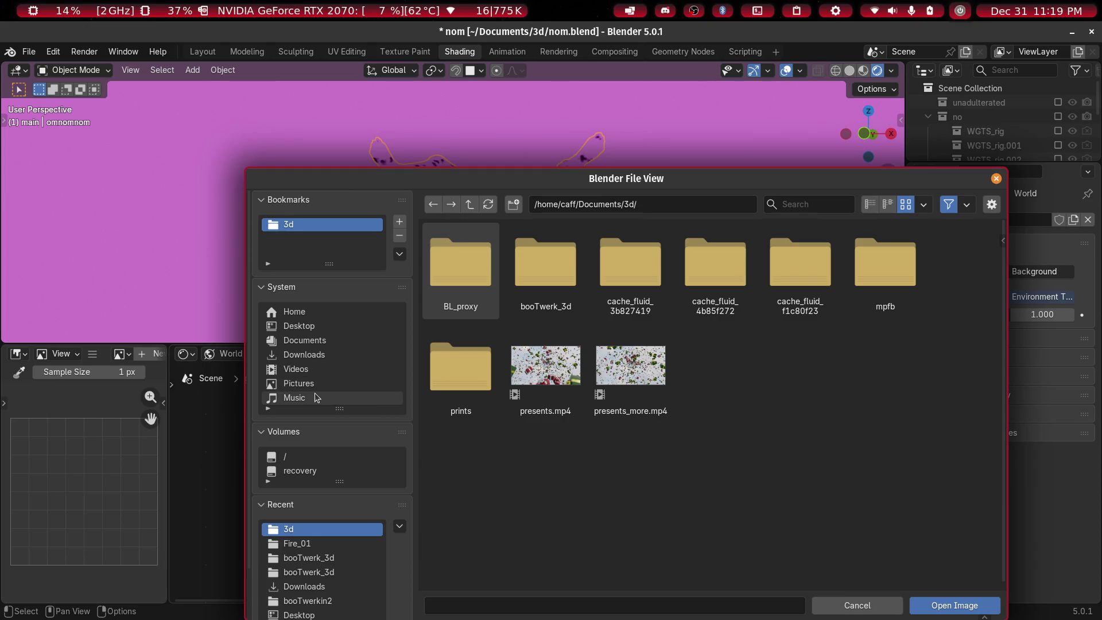
click(313, 356)
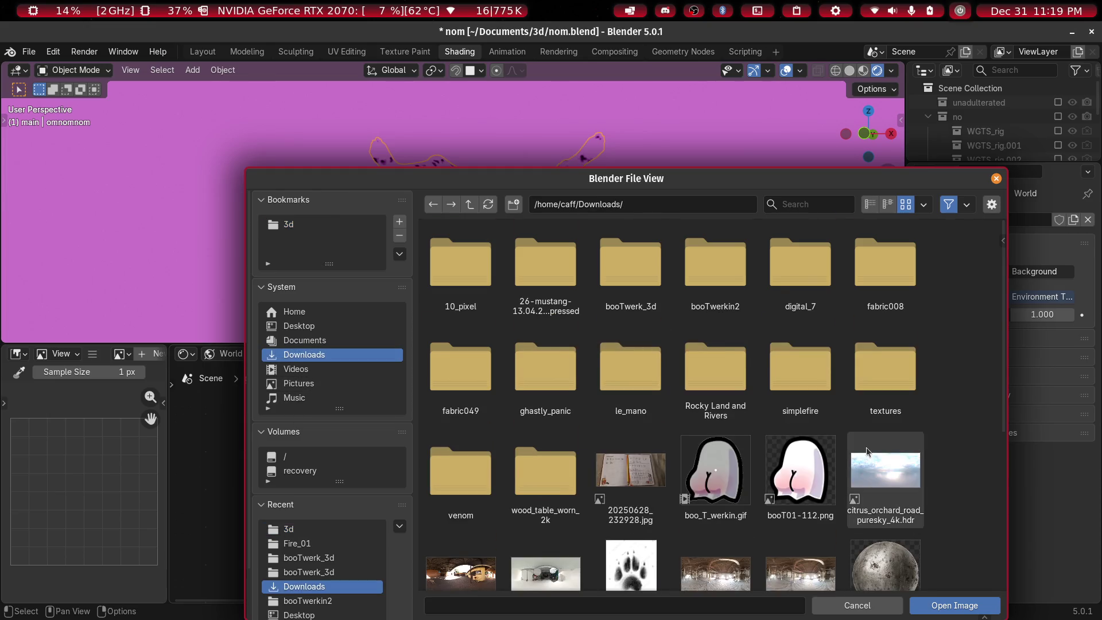
scroll(867, 451, down, 4)
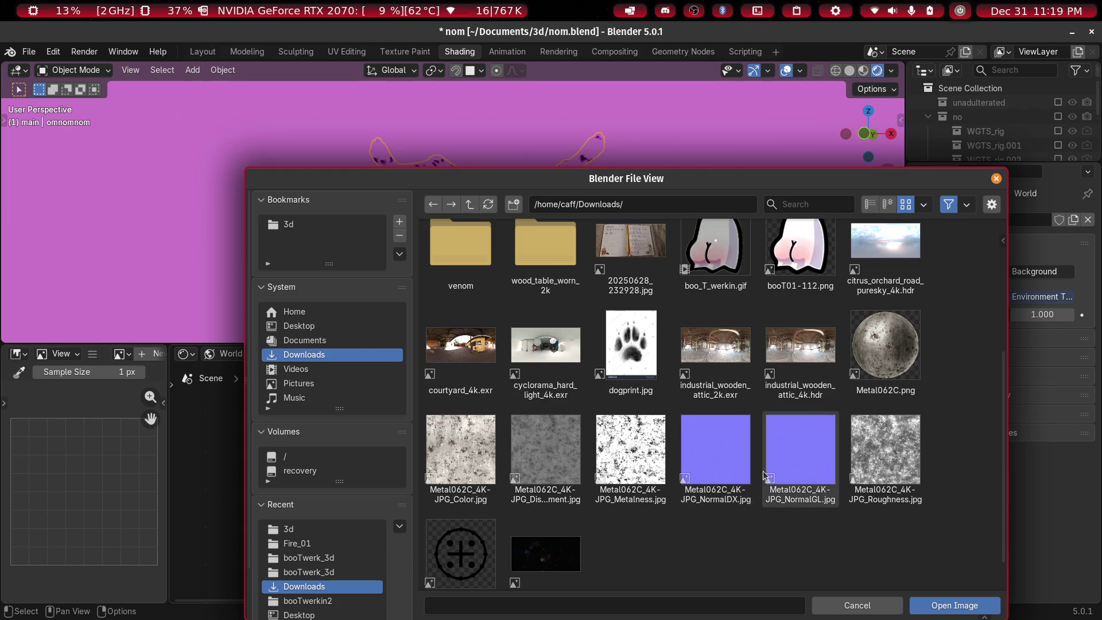
scroll(825, 425, up, 1)
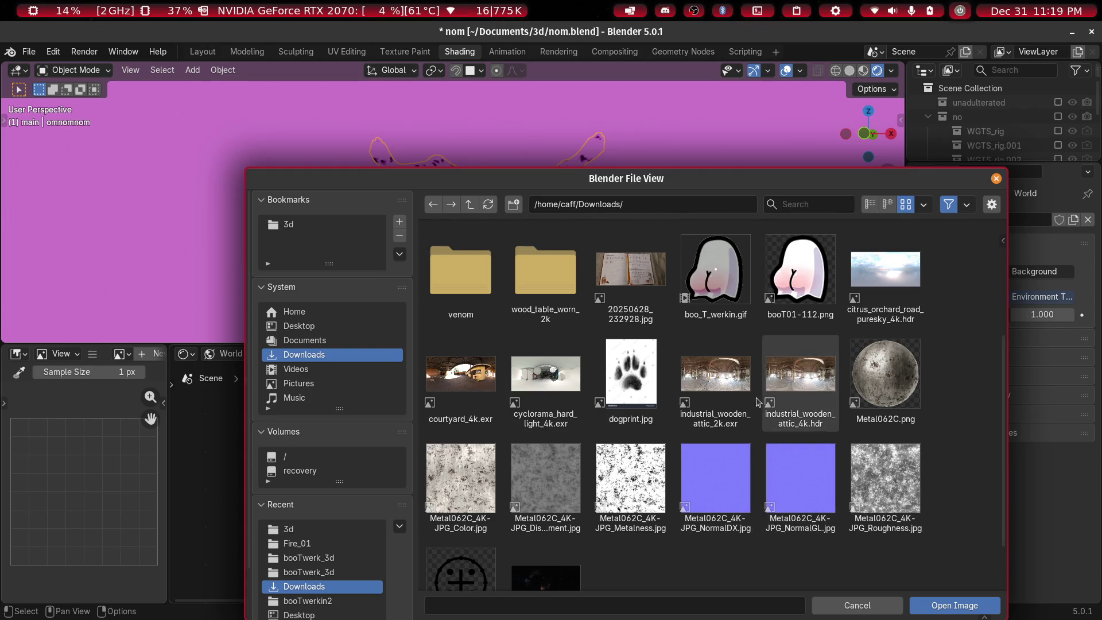
double_click(478, 382)
mouse_move(523, 220)
middle_down()
mouse_move(697, 239)
mouse_move(494, 216)
mouse_move(635, 218)
mouse_move(544, 216)
mouse_move(615, 176)
mouse_move(640, 199)
mouse_move(562, 208)
middle_up()
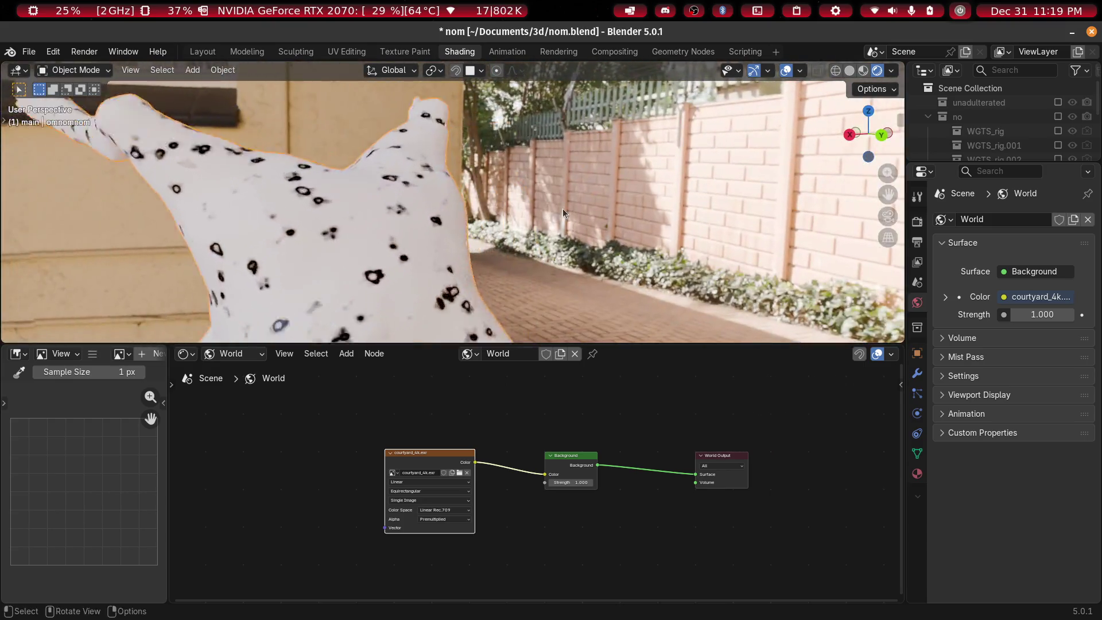
Set the render engine to Cycles
scroll(562, 209, up, 4)
click(916, 229)
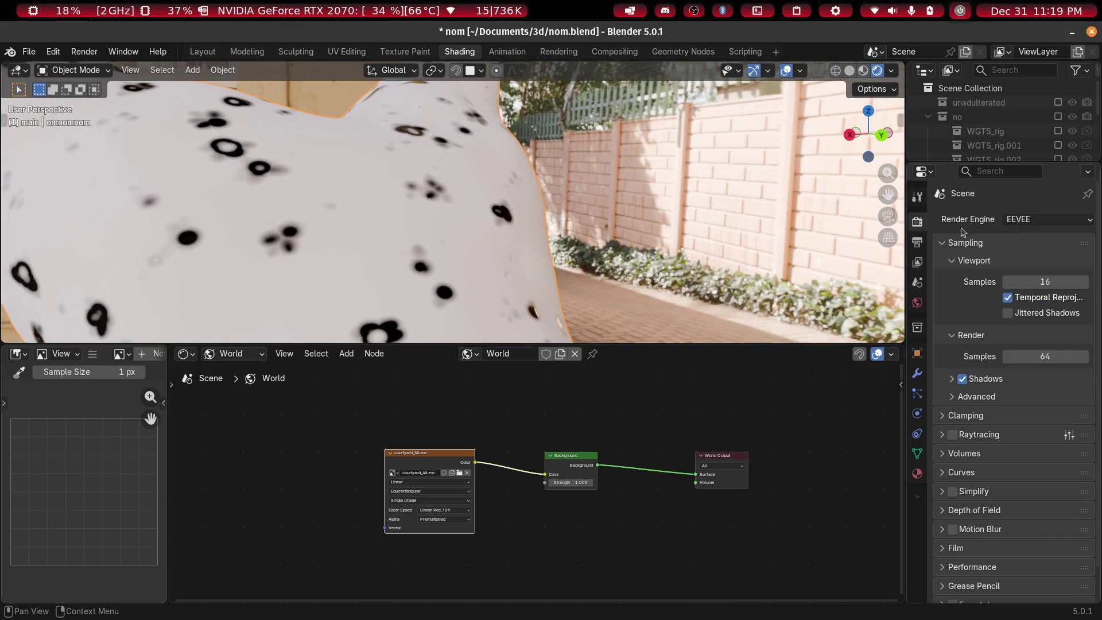
click(1058, 219)
click(1035, 268)
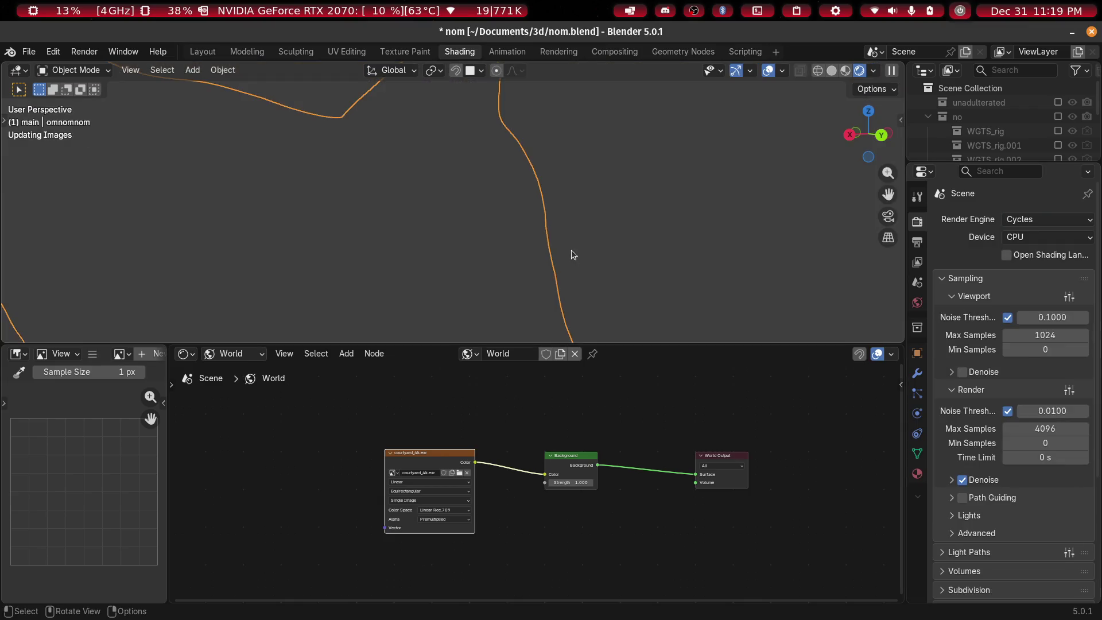
scroll(579, 204, up, 3)
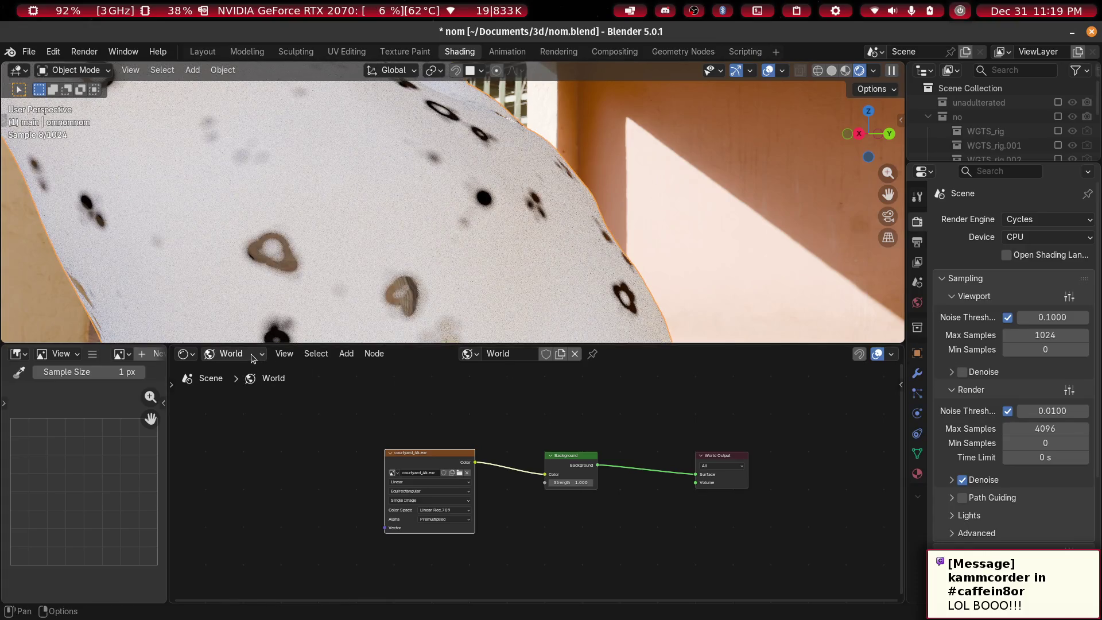
Switch the shader editor from World back to the Object material nodes
click(253, 357)
click(245, 390)
scroll(517, 480, down, 2)
scroll(533, 487, up, 6)
scroll(489, 458, up, 2)
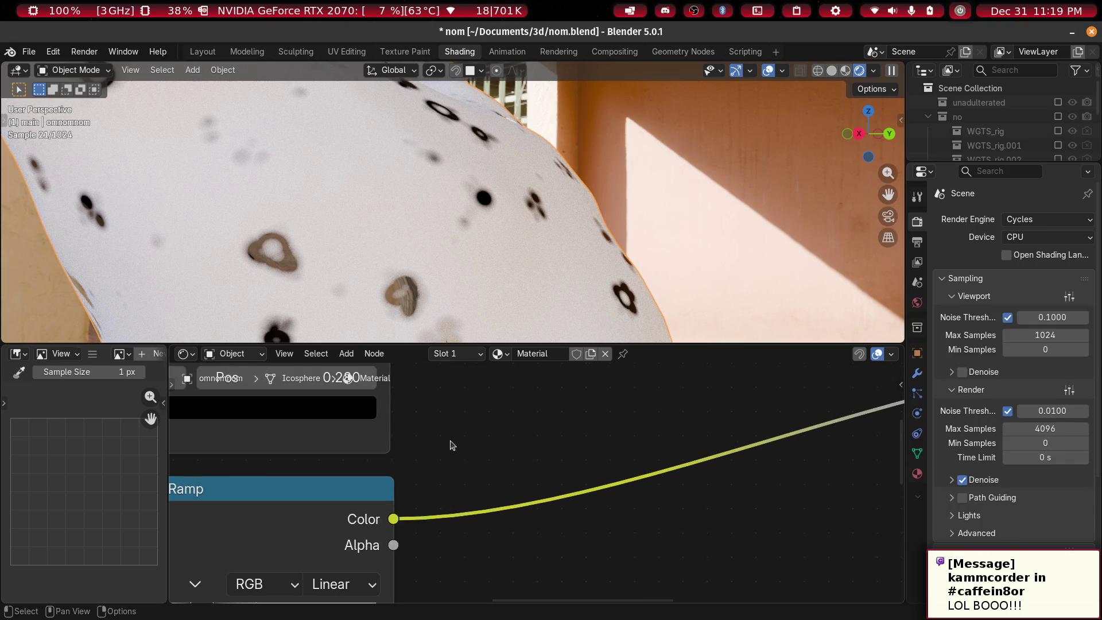
Set the Cycles render device to GPU Compute
click(1062, 243)
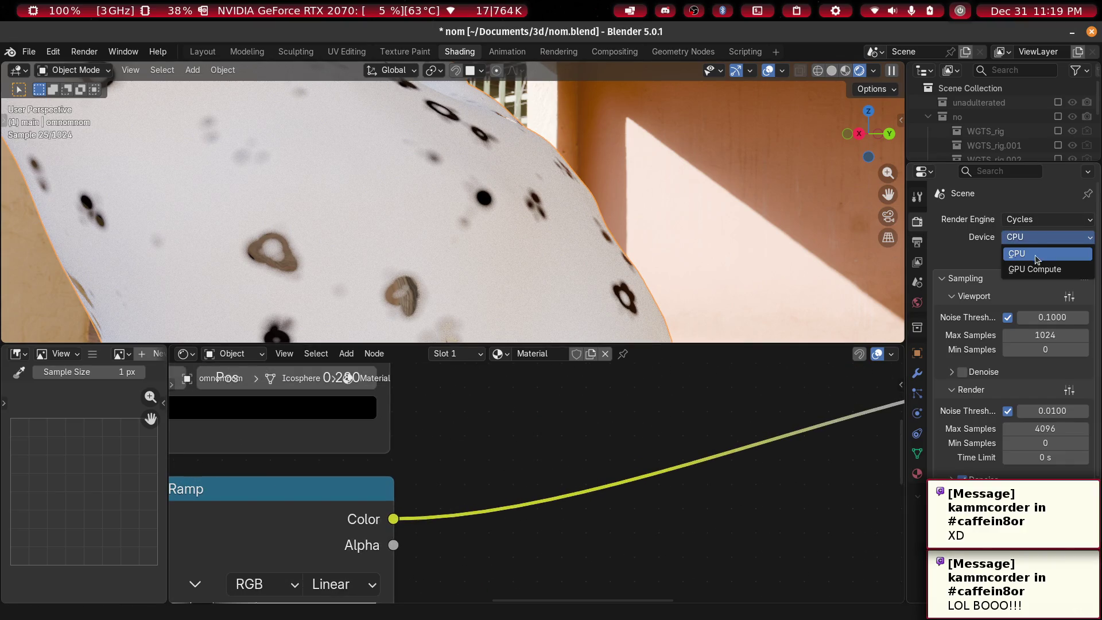
click(1030, 269)
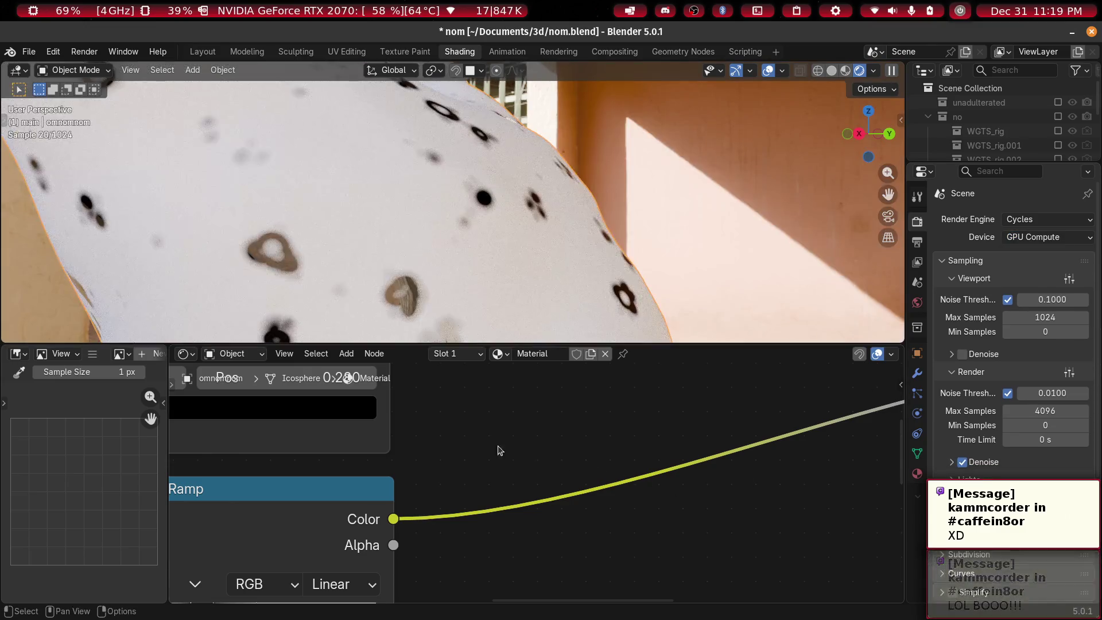
mouse_move(422, 435)
middle_down()
mouse_move(654, 499)
mouse_move(599, 529)
middle_up()
scroll(550, 250, down, 5)
middle_drag(550, 251, 681, 250)
scroll(681, 256, up, 5)
mouse_move(524, 223)
middle_down()
mouse_move(644, 238)
mouse_move(473, 165)
mouse_move(523, 169)
middle_up()
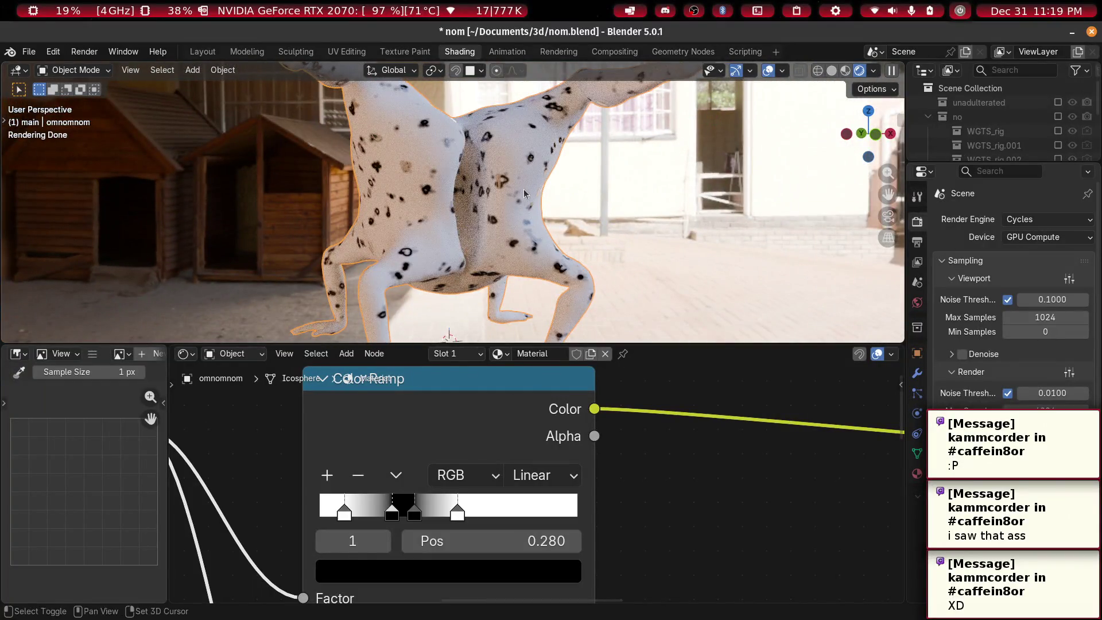
mouse_move(467, 248)
middle_down()
mouse_move(514, 230)
mouse_move(499, 194)
mouse_move(488, 227)
middle_up()
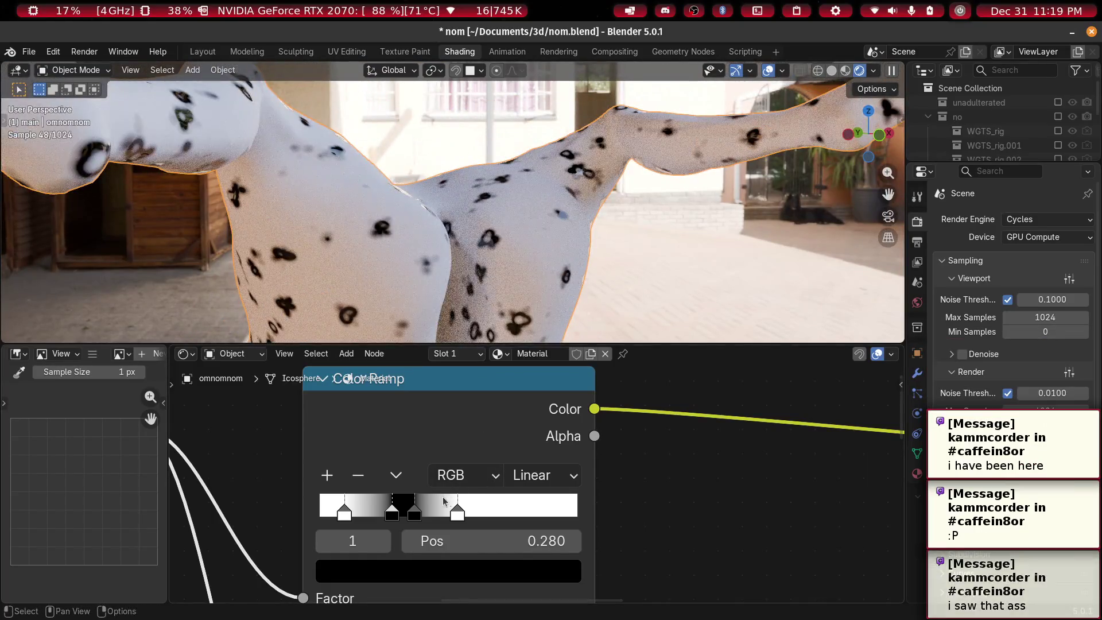
Disconnect the first Color Ramp from the Principled BSDF Base Color
click(460, 515)
ctrl+middle_drag(461, 515, 558, 506)
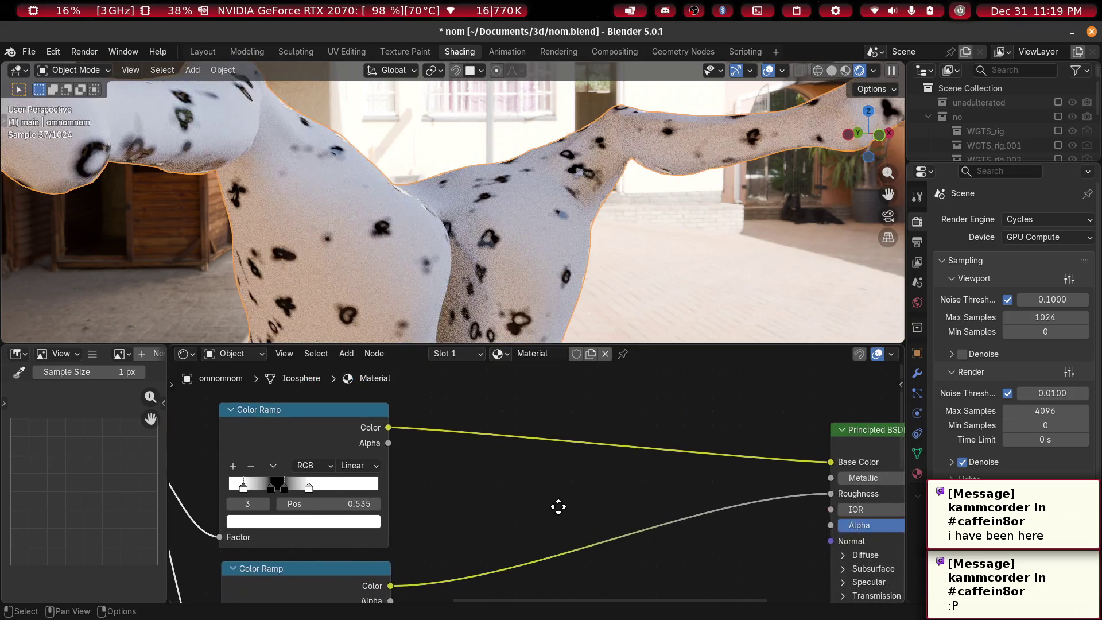
drag(831, 470, 689, 470)
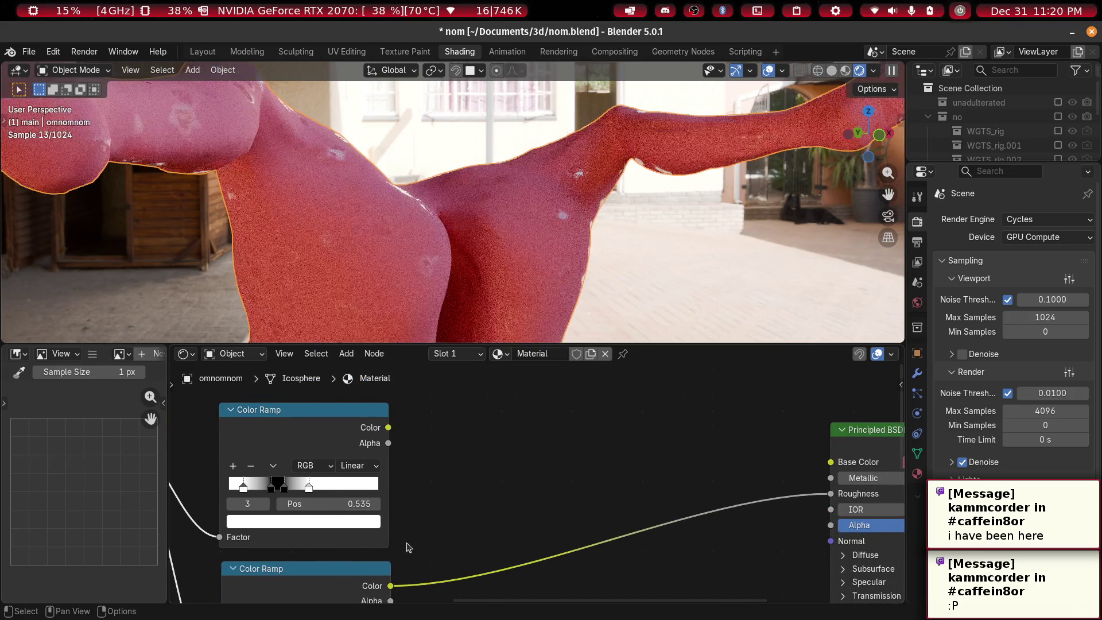
mouse_move(387, 524)
ctrl+middle_down()
mouse_move(465, 478)
mouse_move(416, 480)
ctrl+middle_up()
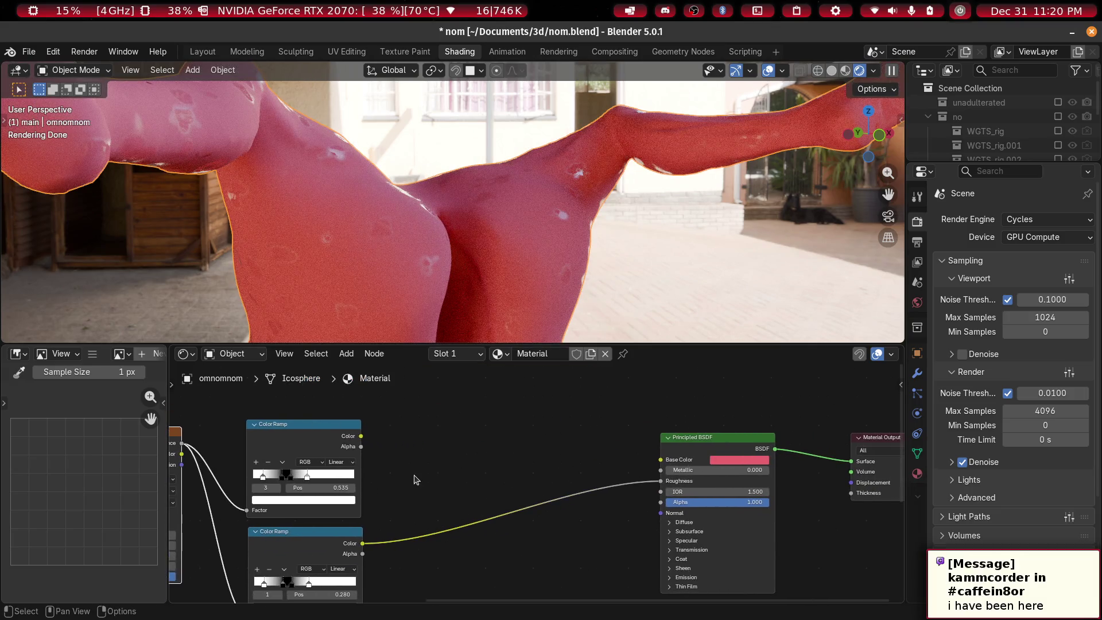
Eyedrop the red Base Color into both white stops of the Color Ramp
click(342, 501)
click(338, 487)
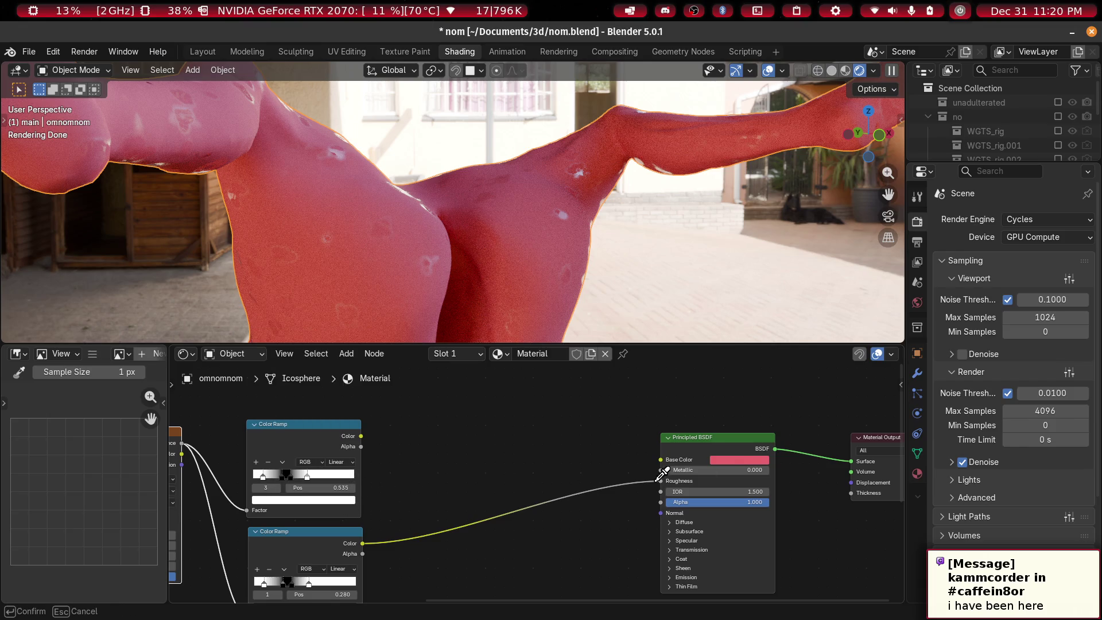
click(738, 451)
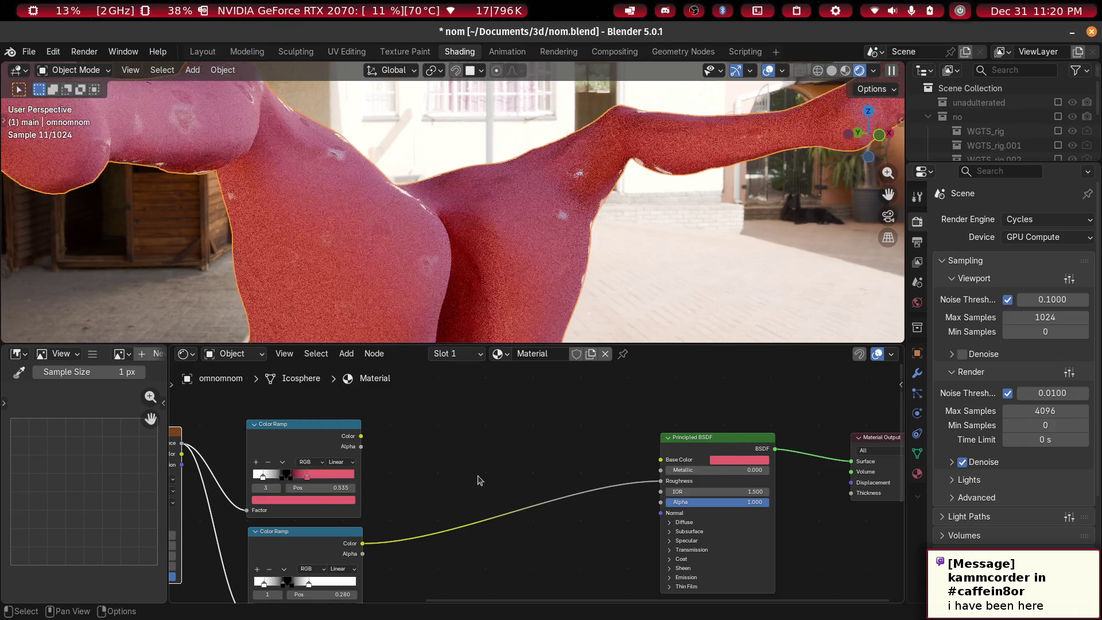
click(277, 502)
click(339, 488)
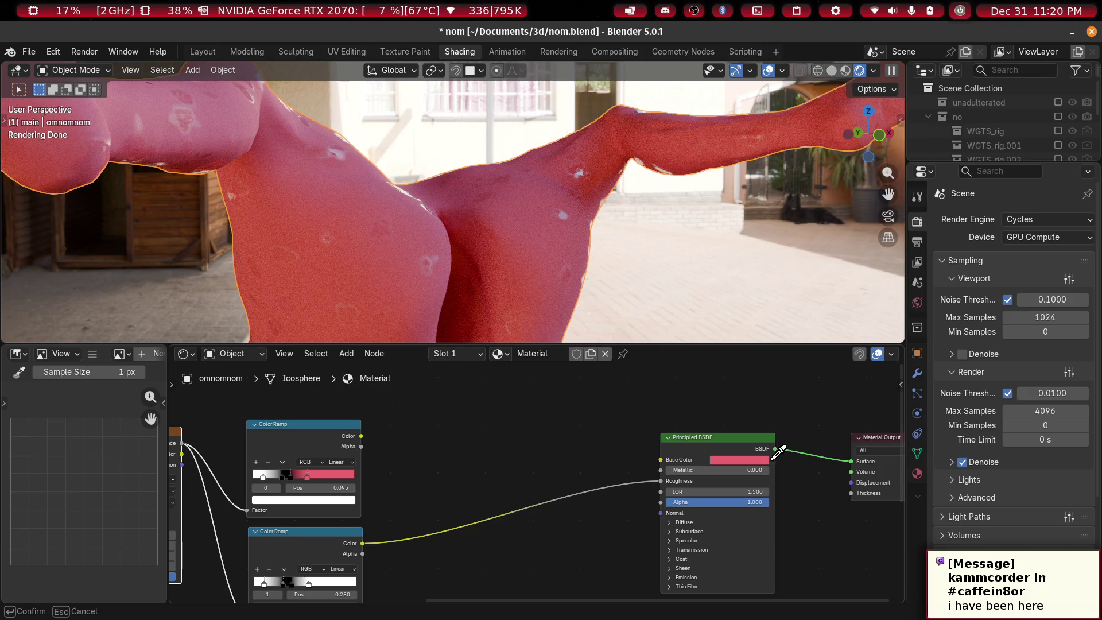
click(773, 459)
Reconnect the ramp's Color to Base Color so the figure turns pink with black spots
scroll(769, 451, up, 1)
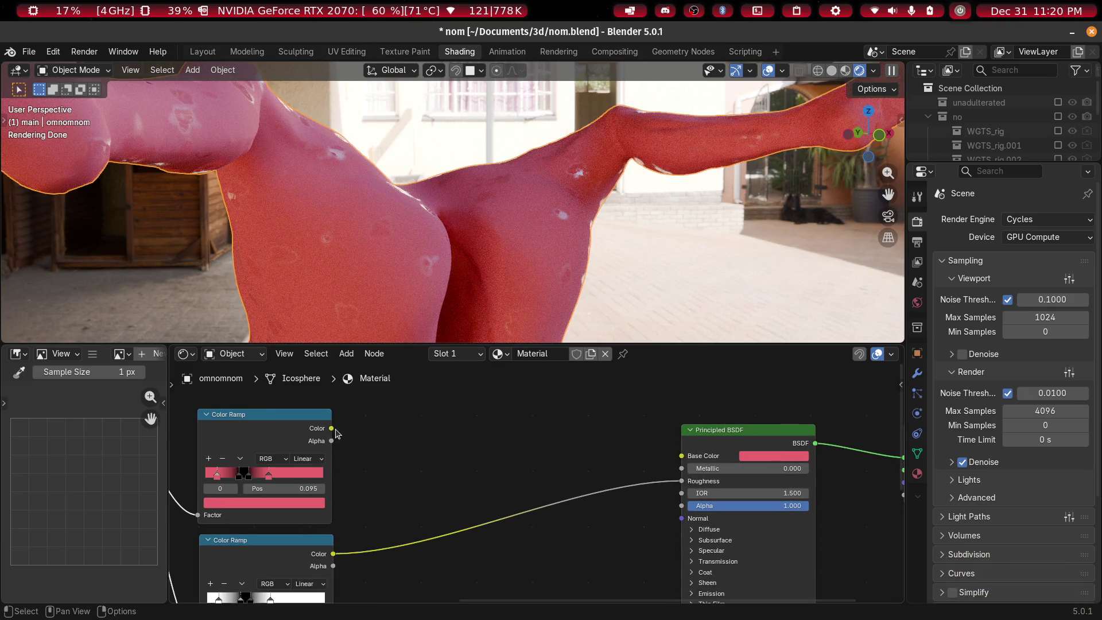
drag(676, 463, 678, 458)
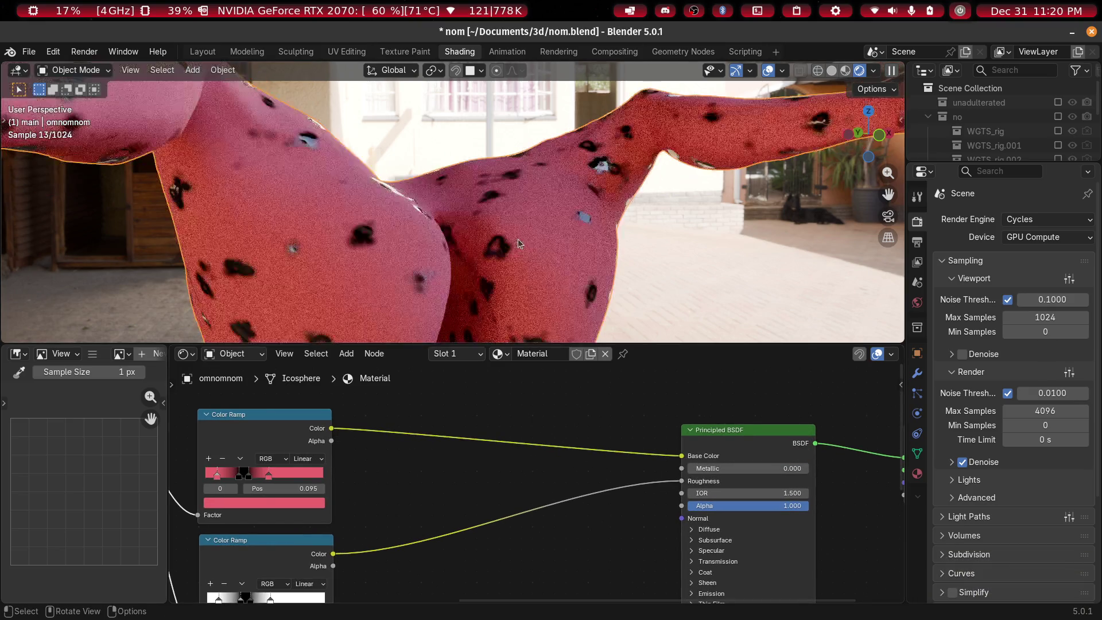
middle_drag(405, 490, 442, 486)
scroll(442, 486, up, 2)
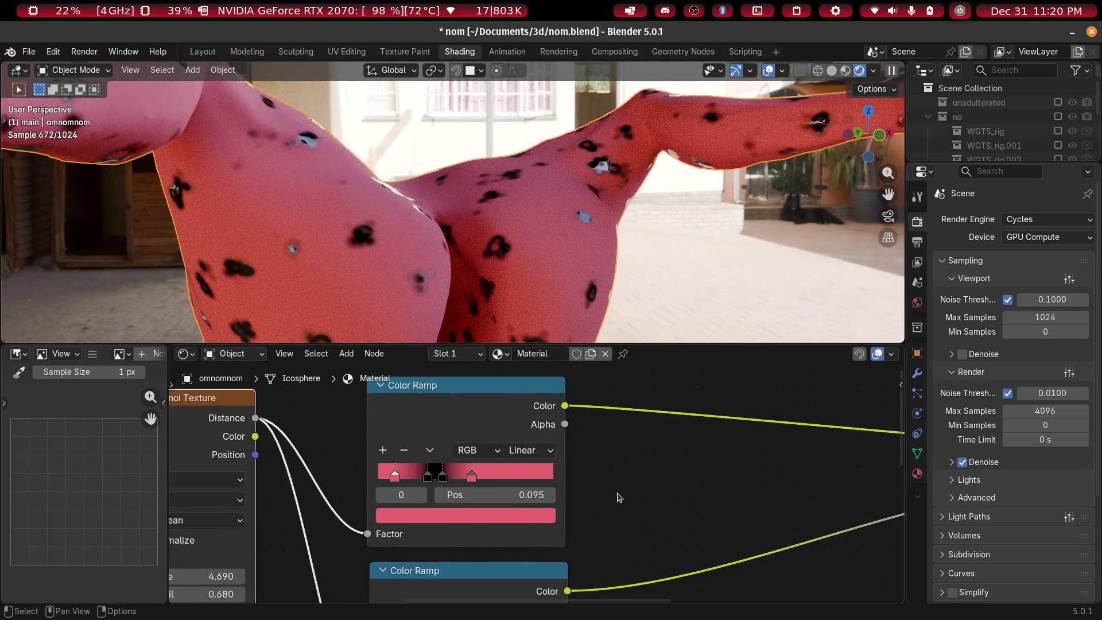
click(421, 496)
scroll(537, 483, down, 2)
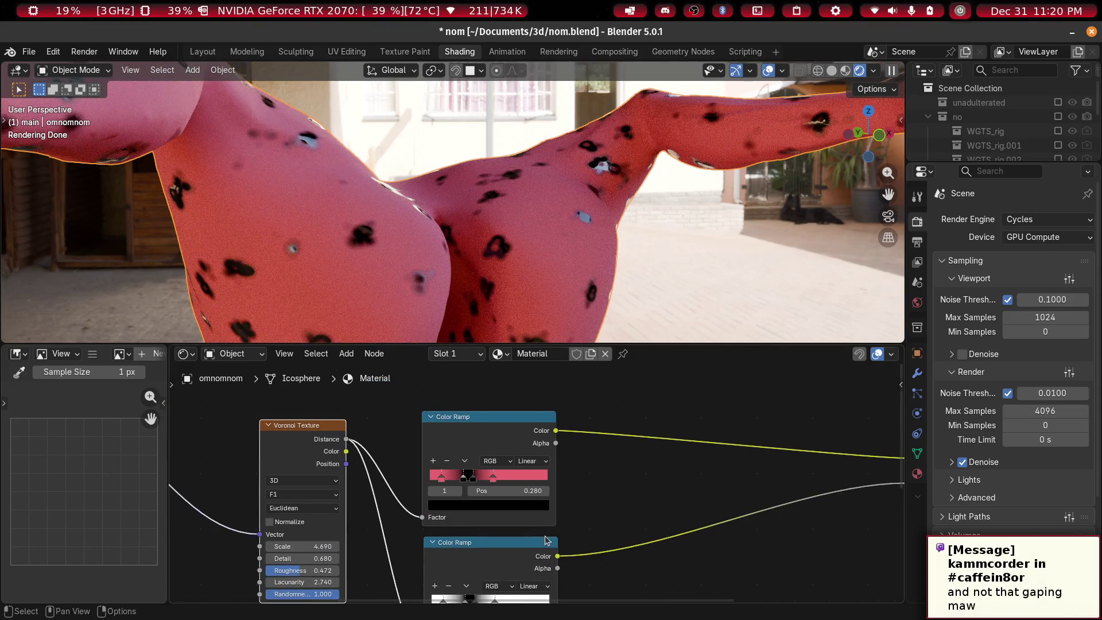
middle_drag(545, 540, 498, 551)
mouse_move(528, 305)
middle_down()
mouse_move(421, 205)
mouse_move(451, 246)
mouse_move(479, 231)
mouse_move(520, 251)
mouse_move(454, 237)
middle_up()
scroll(462, 258, up, 3)
scroll(462, 259, down, 3)
scroll(520, 251, down, 3)
scroll(453, 237, up, 3)
scroll(536, 542, up, 5)
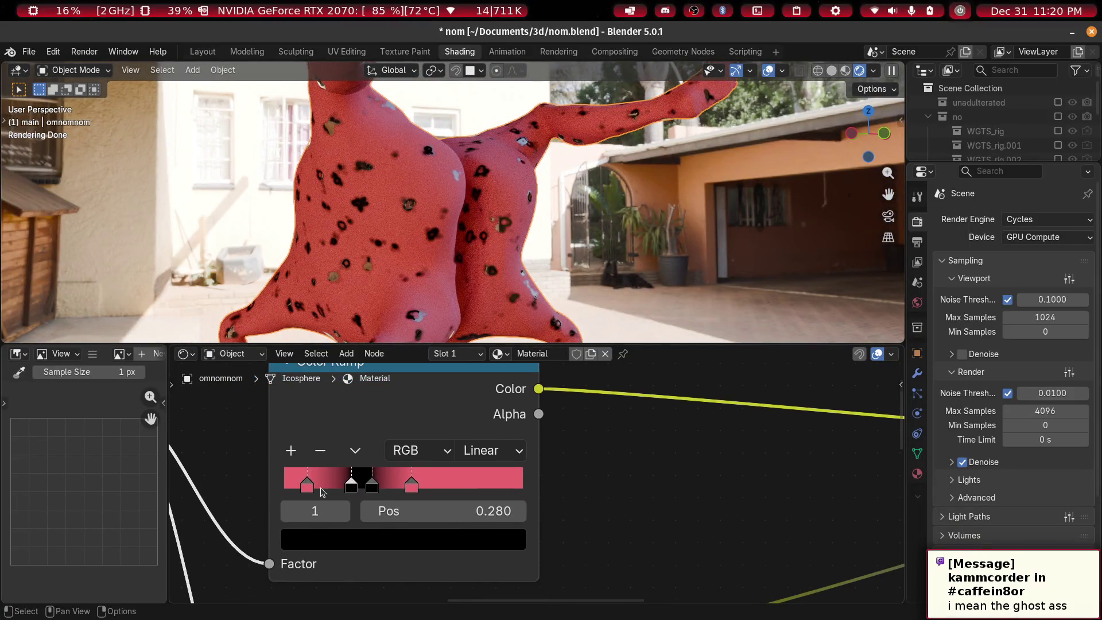
Eyedrop the skin pink into the first black Color Ramp stop and darken it
click(404, 541)
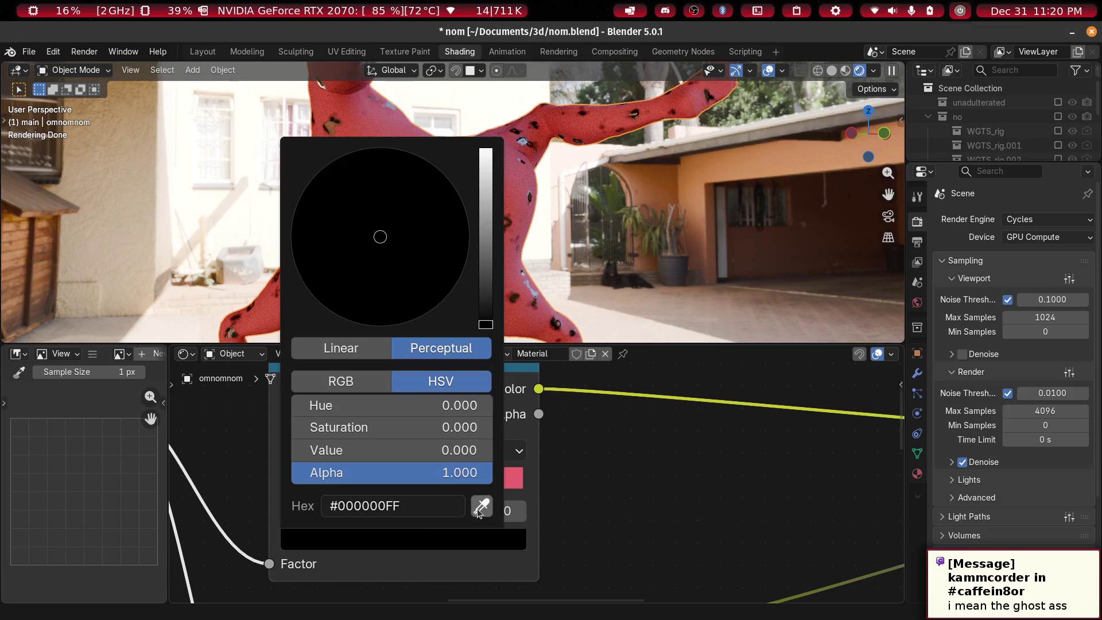
click(480, 507)
click(448, 477)
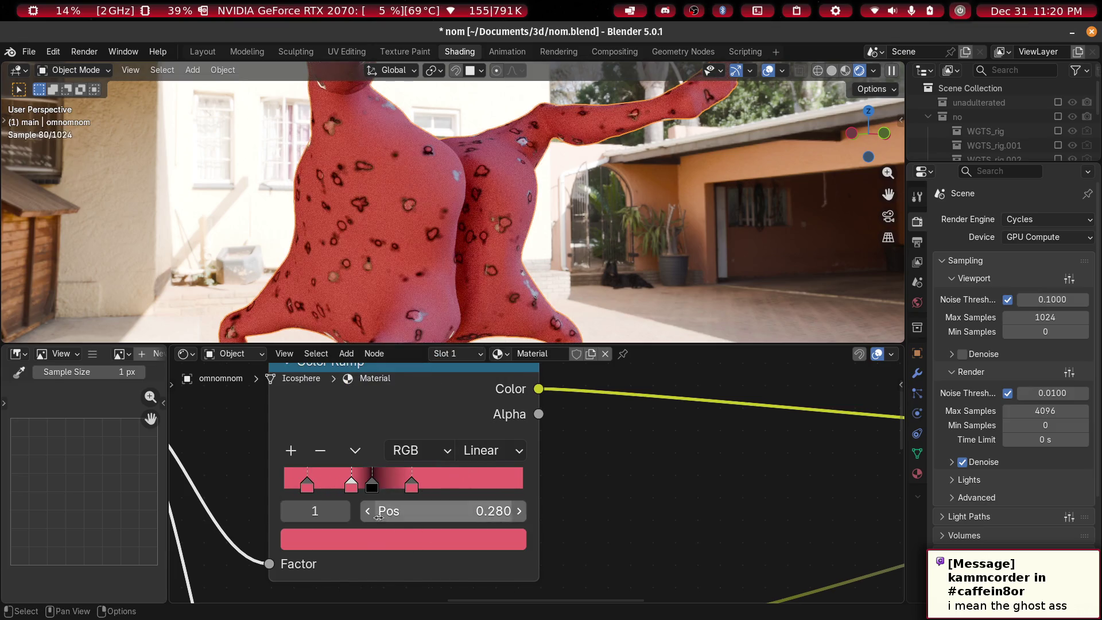
click(377, 539)
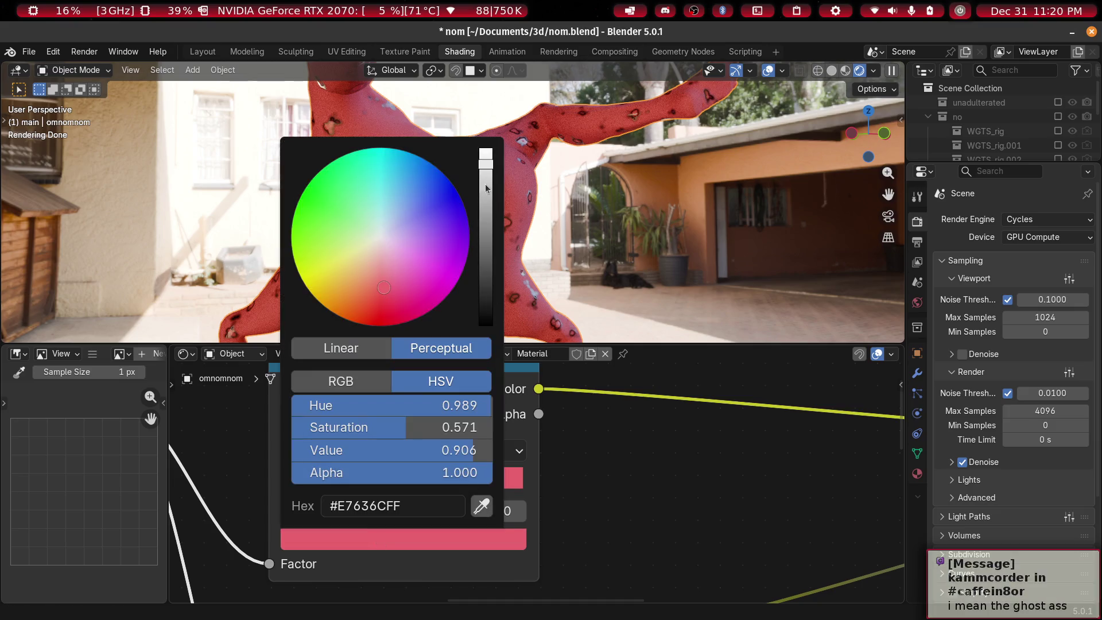
mouse_move(484, 183)
mouse_down()
mouse_move(486, 285)
mouse_move(486, 242)
mouse_up()
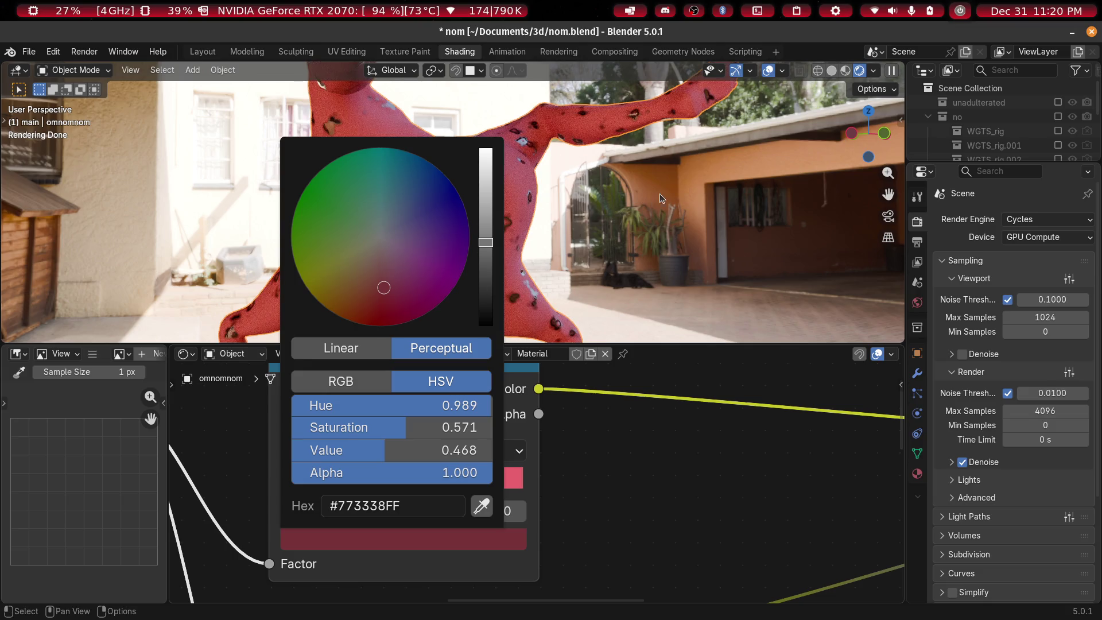
middle_drag(633, 211, 640, 235)
scroll(639, 233, up, 3)
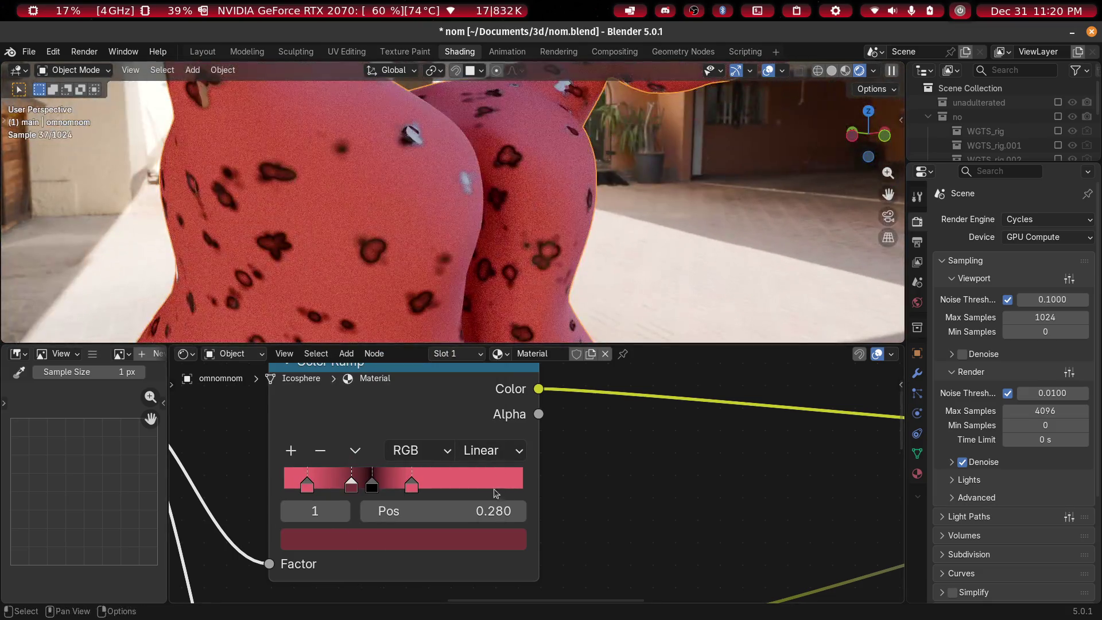
Make the remaining black stop pink, then darken it to deep red (#682D31)
click(343, 512)
click(384, 546)
click(481, 506)
click(508, 478)
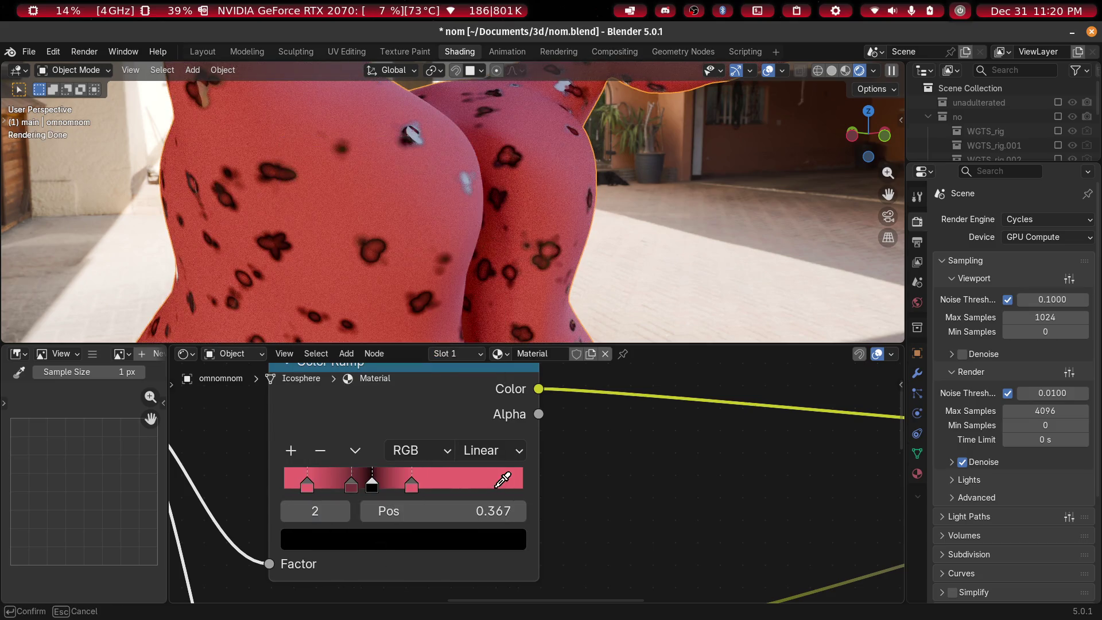
scroll(556, 464, up, 2)
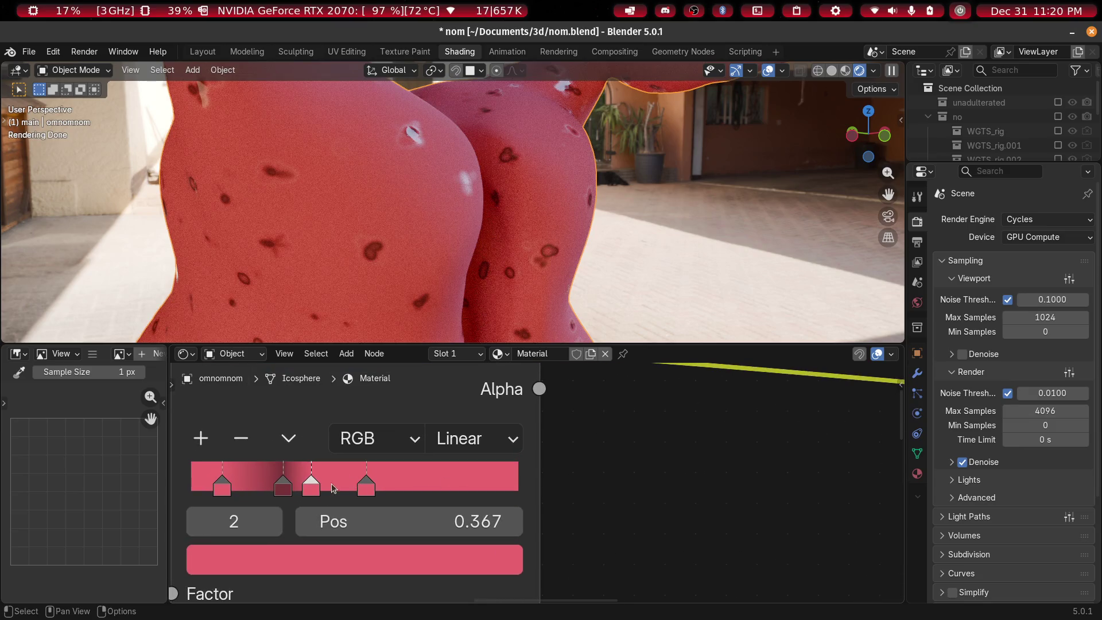
click(365, 560)
mouse_move(471, 177)
mouse_down()
mouse_move(470, 297)
mouse_move(470, 208)
mouse_up()
mouse_move(720, 243)
middle_down()
mouse_move(695, 209)
mouse_move(638, 203)
mouse_move(640, 255)
mouse_move(672, 270)
middle_up()
scroll(637, 202, up, 5)
scroll(632, 215, down, 5)
scroll(661, 257, down, 3)
scroll(674, 501, down, 1)
scroll(386, 492, down, 3)
Link the Voronoi Color output into the lower Color Ramp's Factor
scroll(517, 492, down, 2)
scroll(505, 459, up, 2)
mouse_move(506, 460)
middle_down()
mouse_move(514, 442)
mouse_move(635, 409)
middle_up()
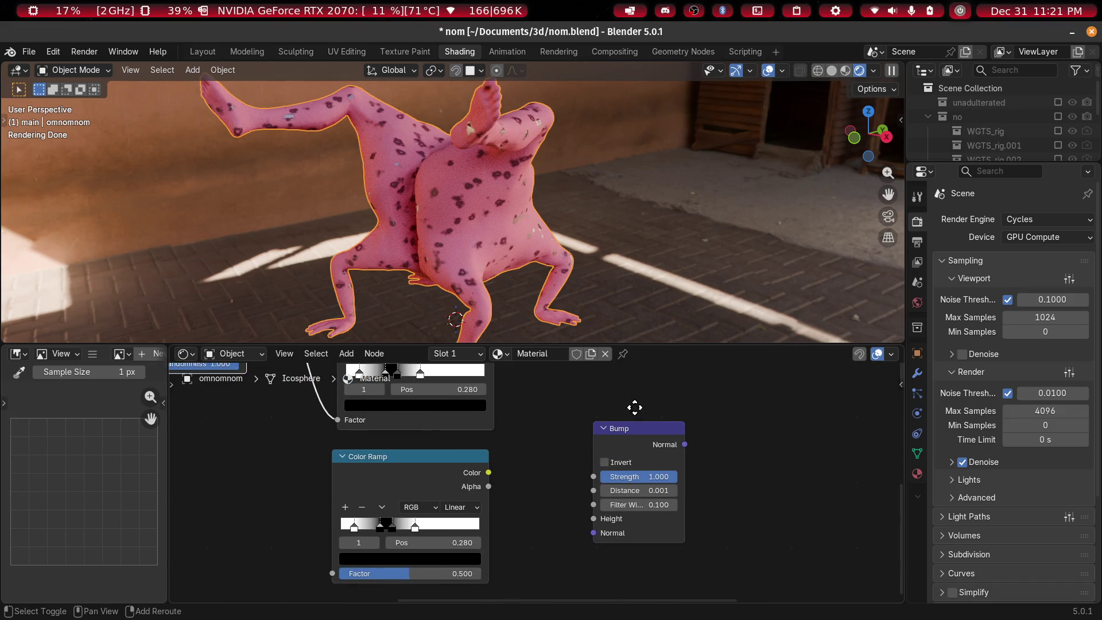
scroll(416, 522, down, 3)
middle_drag(417, 417, 415, 459)
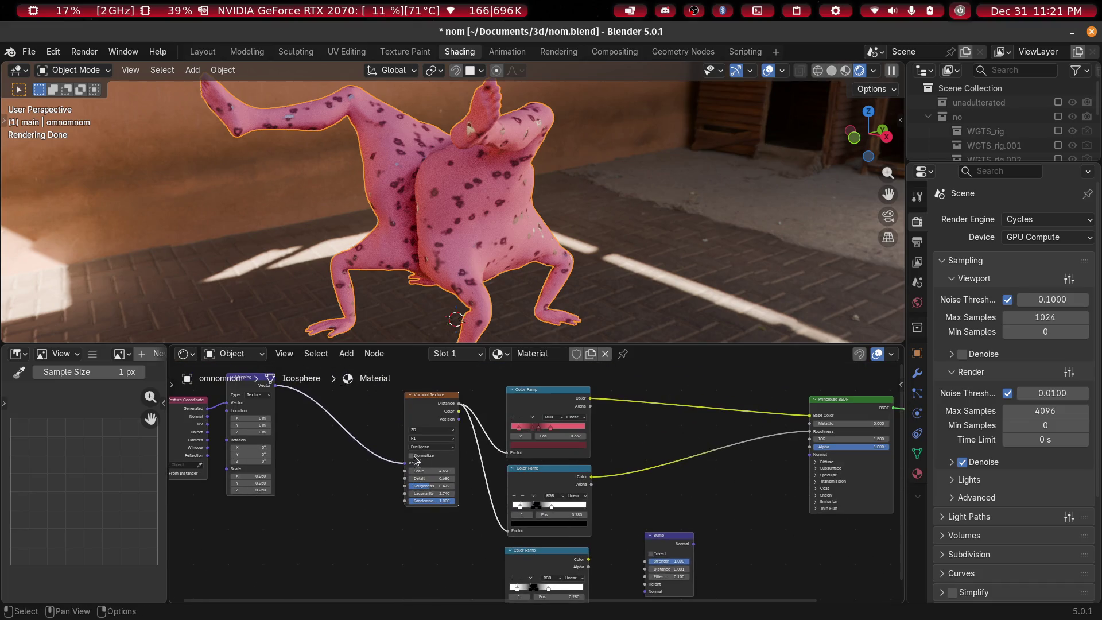
mouse_move(463, 412)
mouse_down()
mouse_move(491, 597)
mouse_move(495, 563)
mouse_up()
drag(500, 523, 501, 522)
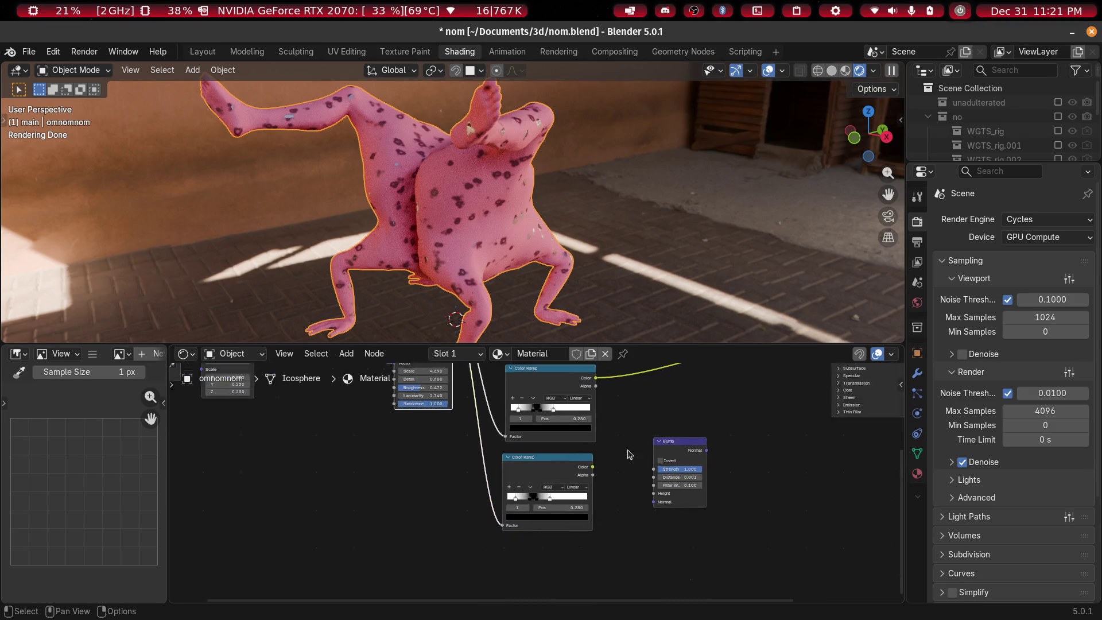
scroll(500, 522, up, 2)
middle_drag(476, 397, 191, 429)
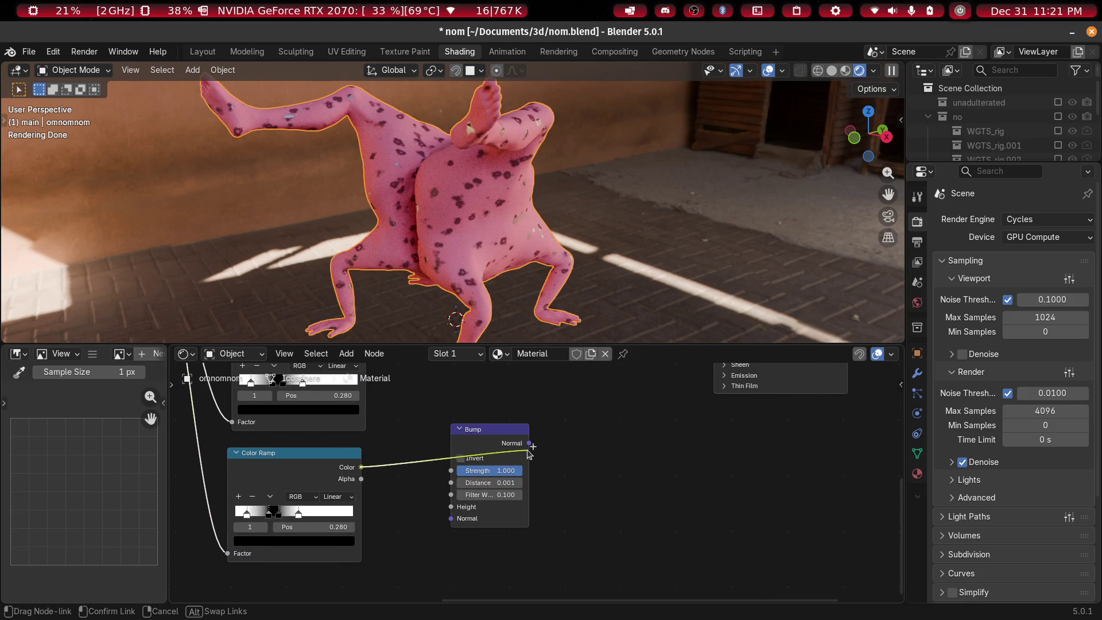
drag(440, 489, 441, 488)
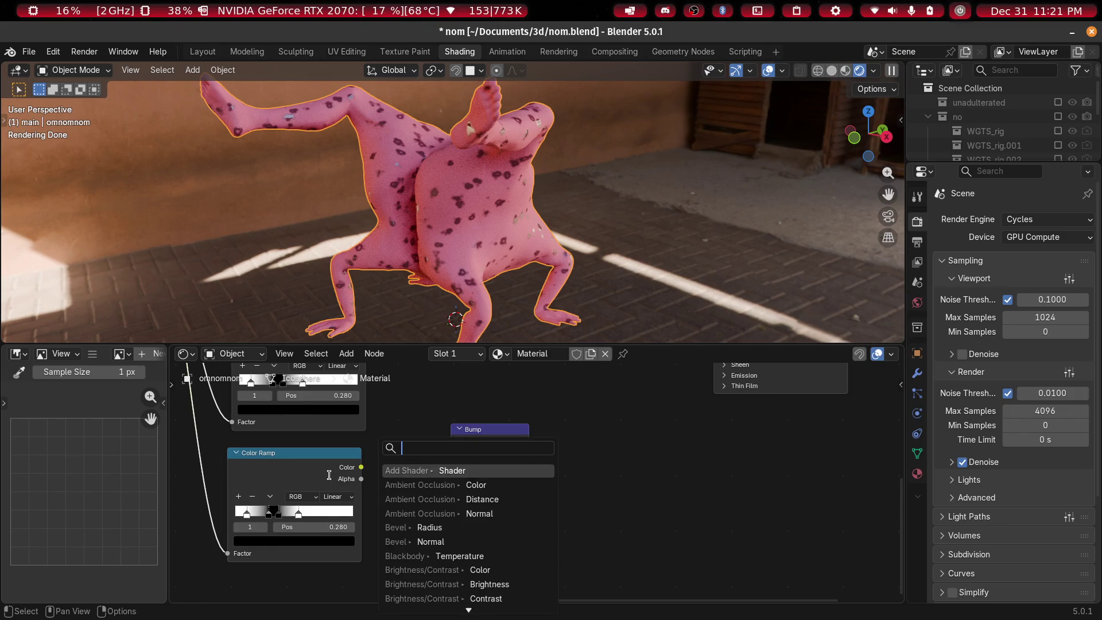
Wire ramp Color to Bump Height and Bump Normal to the Principled BSDF Normal
mouse_move(361, 467)
mouse_down()
mouse_move(246, 517)
mouse_move(265, 455)
mouse_move(339, 618)
mouse_move(330, 571)
mouse_move(363, 527)
mouse_up()
middle_drag(465, 456, 330, 542)
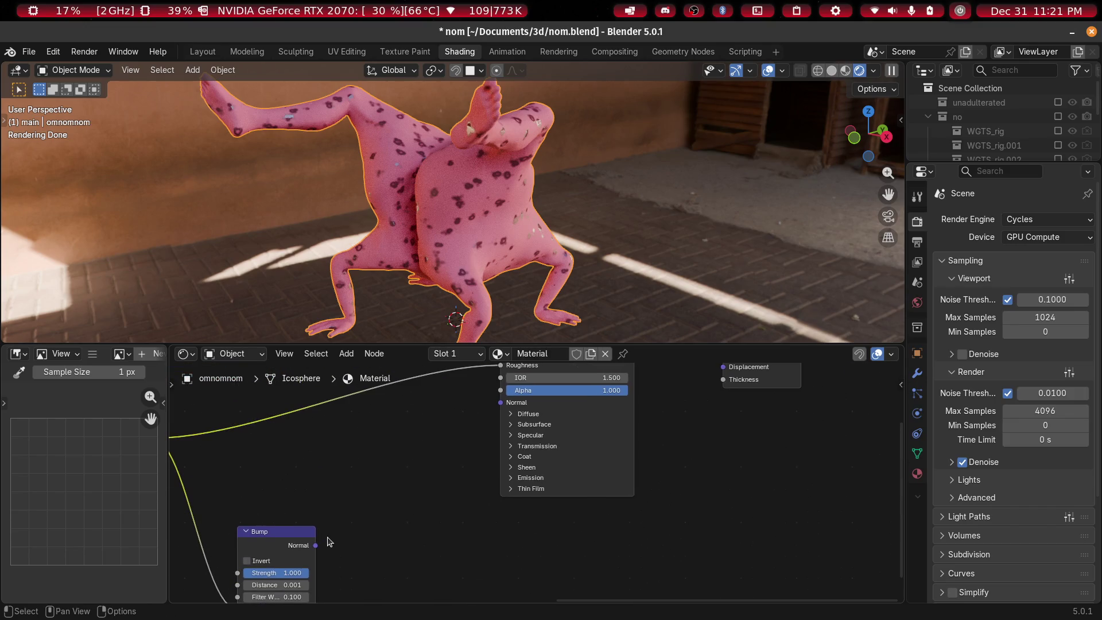
drag(489, 411, 497, 404)
scroll(474, 226, up, 6)
middle_drag(457, 224, 435, 185)
scroll(435, 185, down, 4)
middle_drag(518, 204, 416, 198)
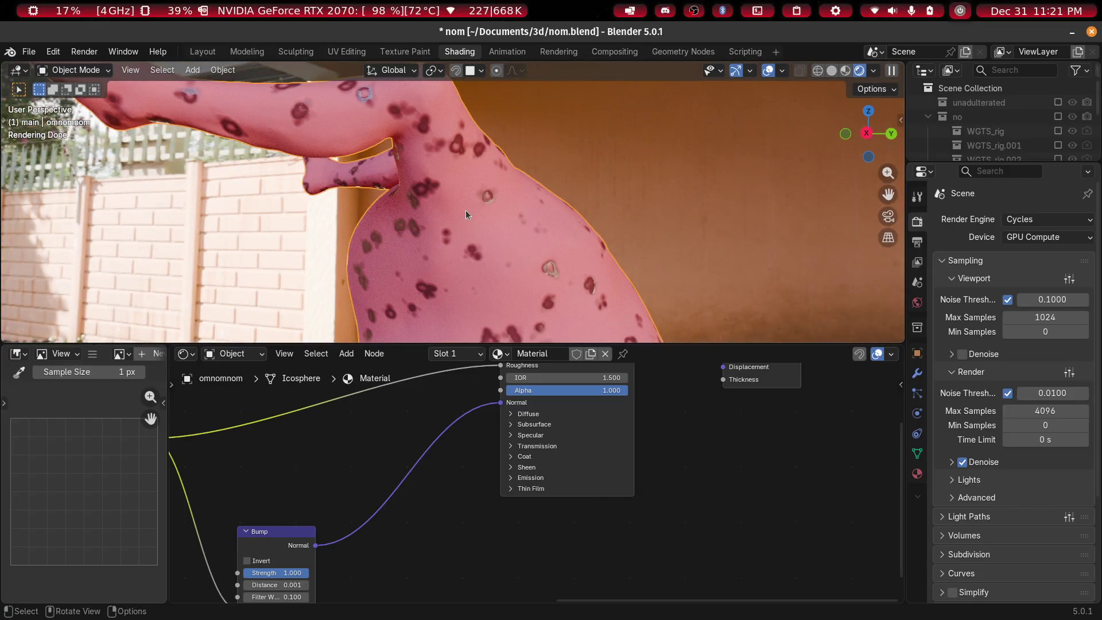
shift+middle_drag(436, 150, 487, 246)
scroll(487, 245, up, 5)
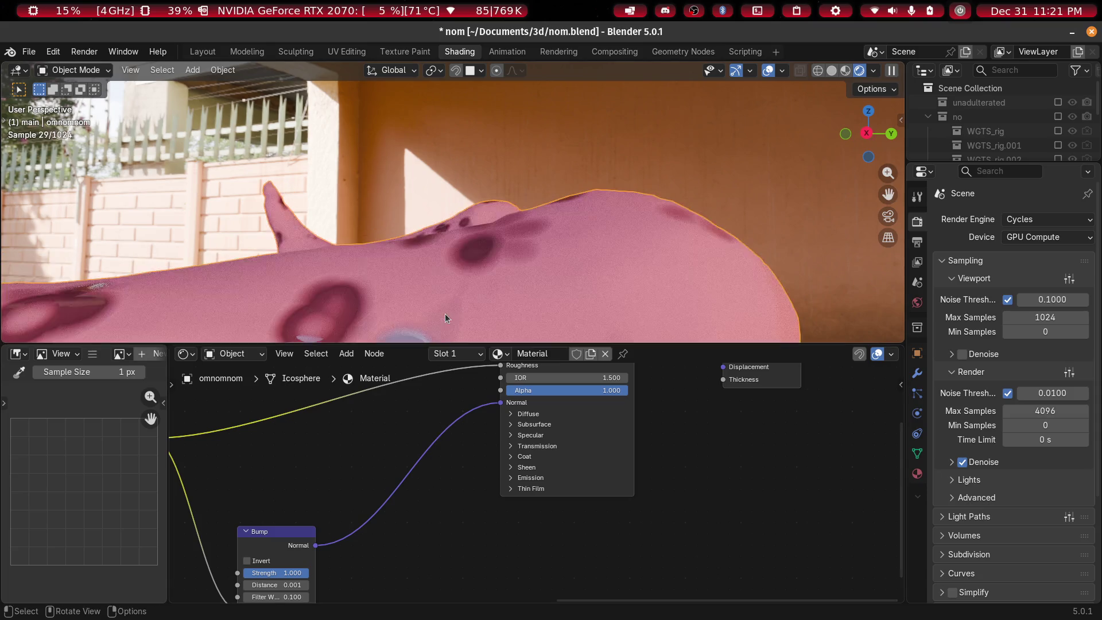
scroll(445, 314, up, 4)
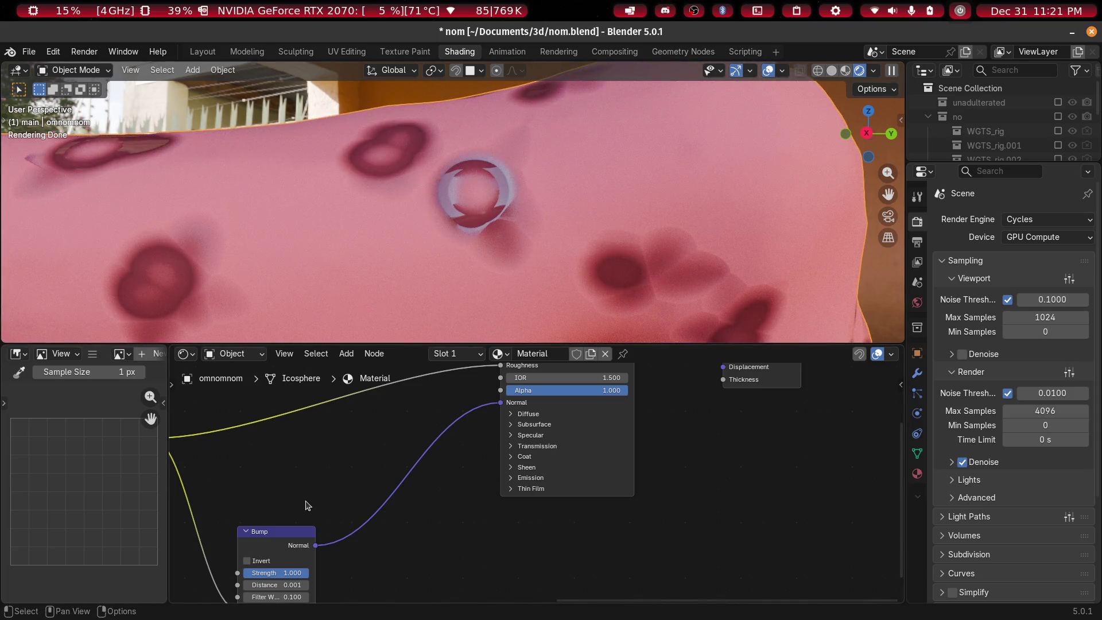
scroll(635, 563, down, 3)
scroll(599, 557, up, 6)
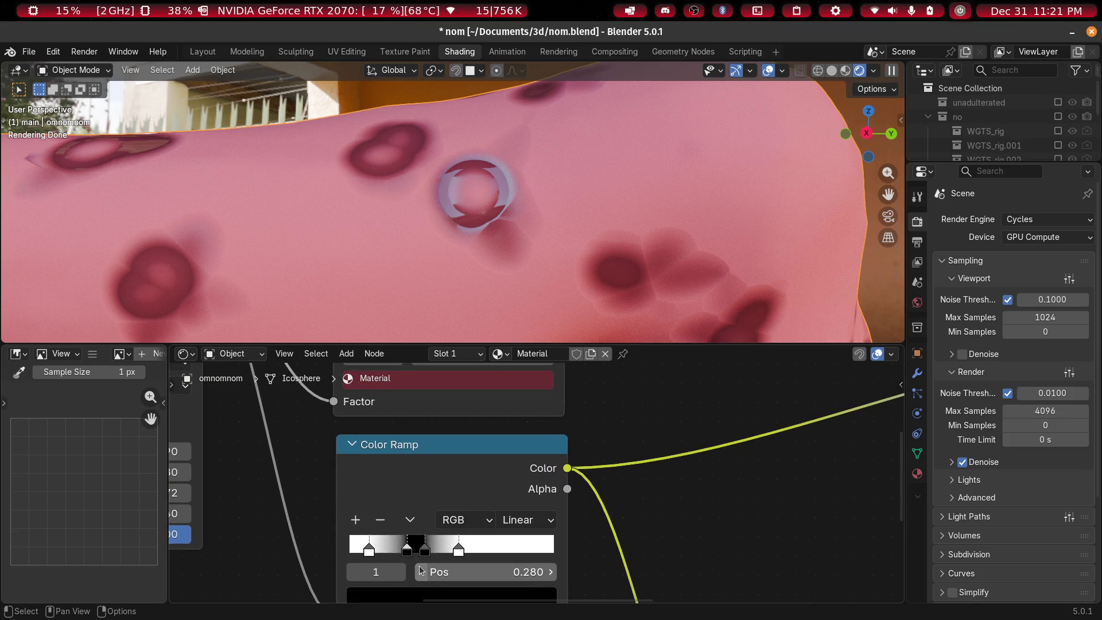
Make the leftmost bump ramp stop black and the next stop white
shift+middle_drag(700, 529, 709, 472)
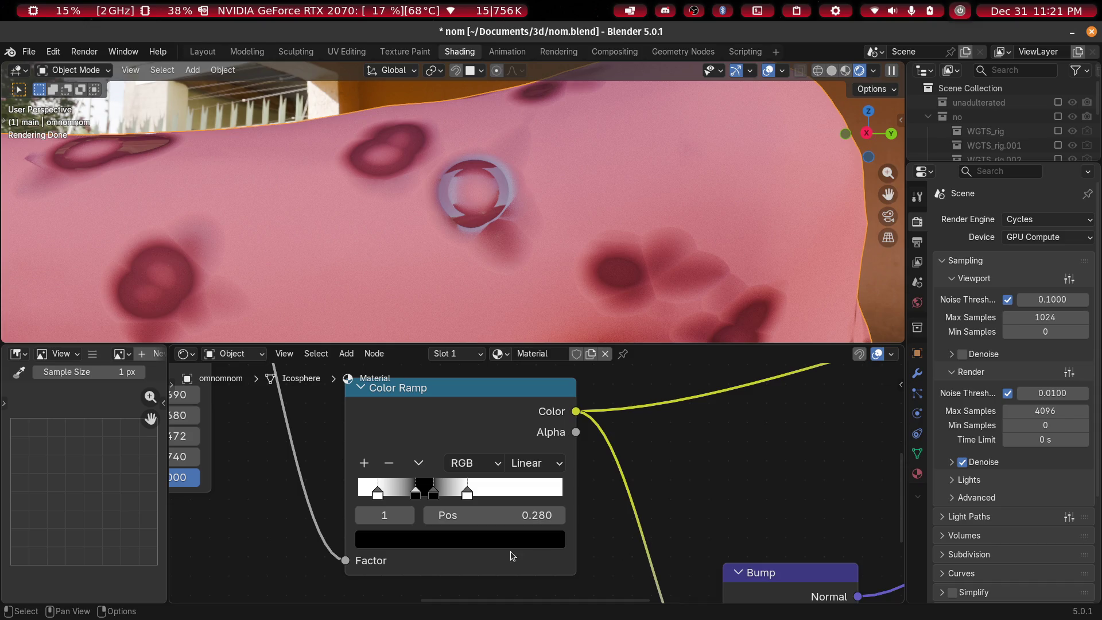
click(430, 547)
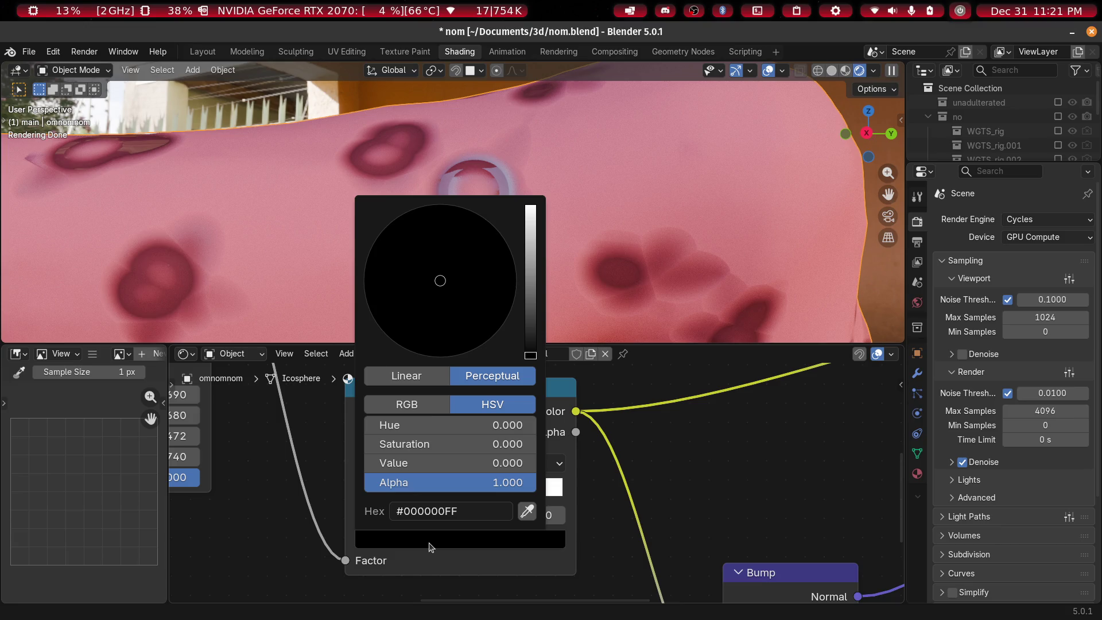
click(431, 547)
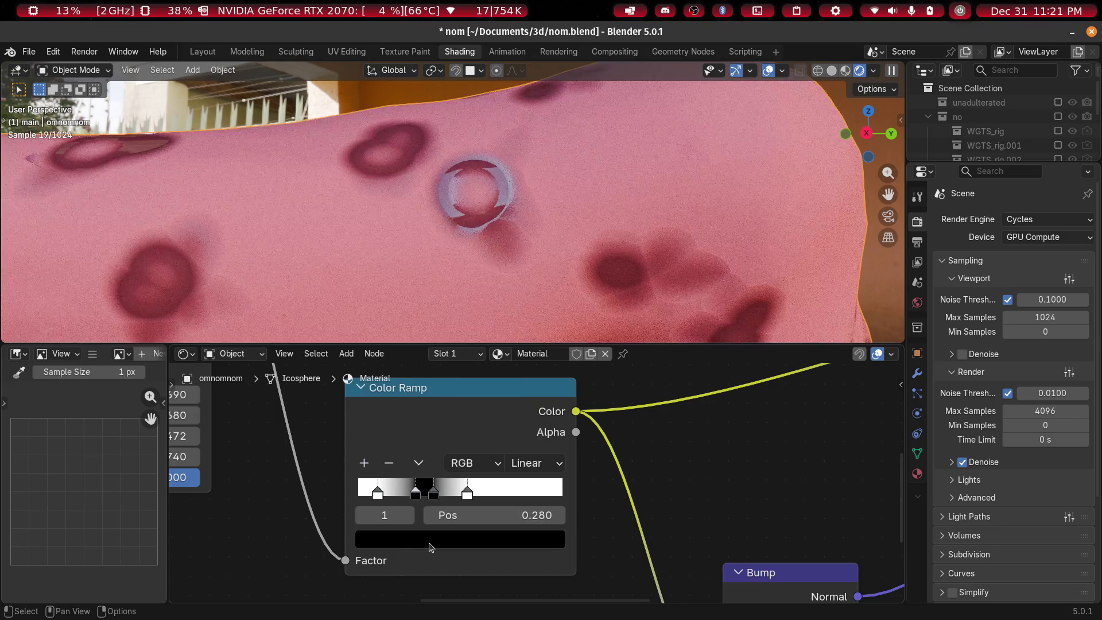
click(378, 495)
click(430, 548)
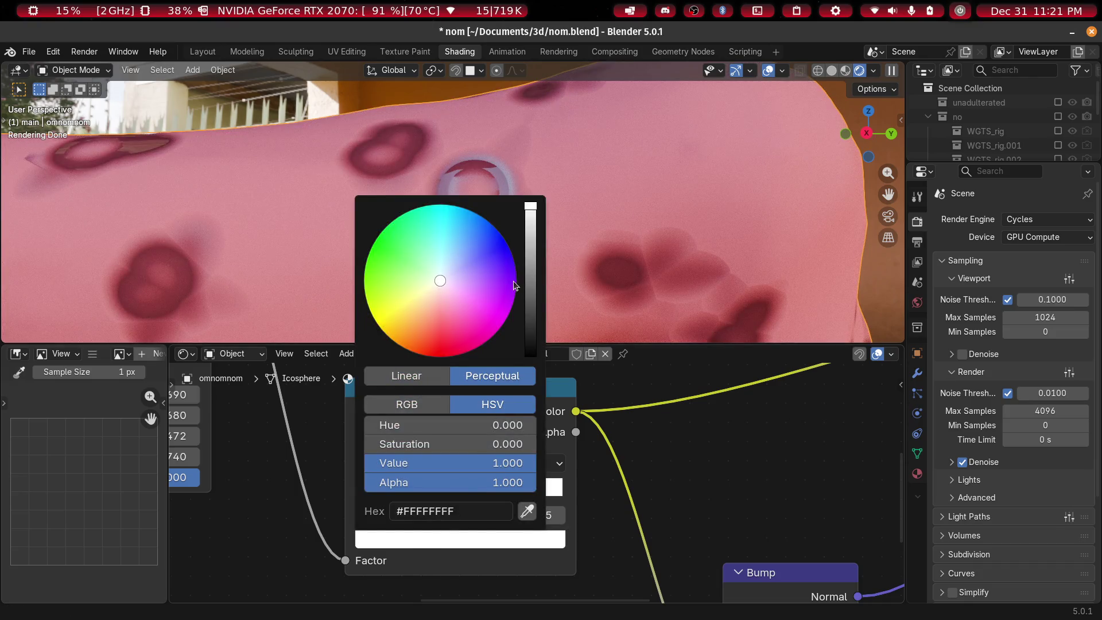
drag(530, 275, 530, 356)
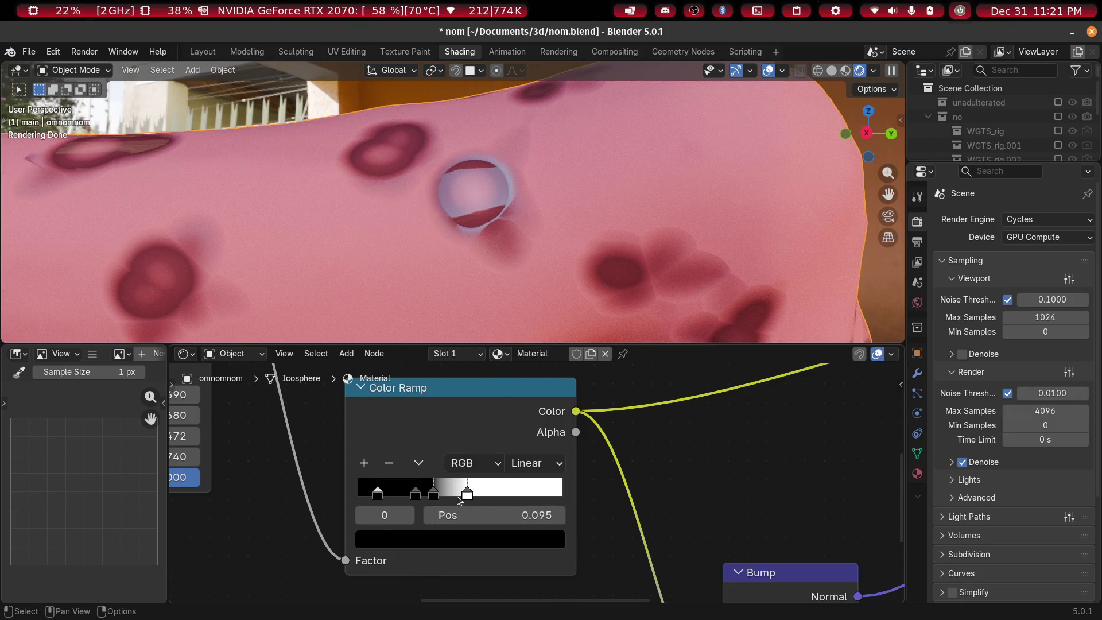
click(409, 516)
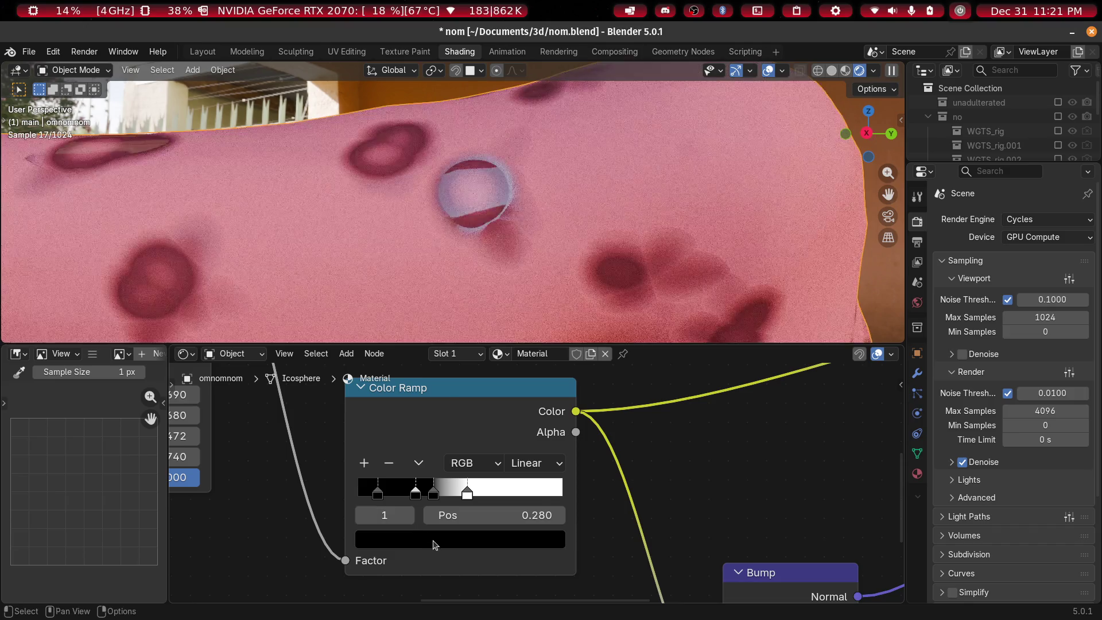
click(436, 540)
drag(534, 326, 530, 207)
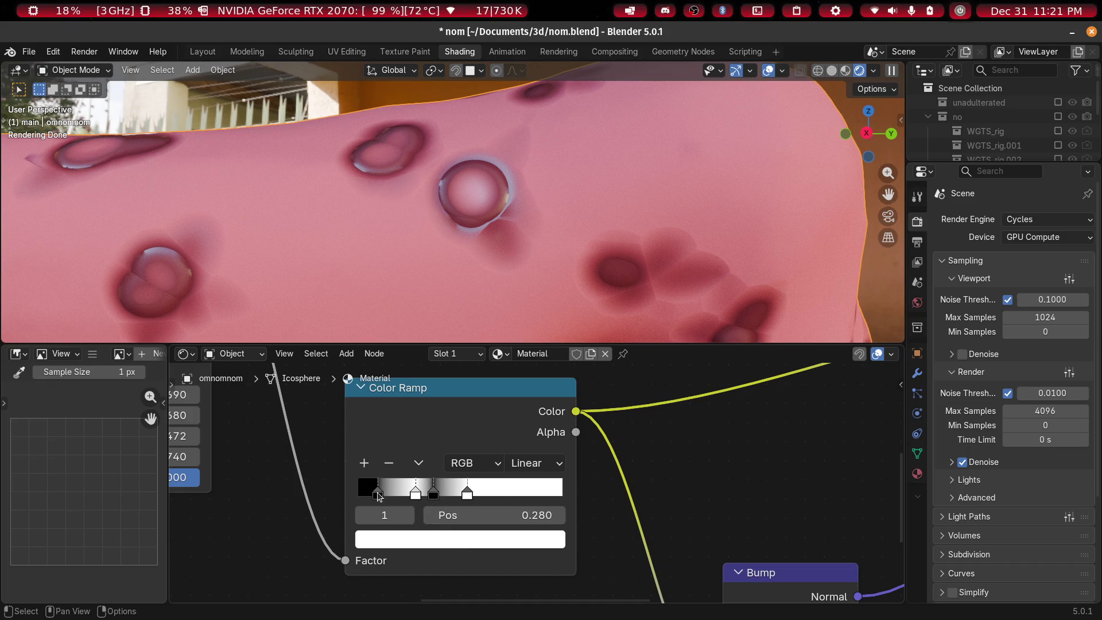
Set the third ramp stop to white and the fourth stop to black
click(408, 515)
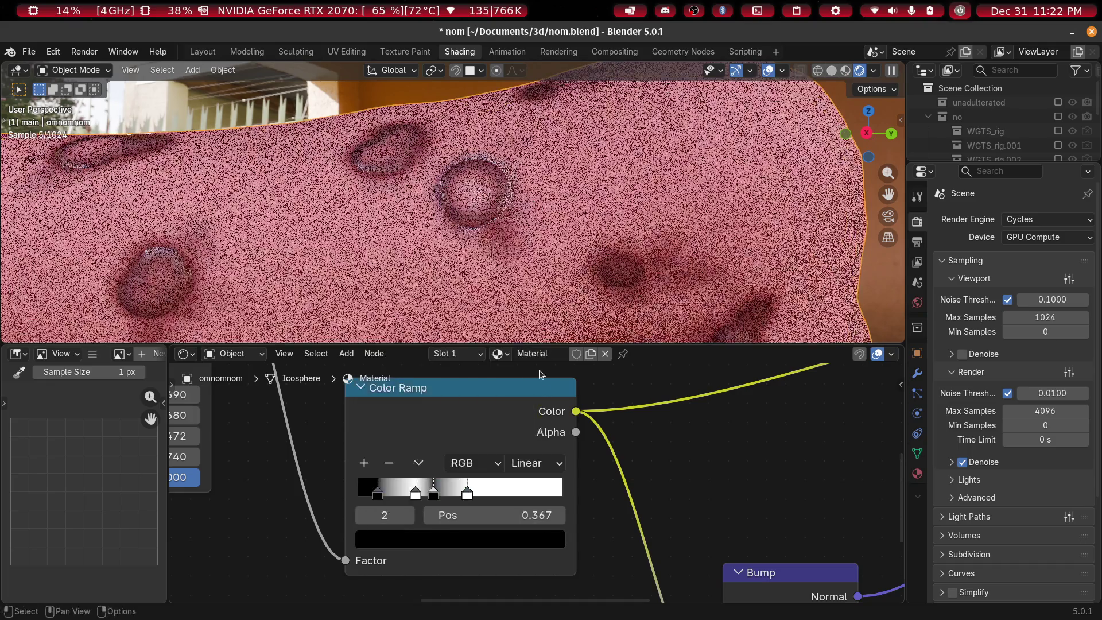
click(505, 543)
drag(531, 351, 530, 206)
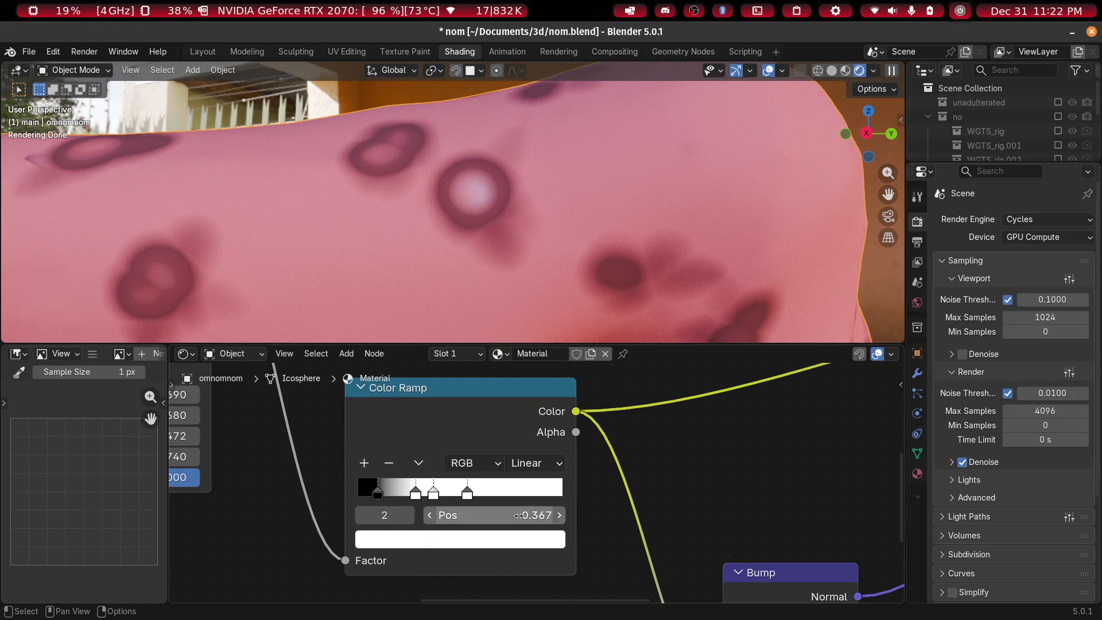
click(408, 515)
click(437, 539)
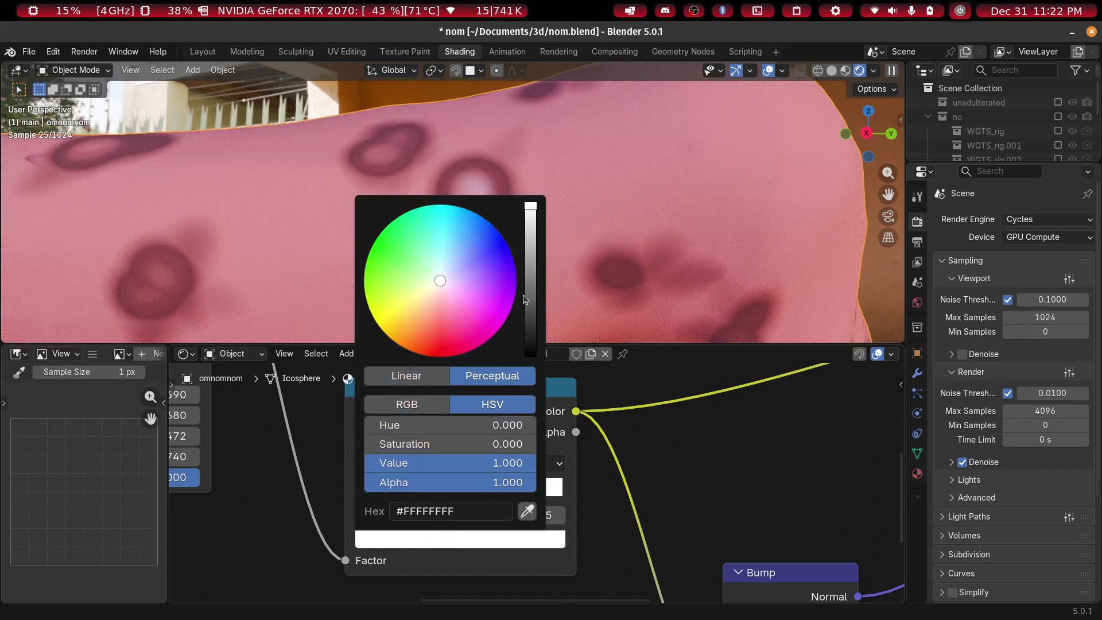
click(530, 351)
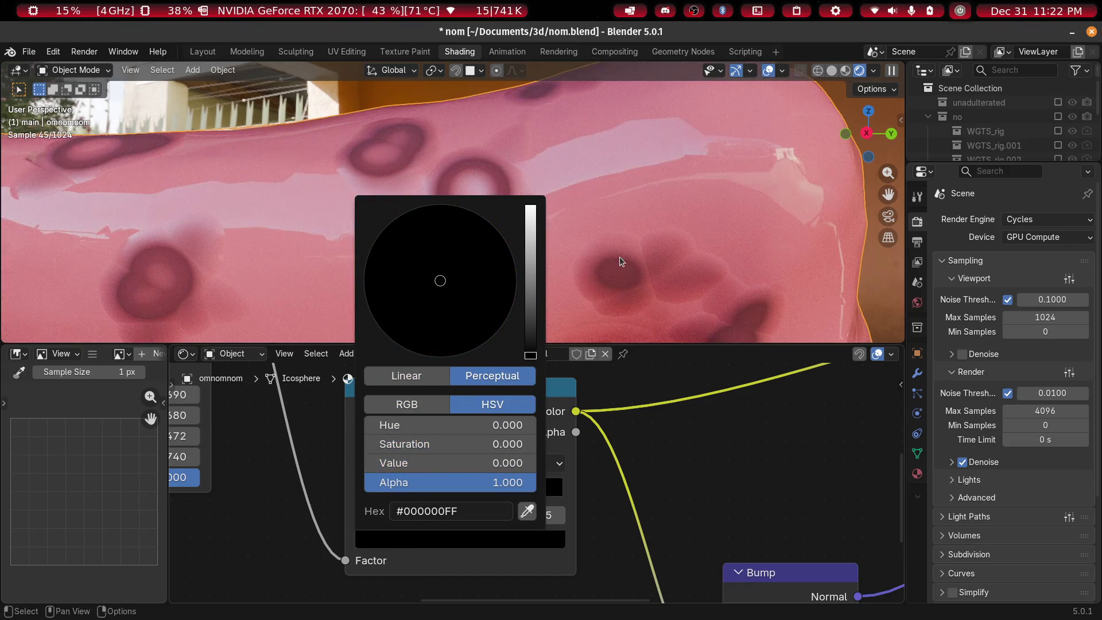
mouse_move(643, 154)
middle_down()
mouse_move(500, 204)
mouse_move(522, 226)
middle_up()
Move the last ramp stop to 0.495 and make the end colour grey (Value 0.553)
mouse_move(468, 494)
mouse_down()
mouse_move(569, 493)
mouse_move(454, 493)
mouse_move(518, 496)
mouse_up()
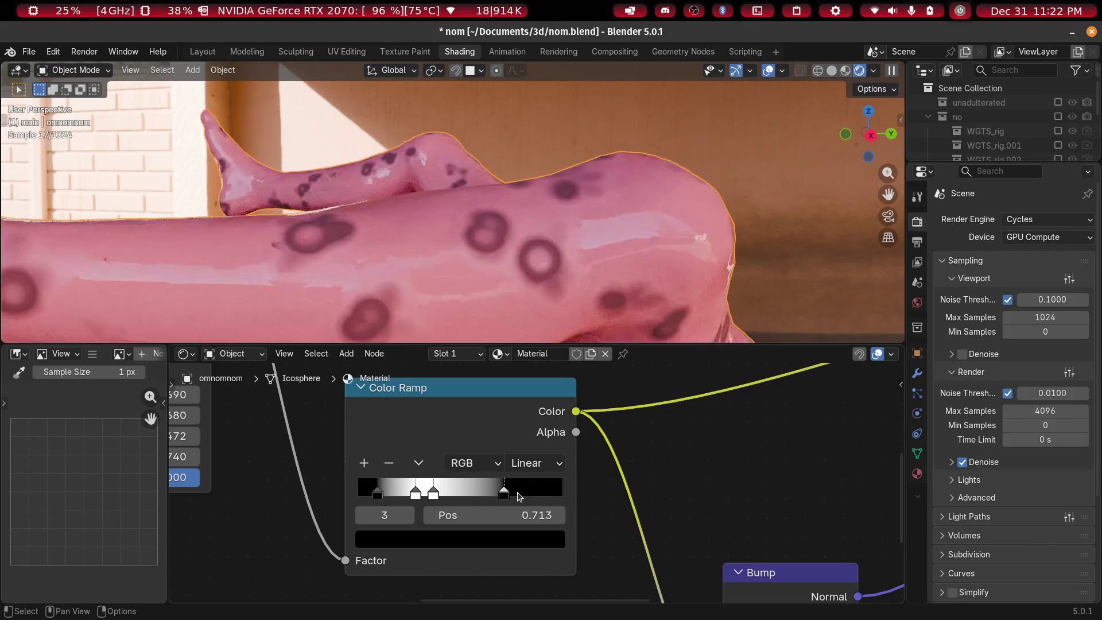
middle_drag(679, 282, 609, 258)
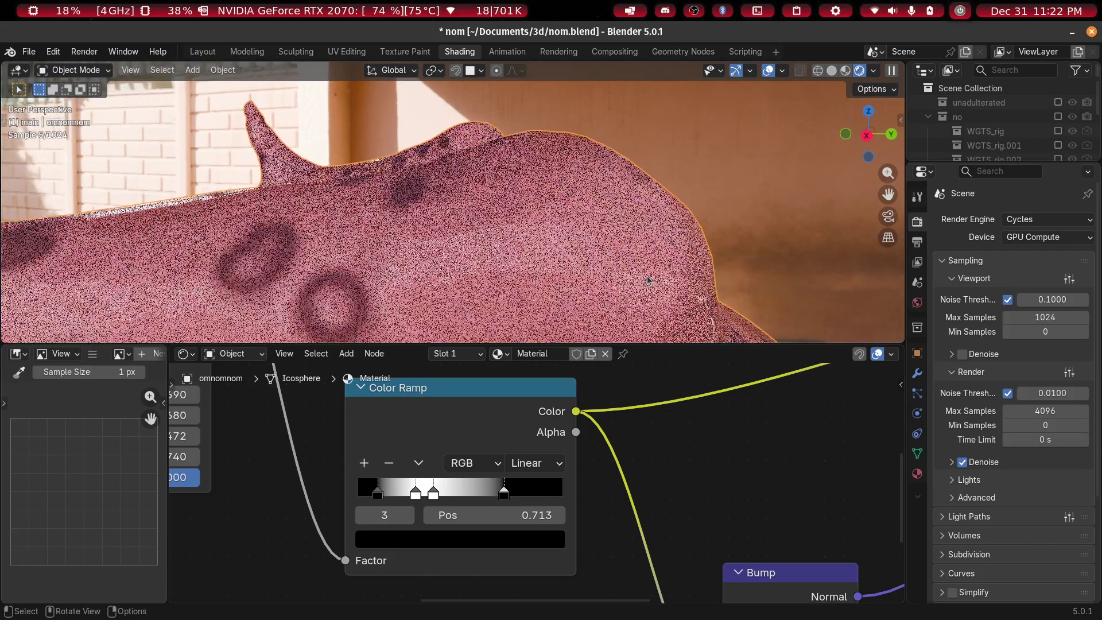
drag(507, 502, 461, 502)
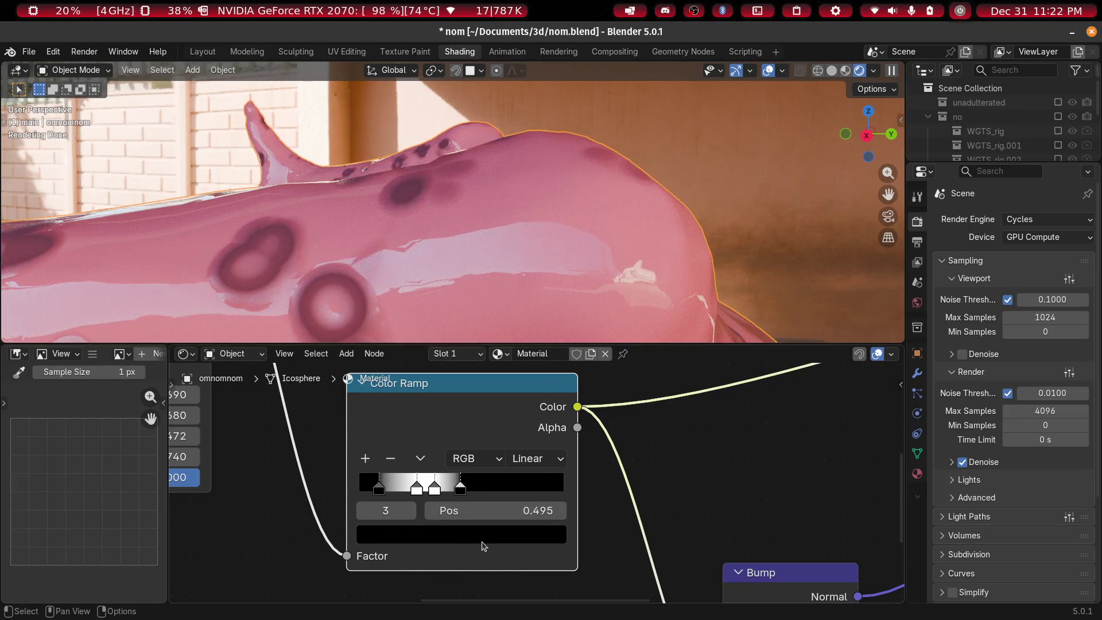
click(482, 546)
mouse_move(530, 275)
mouse_down()
mouse_move(532, 286)
mouse_move(532, 268)
mouse_up()
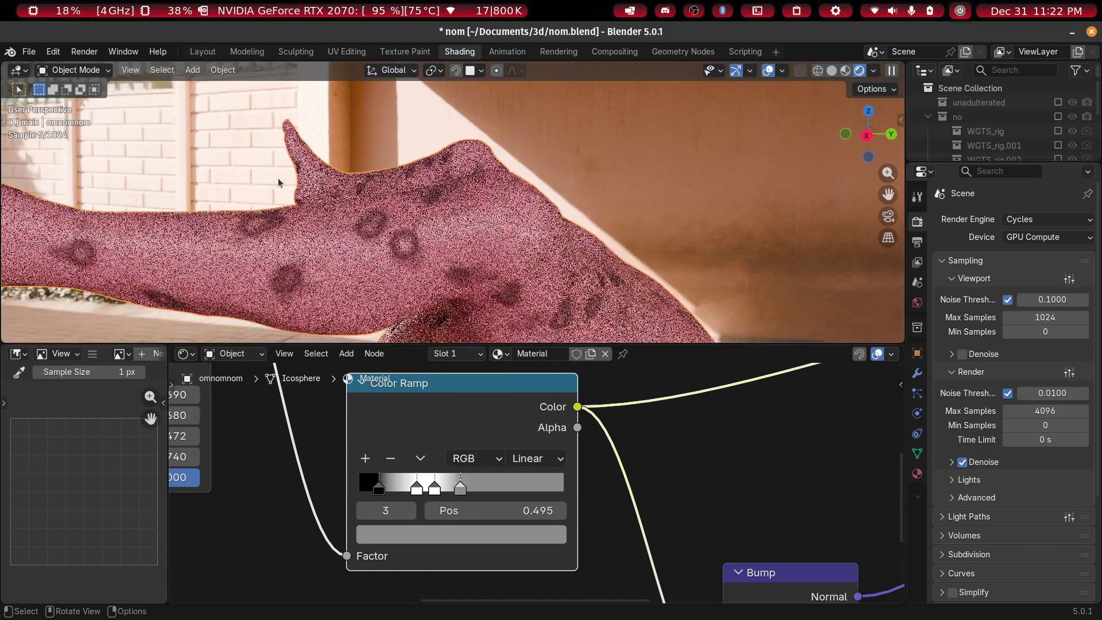
Orbit around the figure to inspect the new ring-shaped raised spots
mouse_move(498, 251)
middle_down()
mouse_move(505, 278)
mouse_move(524, 270)
mouse_move(533, 234)
middle_up()
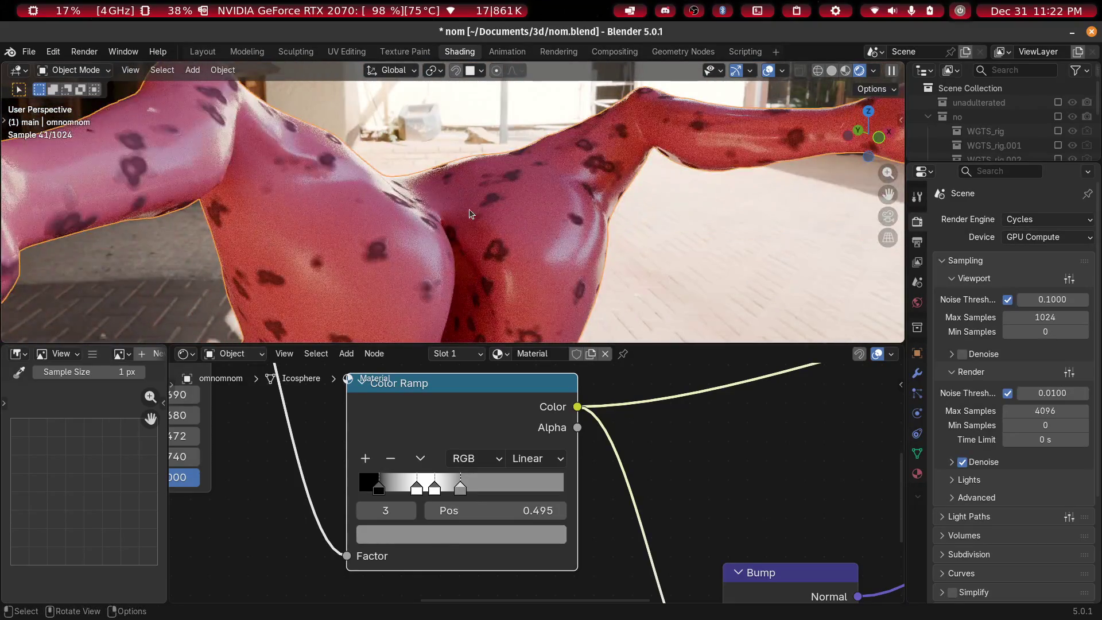
scroll(469, 213, up, 3)
mouse_move(469, 213)
middle_down()
mouse_move(424, 202)
mouse_move(442, 229)
middle_up()
scroll(571, 482, down, 3)
scroll(402, 467, down, 2)
scroll(571, 511, up, 3)
middle_drag(570, 512, 449, 496)
scroll(505, 504, down, 1)
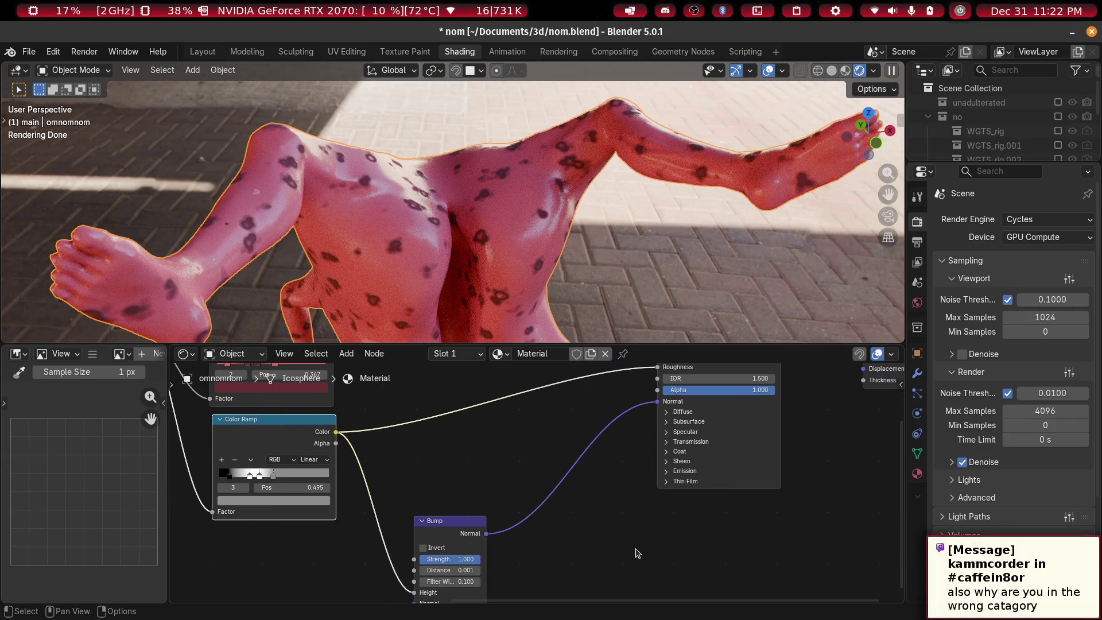
scroll(693, 466, down, 2)
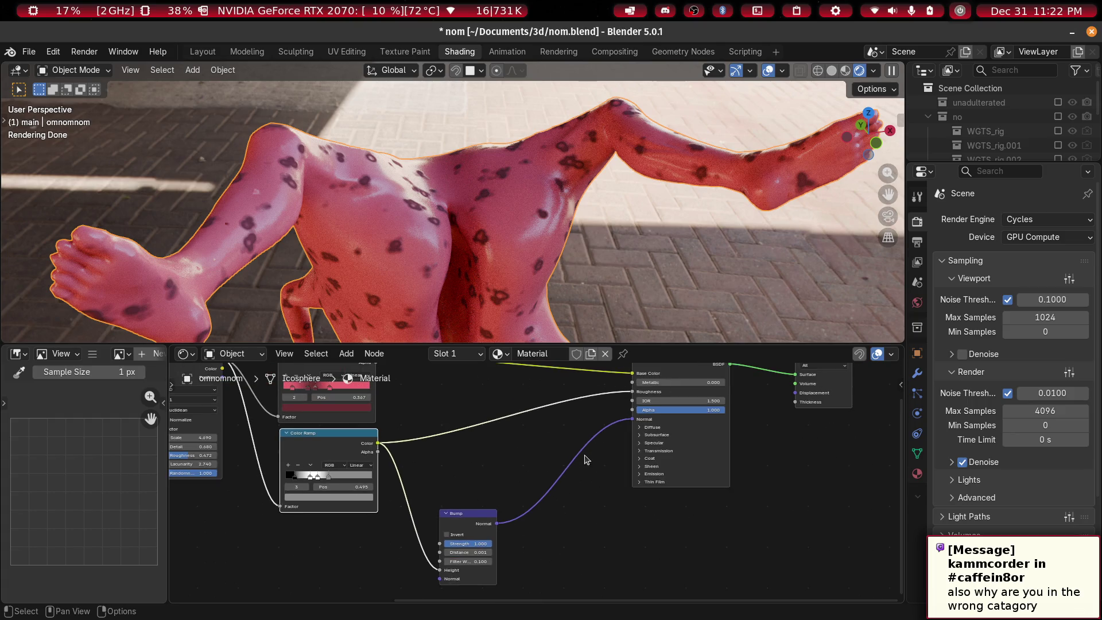
scroll(439, 265, down, 4)
middle_drag(435, 263, 501, 345)
mouse_move(504, 613)
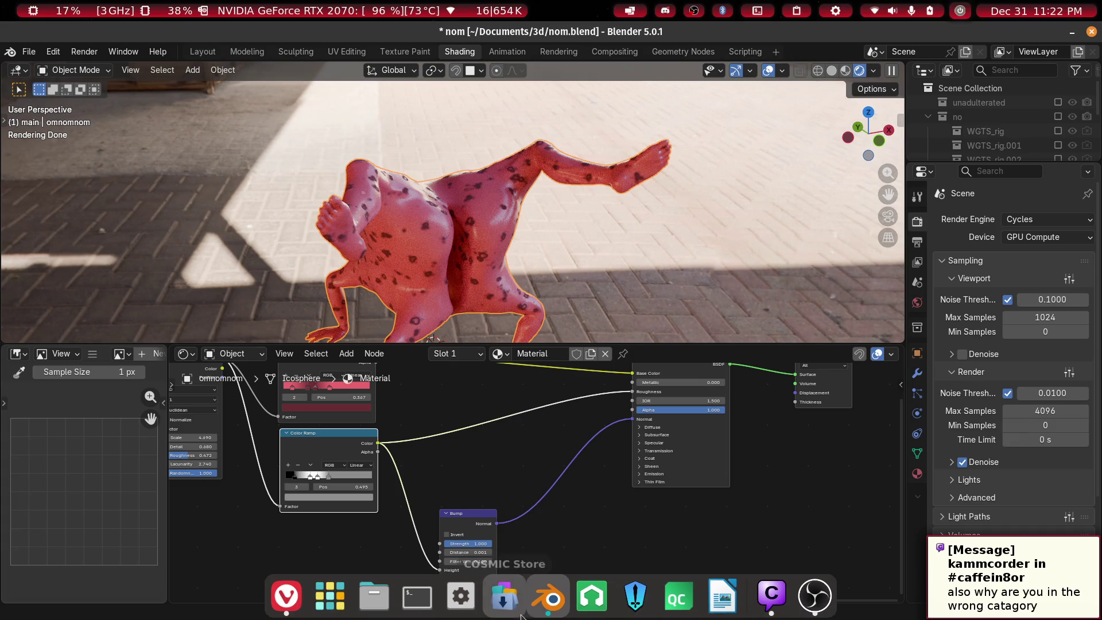
click(770, 605)
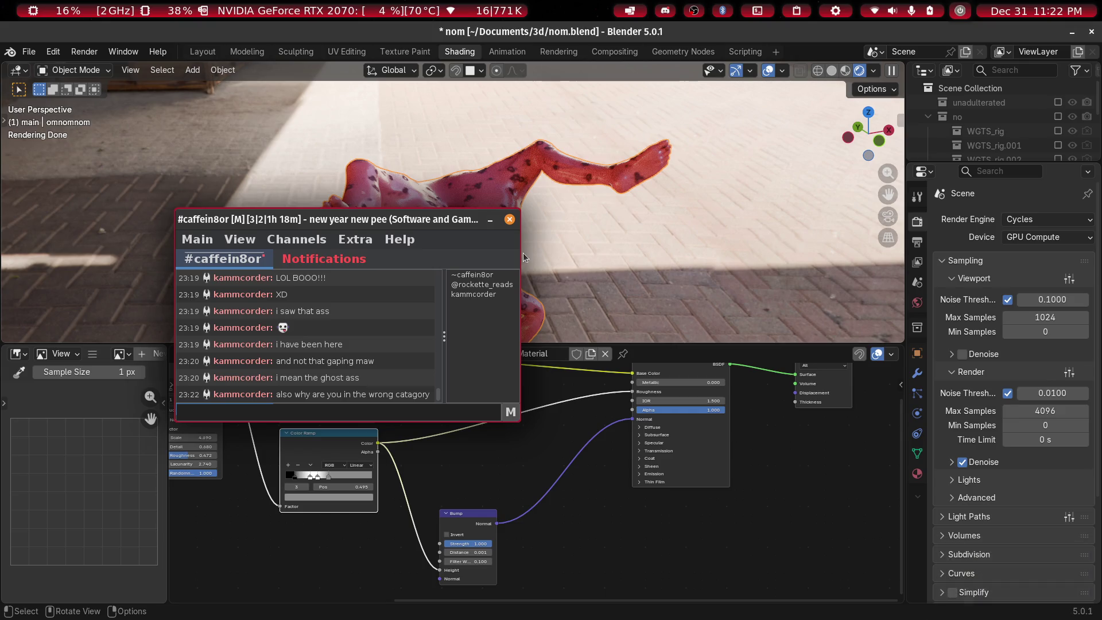
drag(441, 219, 235, 182)
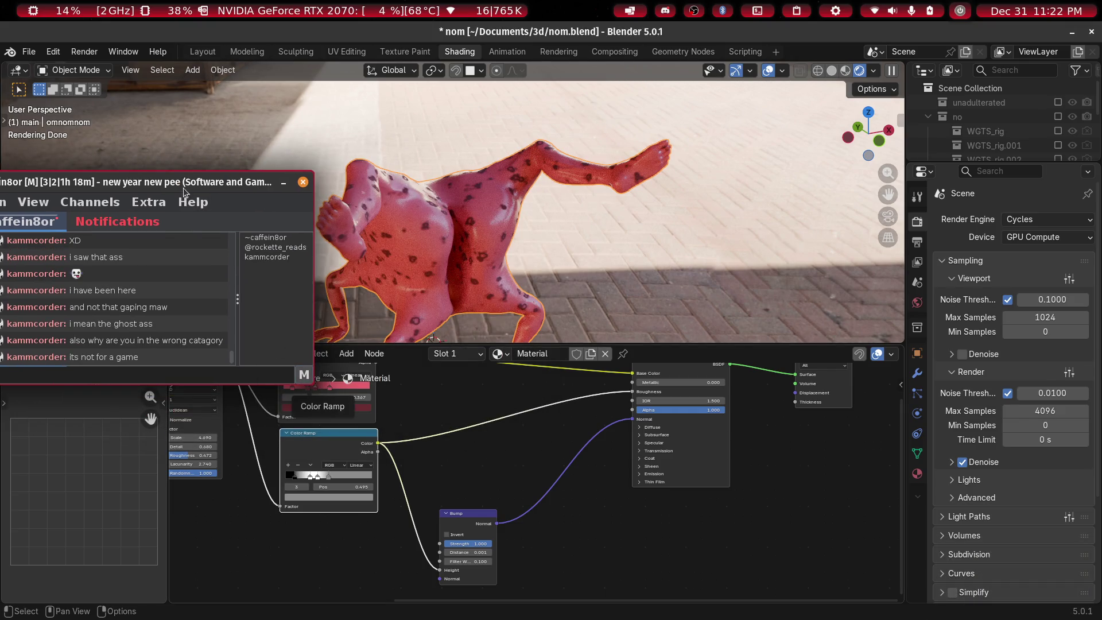
drag(184, 188, 261, 199)
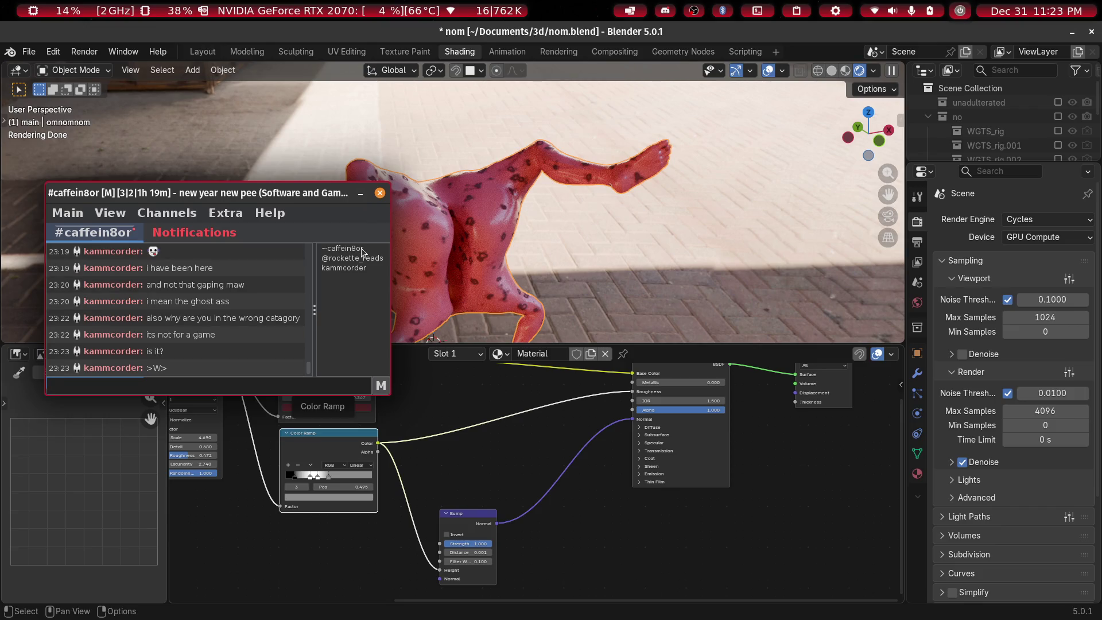
click(361, 194)
mouse_move(439, 235)
middle_down()
mouse_move(526, 222)
mouse_move(491, 170)
mouse_move(479, 182)
mouse_move(605, 214)
mouse_move(531, 187)
mouse_move(320, 207)
mouse_move(368, 201)
mouse_move(454, 258)
mouse_move(465, 322)
middle_up()
Shift the Material Output node right to free space and bring up the Shift+A Add menu
scroll(438, 207, up, 5)
scroll(438, 207, down, 3)
scroll(468, 333, up, 3)
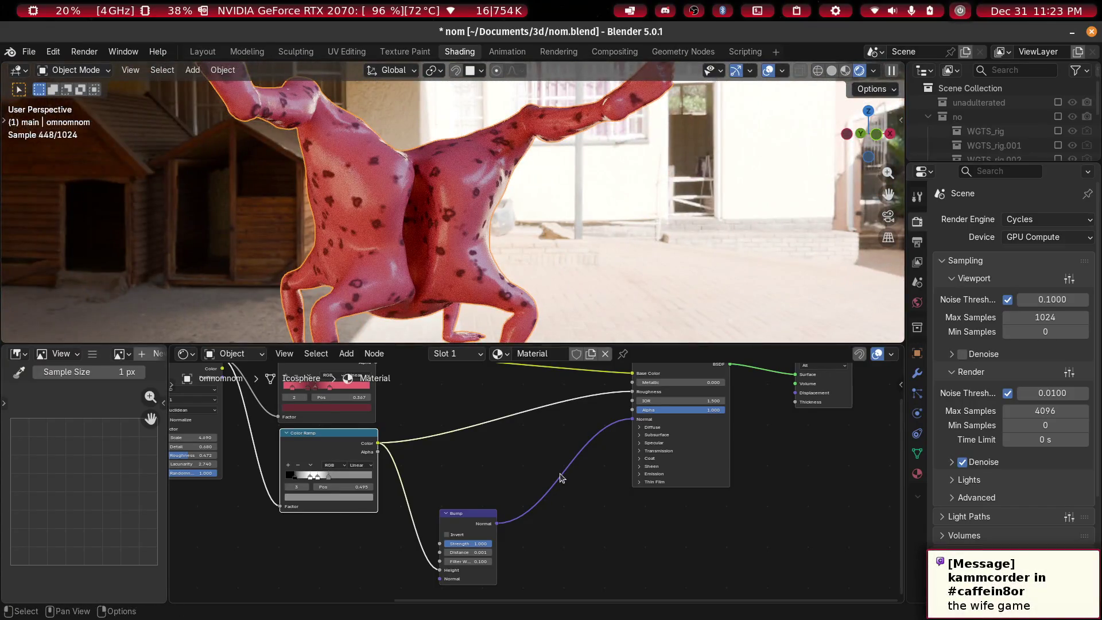
scroll(575, 506, down, 3)
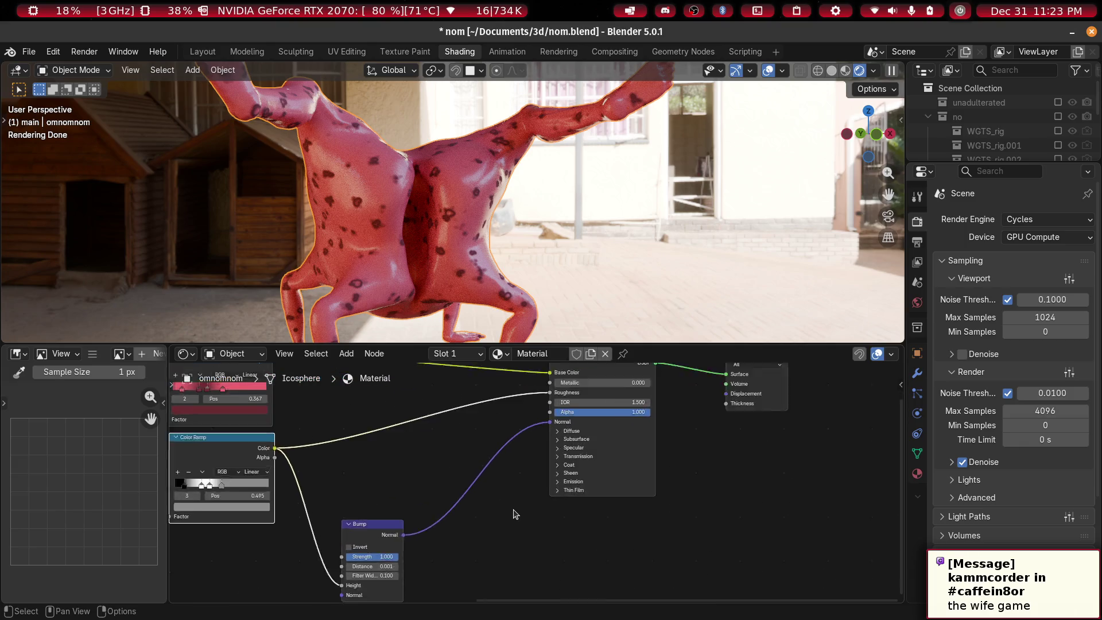
scroll(524, 509, right, 5)
scroll(447, 472, up, 3)
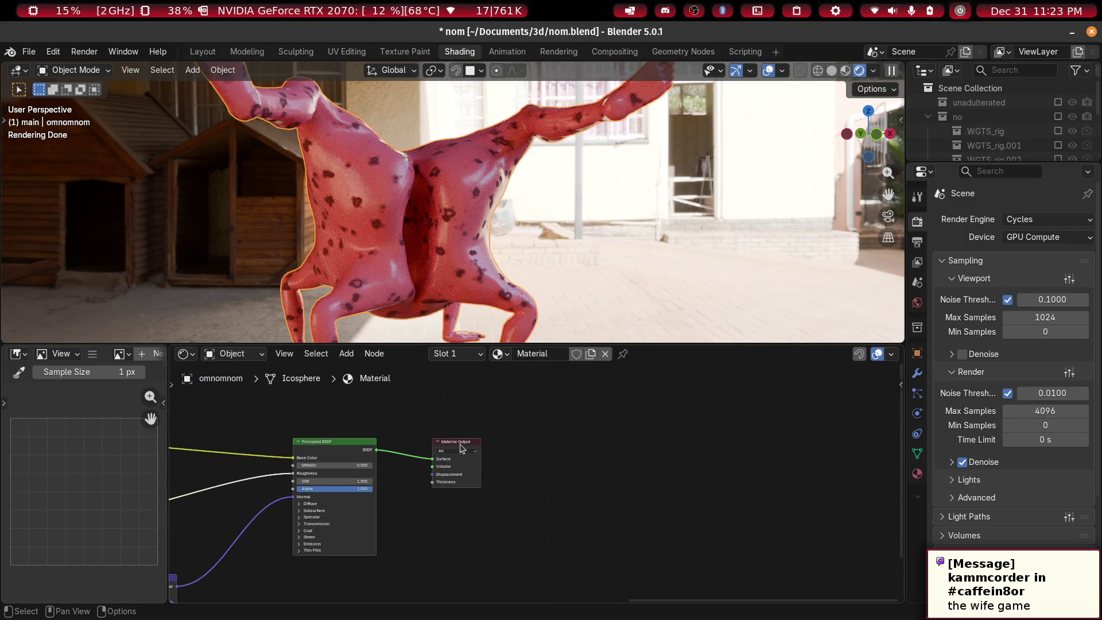
drag(461, 448, 606, 434)
scroll(423, 522, down, 2)
scroll(548, 478, left, 4)
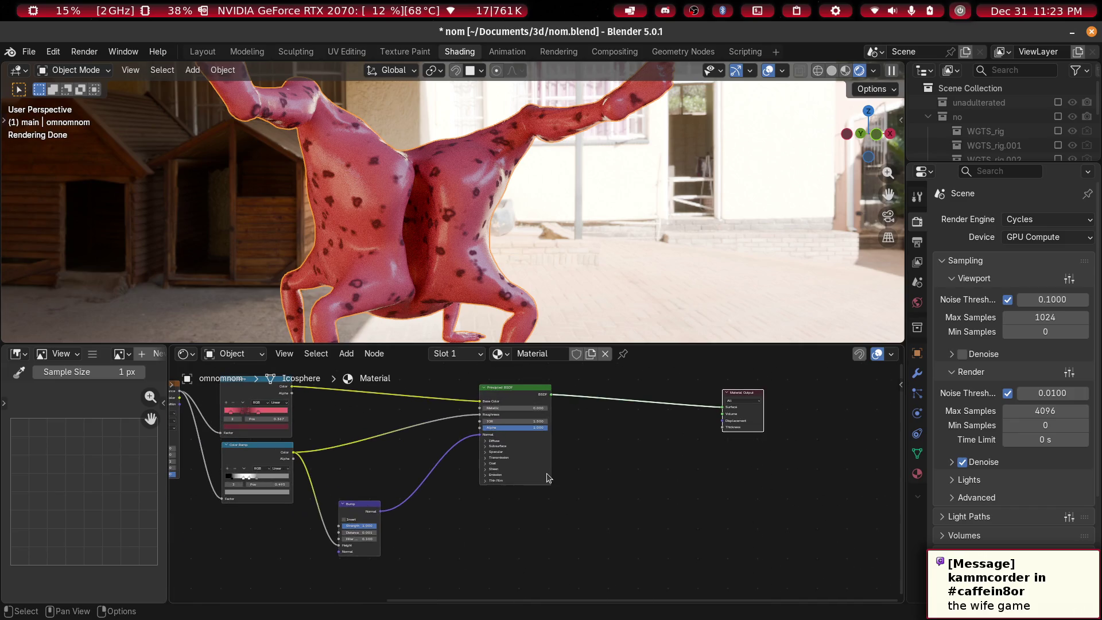
scroll(651, 516, left, 5)
key(shift+a)
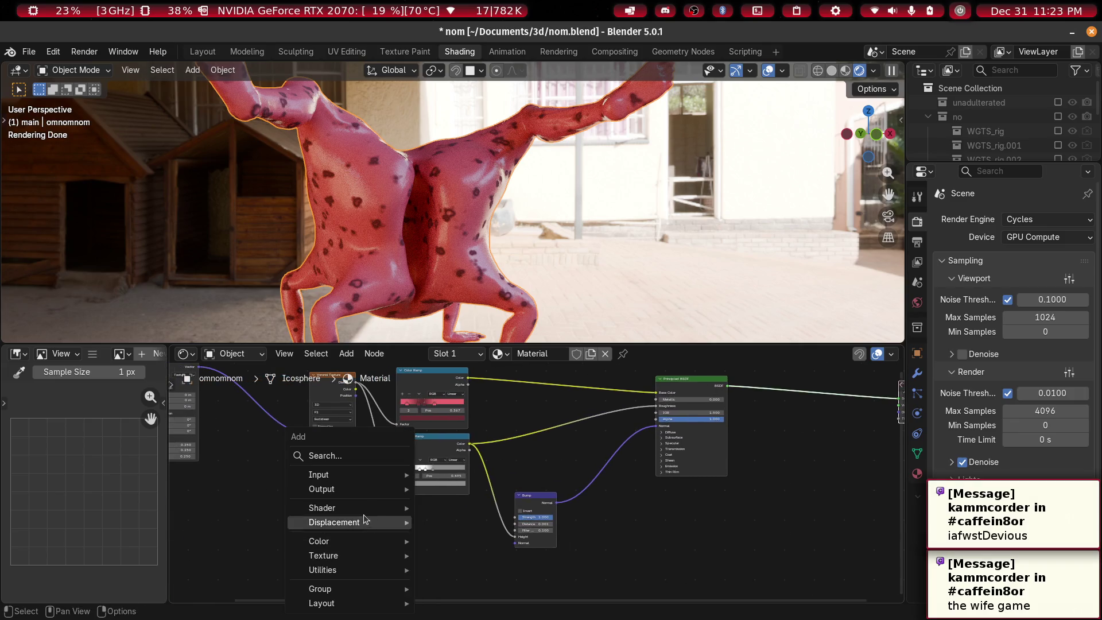
Search 'displace' and place a Displacement node below the shader
click(361, 457)
text(displace)
key(Return)
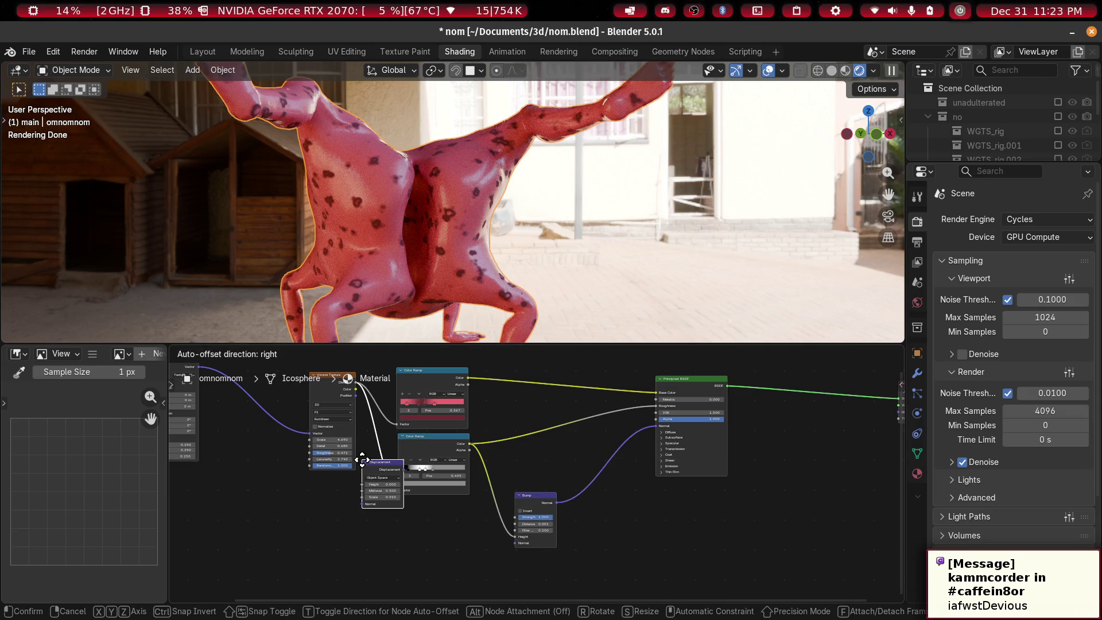
click(757, 498)
middle_drag(592, 500, 396, 483)
Link the Color Ramp's Color into the Displacement node's Midlevel input
mouse_move(274, 423)
mouse_down()
mouse_move(465, 539)
mouse_move(557, 531)
mouse_move(561, 508)
mouse_up()
scroll(622, 485, up, 4)
mouse_move(623, 485)
middle_down()
mouse_move(466, 448)
mouse_move(406, 467)
mouse_move(320, 561)
middle_up()
scroll(352, 522, down, 3)
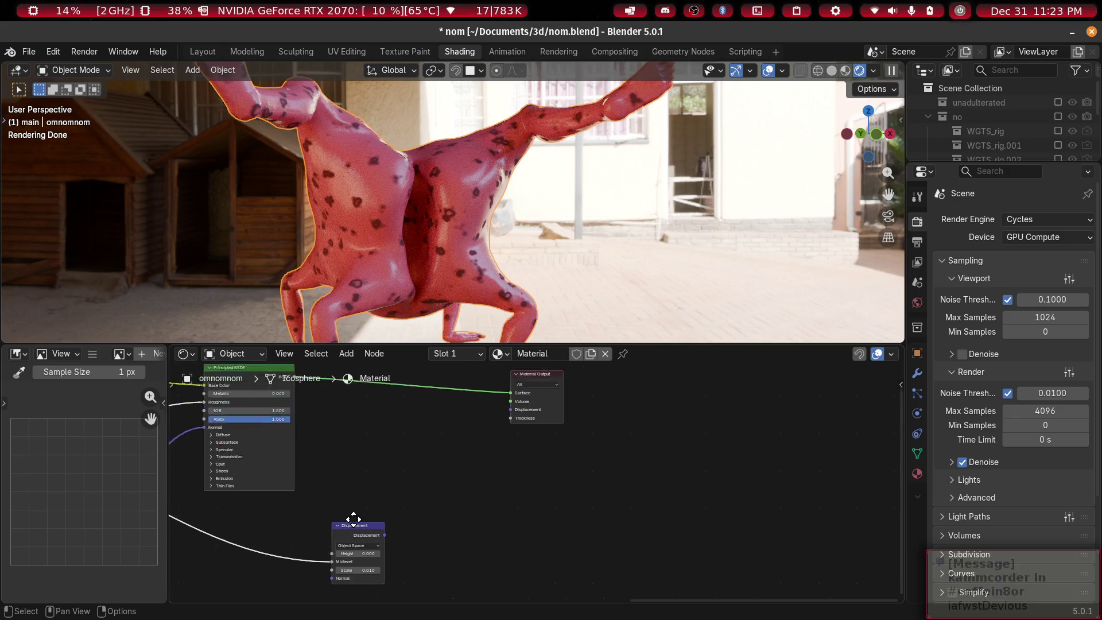
scroll(328, 541, up, 1)
scroll(328, 541, up, 1)
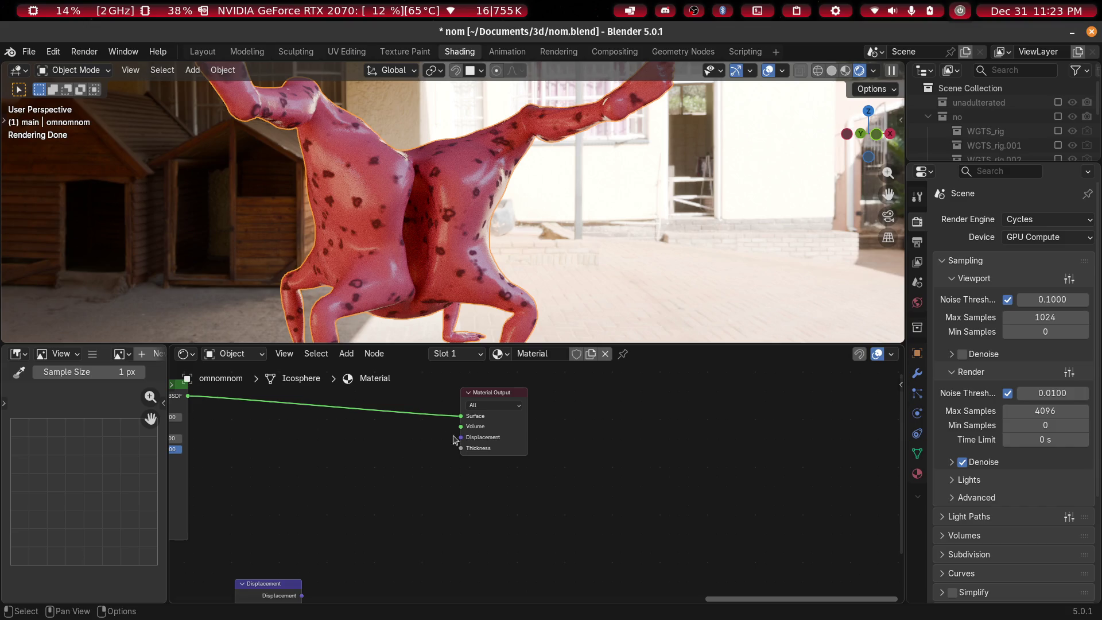
scroll(465, 443, down, 2)
Connect the Displacement output to the Material Output's Displacement socket
mouse_move(534, 523)
middle_down()
mouse_move(691, 514)
mouse_move(524, 429)
mouse_move(485, 478)
middle_up()
scroll(485, 478, up, 1)
drag(430, 518, 475, 473)
mouse_move(550, 396)
mouse_down()
mouse_move(585, 398)
mouse_move(568, 456)
mouse_move(571, 442)
mouse_up()
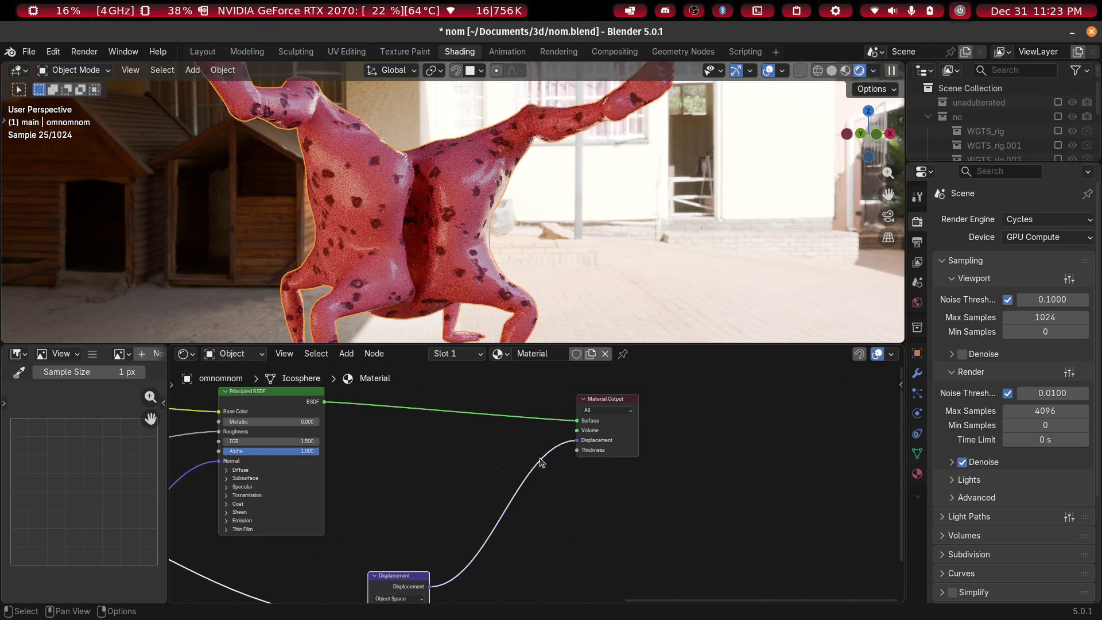
scroll(532, 174, up, 5)
mouse_move(532, 174)
middle_down()
mouse_move(465, 212)
mouse_move(517, 290)
mouse_move(538, 287)
middle_up()
Duplicate the grayscale Color Ramp with Shift+D and drop the copy below the original
middle_drag(483, 227, 506, 241)
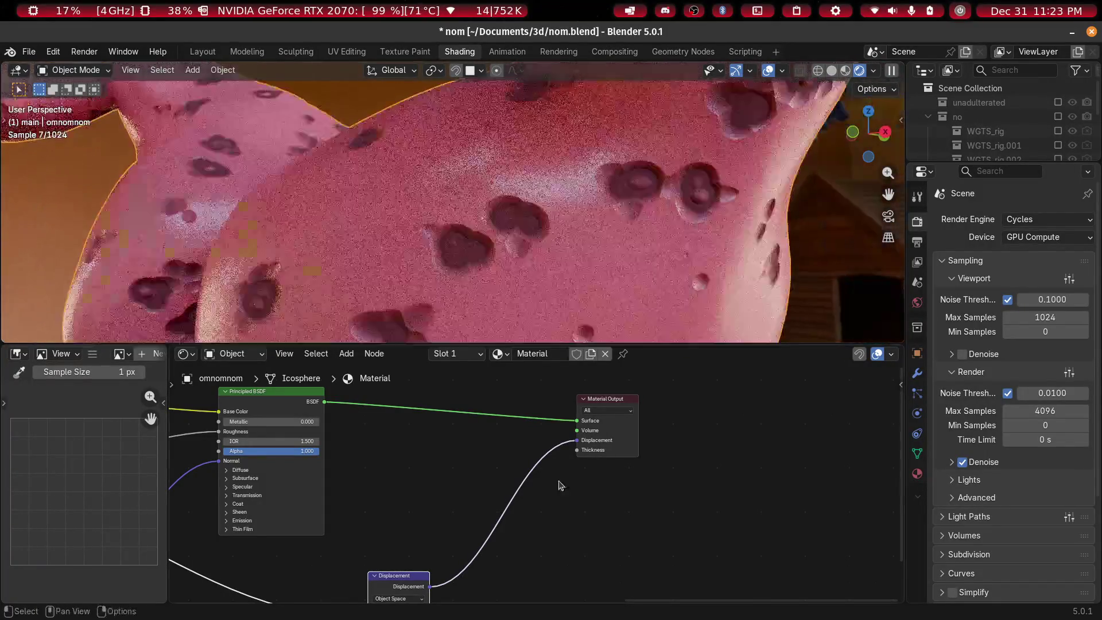
mouse_move(359, 582)
middle_down()
mouse_move(555, 472)
mouse_move(635, 470)
mouse_move(645, 453)
middle_up()
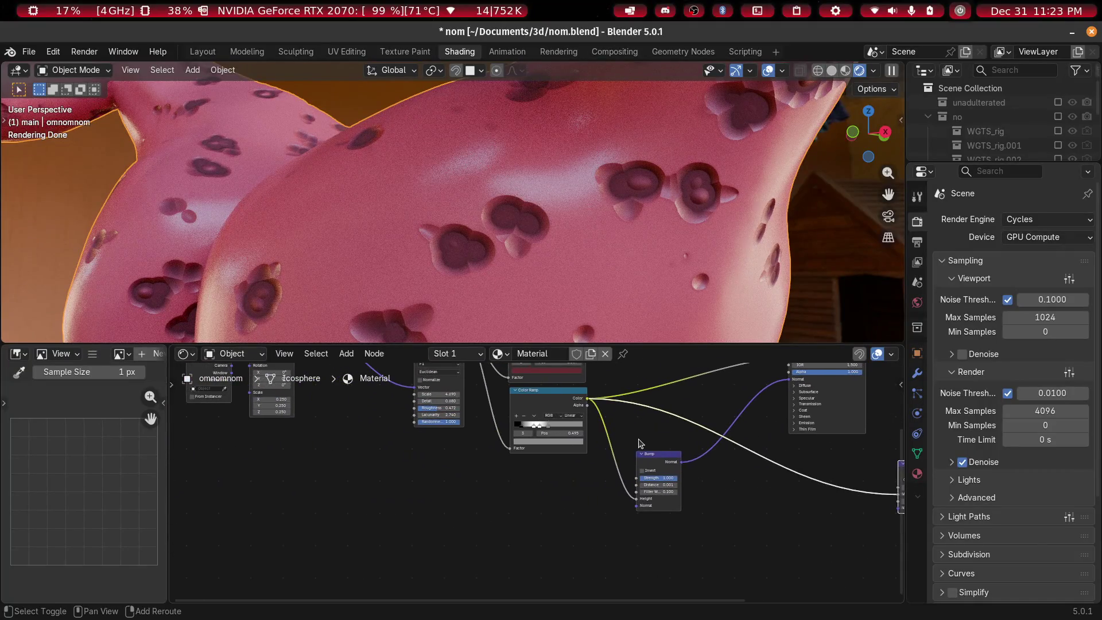
scroll(544, 519, down, 2)
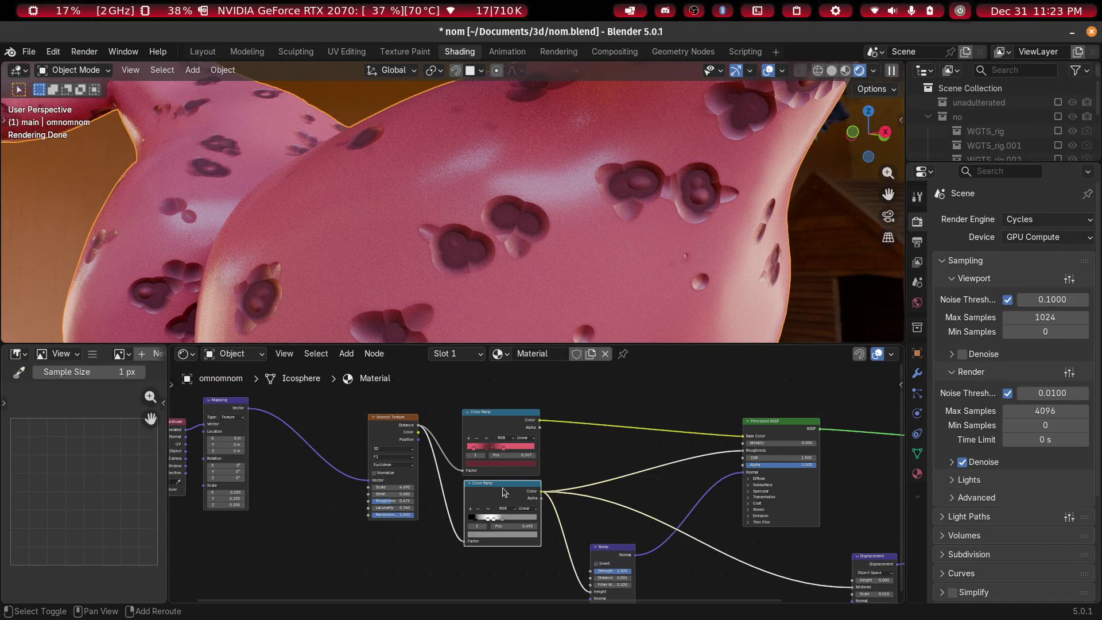
key(shift+d)
click(497, 552)
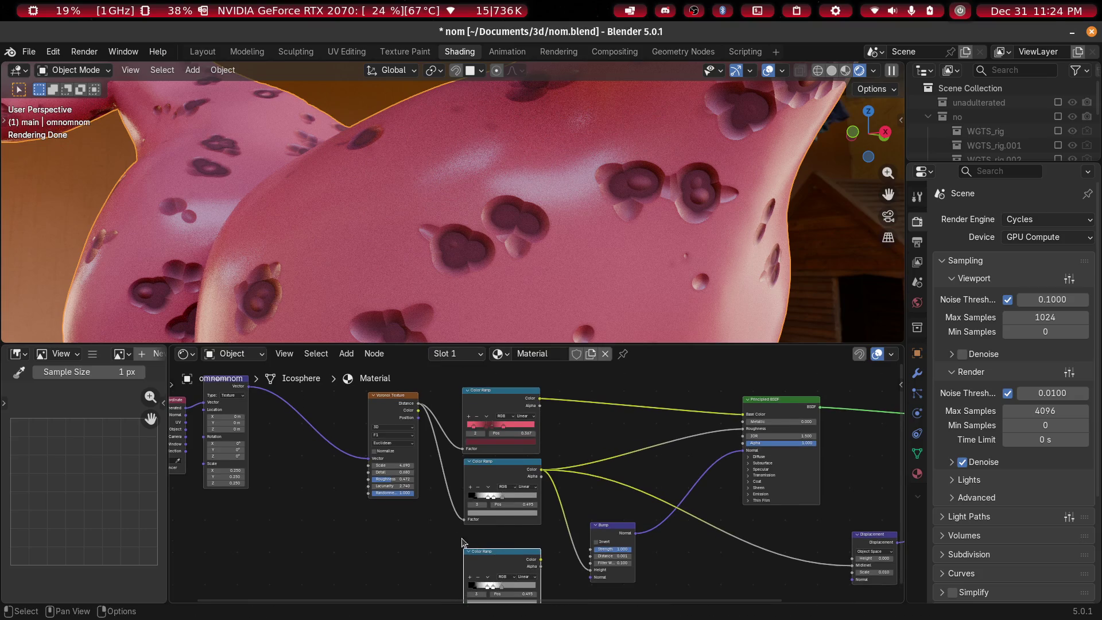
scroll(504, 534, down, 3)
middle_drag(522, 525, 487, 449)
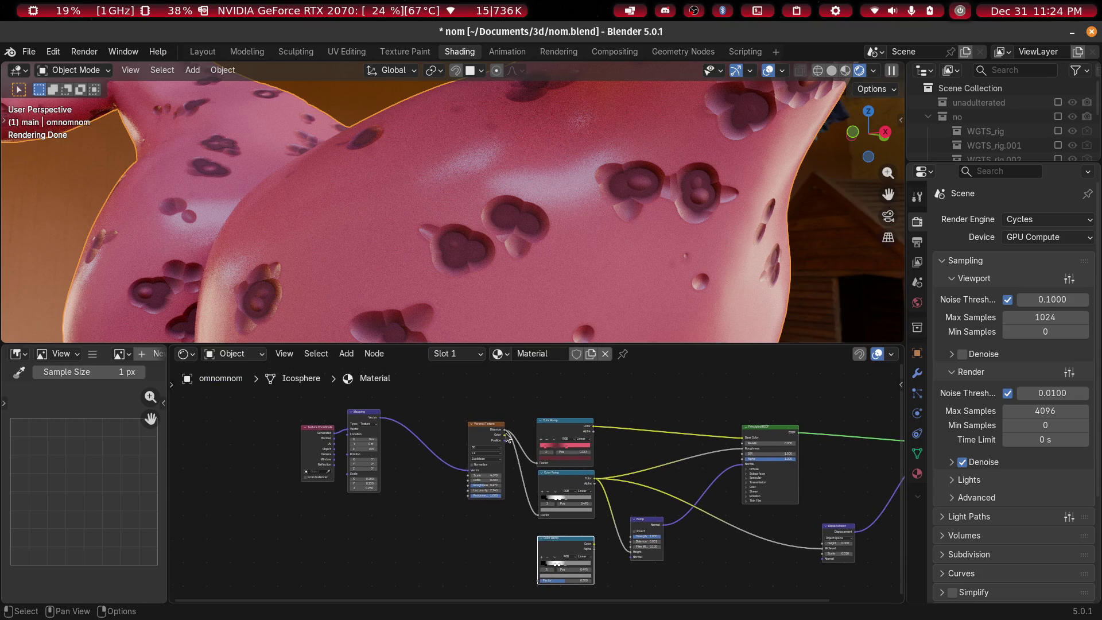
Wire the copied Color Ramp into the Displacement node and reposition it lower left
mouse_move(554, 592)
mouse_down()
mouse_move(544, 605)
mouse_move(534, 465)
mouse_up()
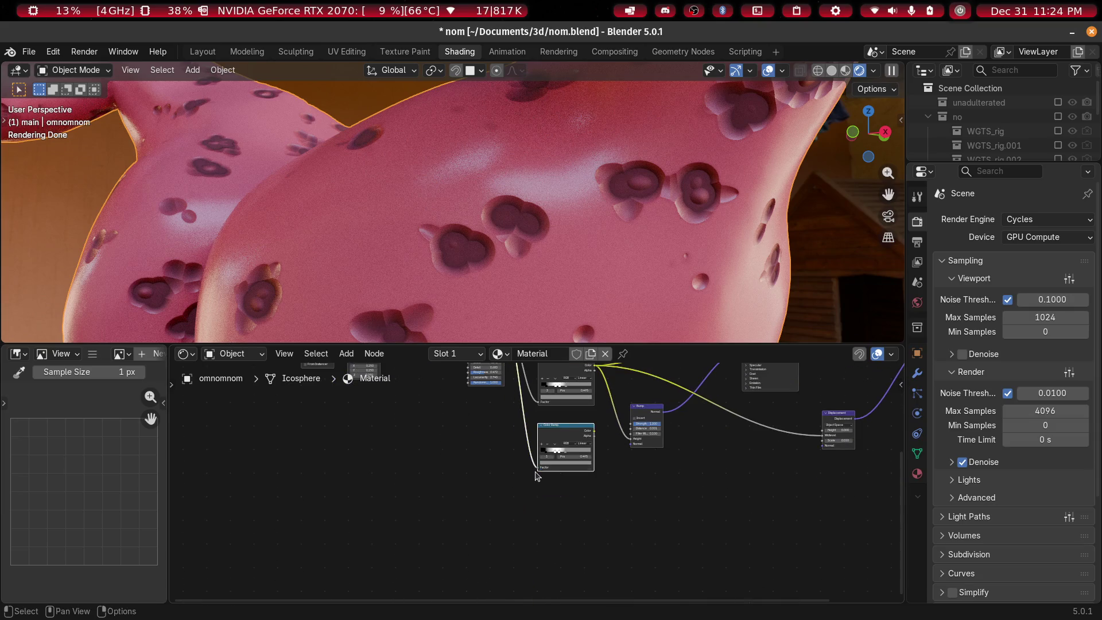
mouse_move(789, 491)
mouse_down()
mouse_move(945, 469)
mouse_move(693, 499)
mouse_up()
drag(678, 441, 678, 440)
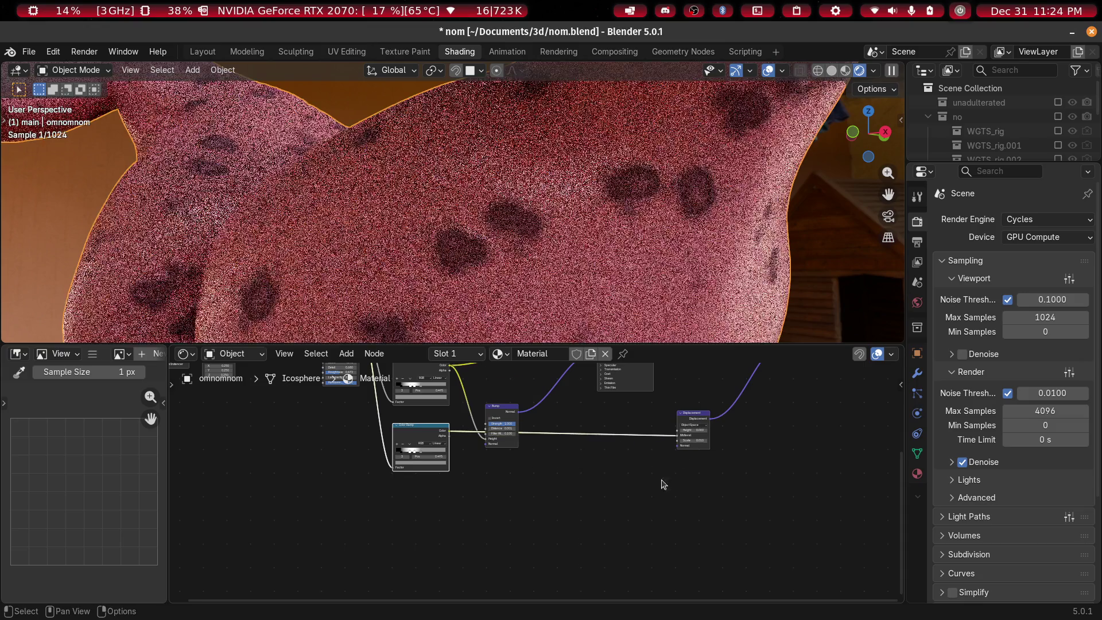
scroll(578, 485, up, 2)
middle_drag(585, 448, 624, 463)
mouse_move(398, 429)
mouse_down()
mouse_move(491, 519)
mouse_move(482, 530)
mouse_move(431, 531)
mouse_up()
mouse_move(638, 482)
middle_down()
mouse_move(389, 489)
mouse_move(635, 517)
middle_up()
scroll(374, 497, up, 2)
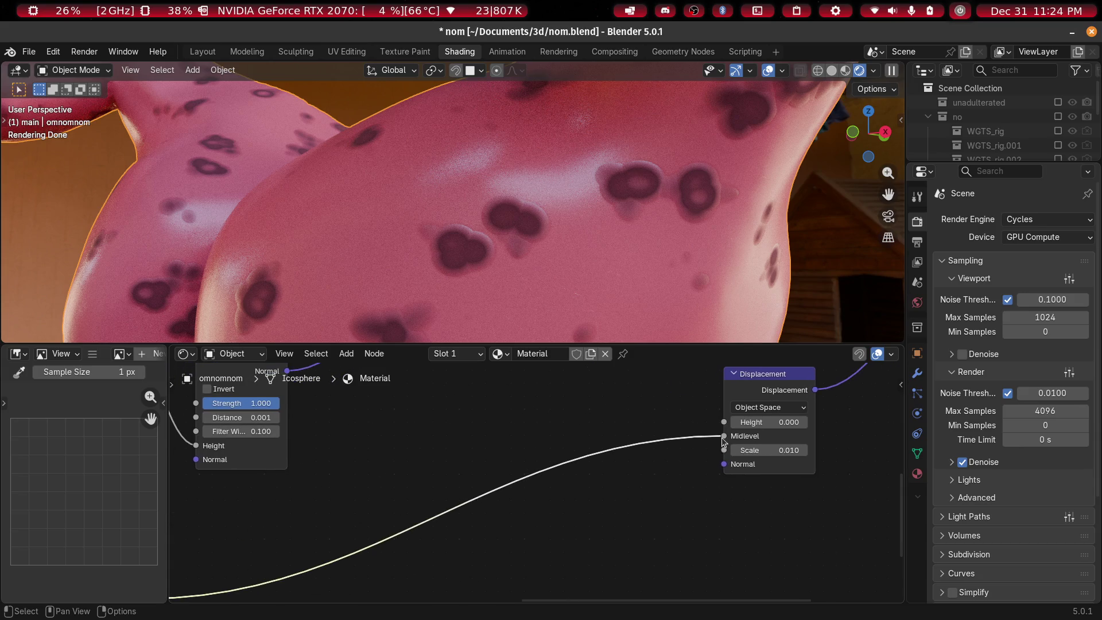
Try removing the Displacement Midlevel link, undo it, and orbit to view the creature's back
drag(725, 437, 593, 481)
key(ctrl+z)
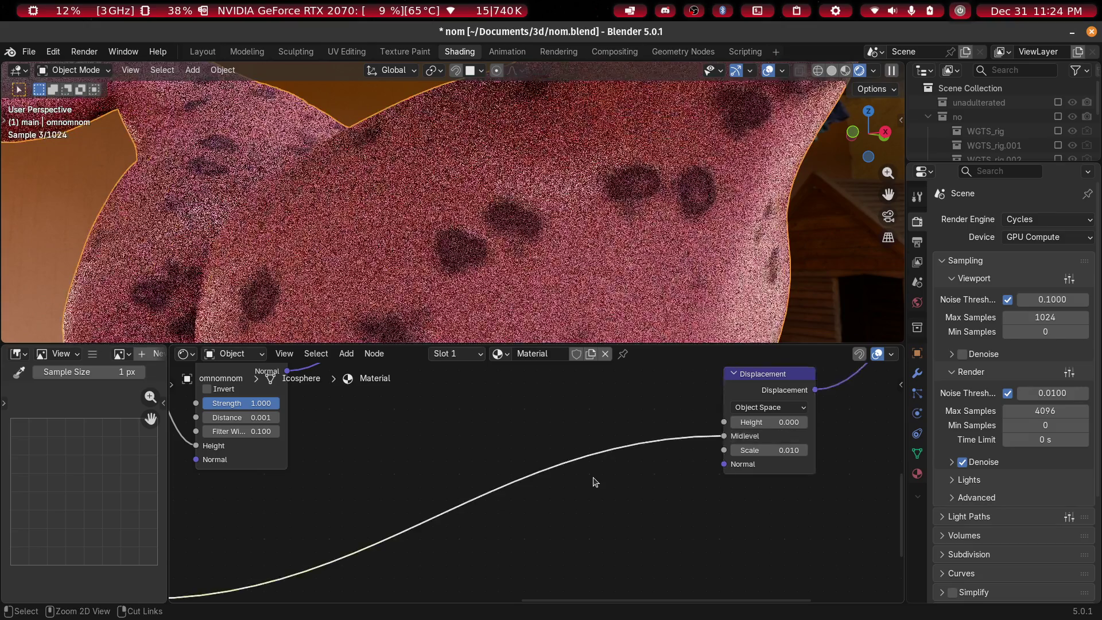
key(ctrl+z)
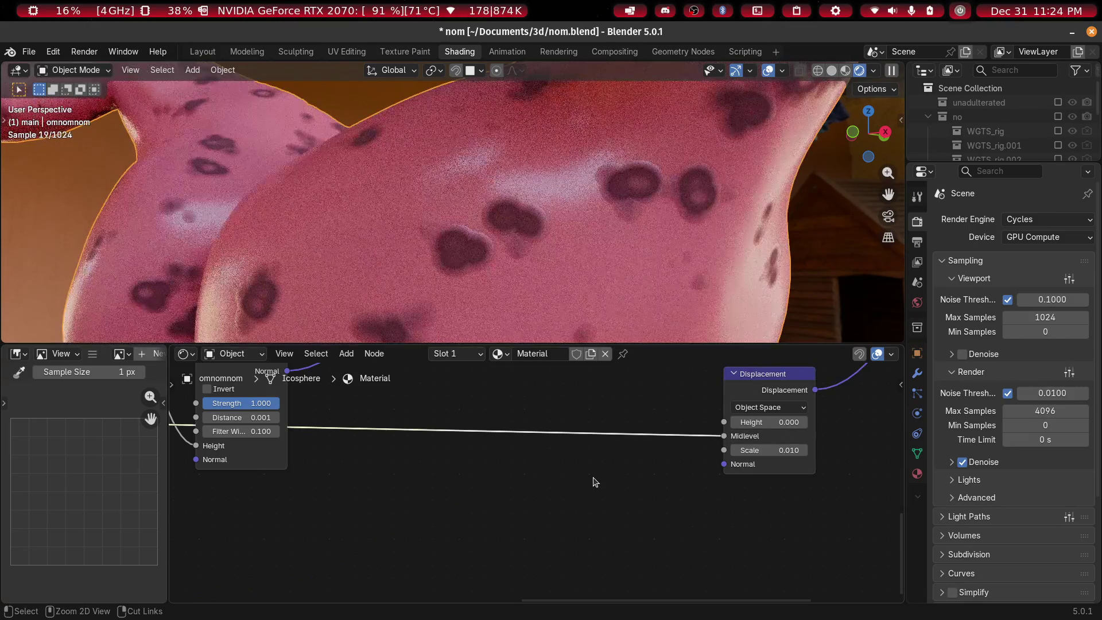
scroll(585, 474, down, 2)
middle_drag(442, 219, 545, 222)
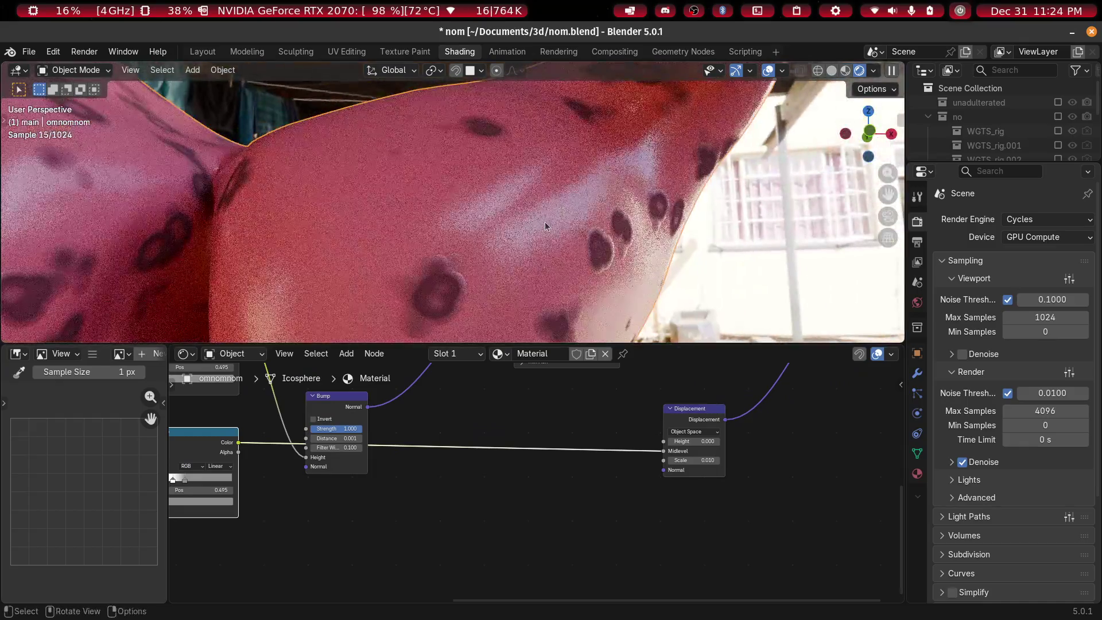
mouse_move(509, 171)
middle_down()
mouse_move(476, 80)
mouse_move(550, 238)
mouse_move(540, 190)
mouse_move(463, 173)
mouse_move(630, 220)
middle_up()
scroll(630, 220, up, 5)
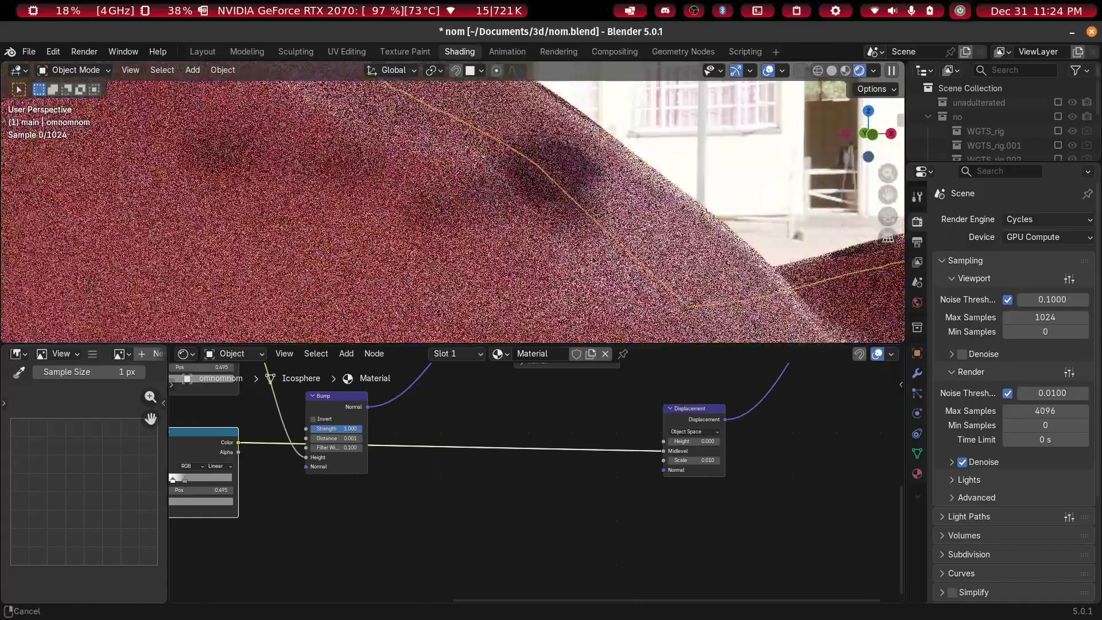
mouse_move(550, 495)
middle_down()
mouse_move(782, 504)
mouse_move(708, 524)
middle_up()
Reposition the lower Color Ramp and run its Color output to the Displacement input
mouse_move(566, 453)
mouse_down()
mouse_move(565, 546)
mouse_move(591, 527)
mouse_up()
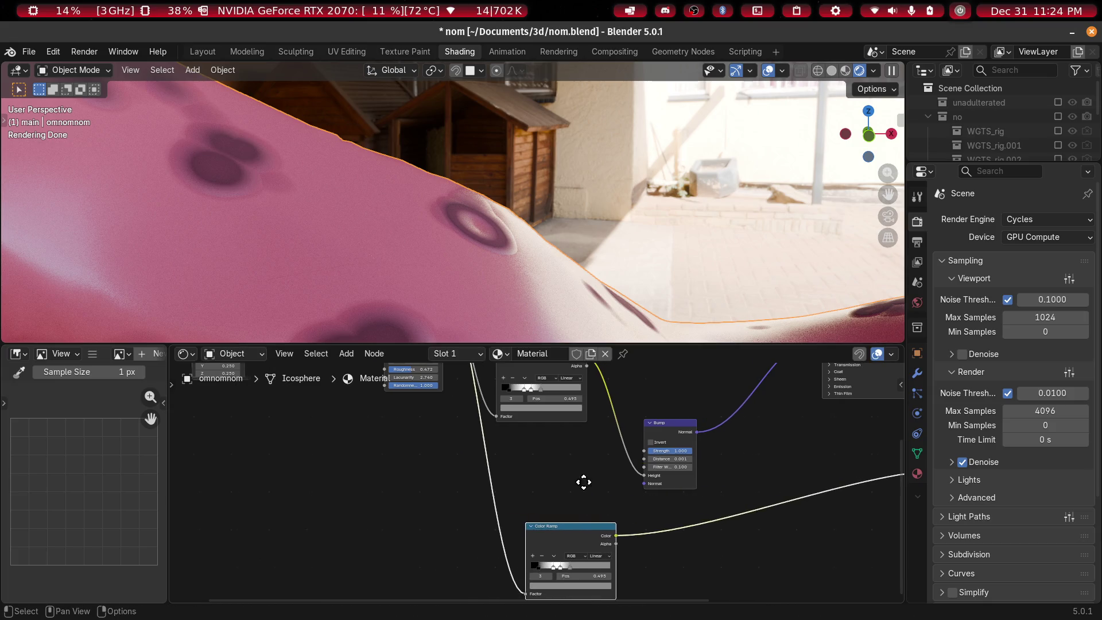
middle_drag(583, 483, 353, 489)
middle_drag(395, 456, 412, 516)
drag(350, 424, 525, 492)
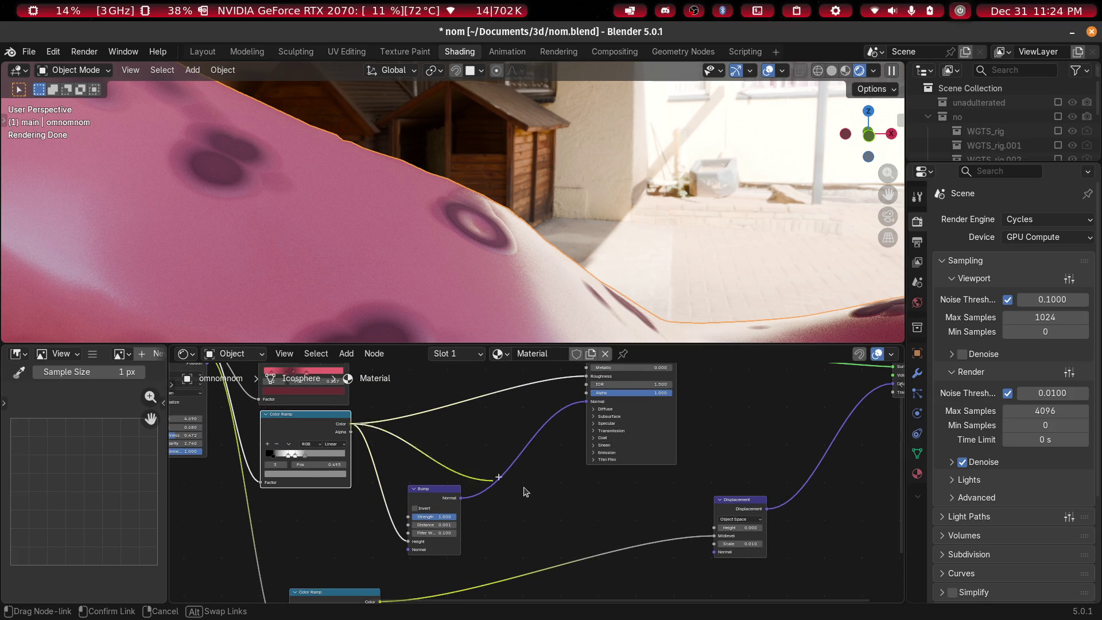
drag(717, 541, 716, 538)
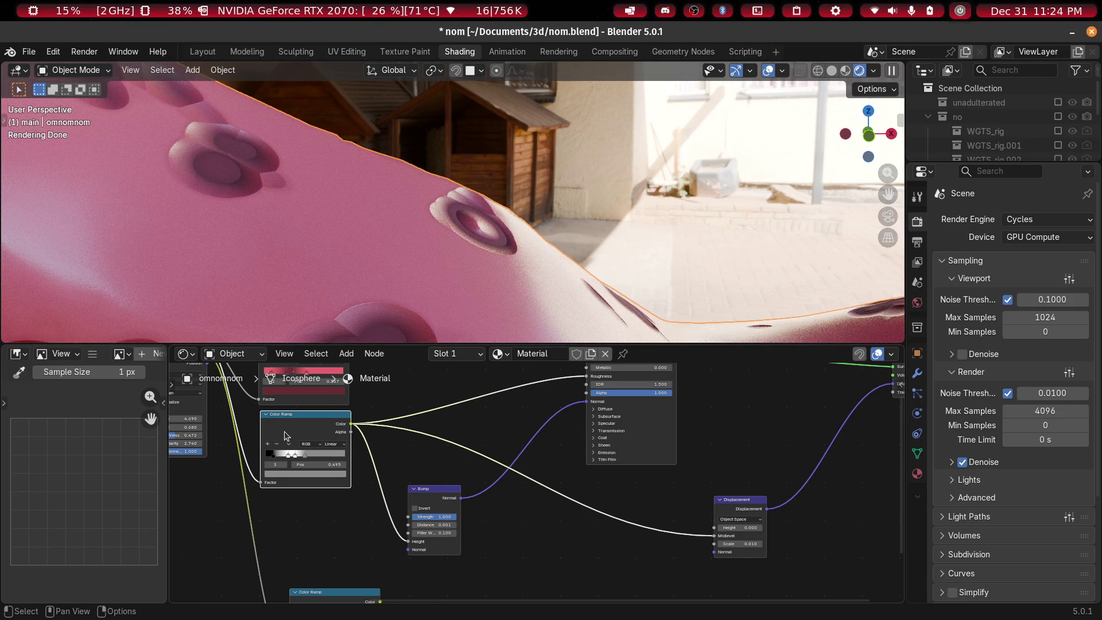
Relink the lower Color Ramp into Displacement and slide its rightmost stop right to 0.644
middle_drag(553, 562, 568, 456)
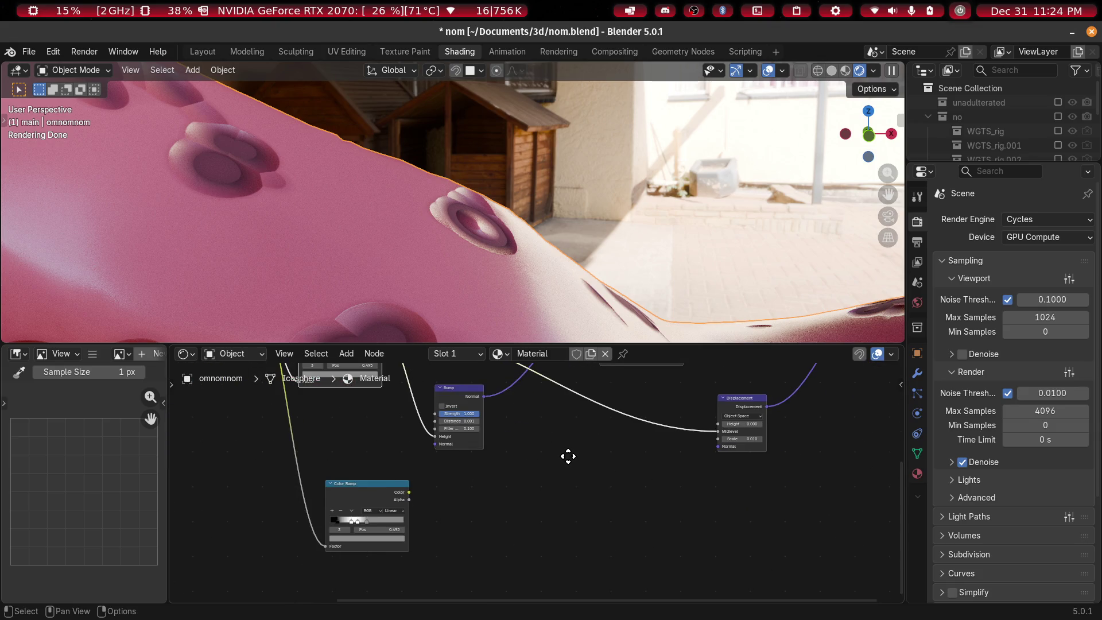
middle_drag(417, 586, 622, 600)
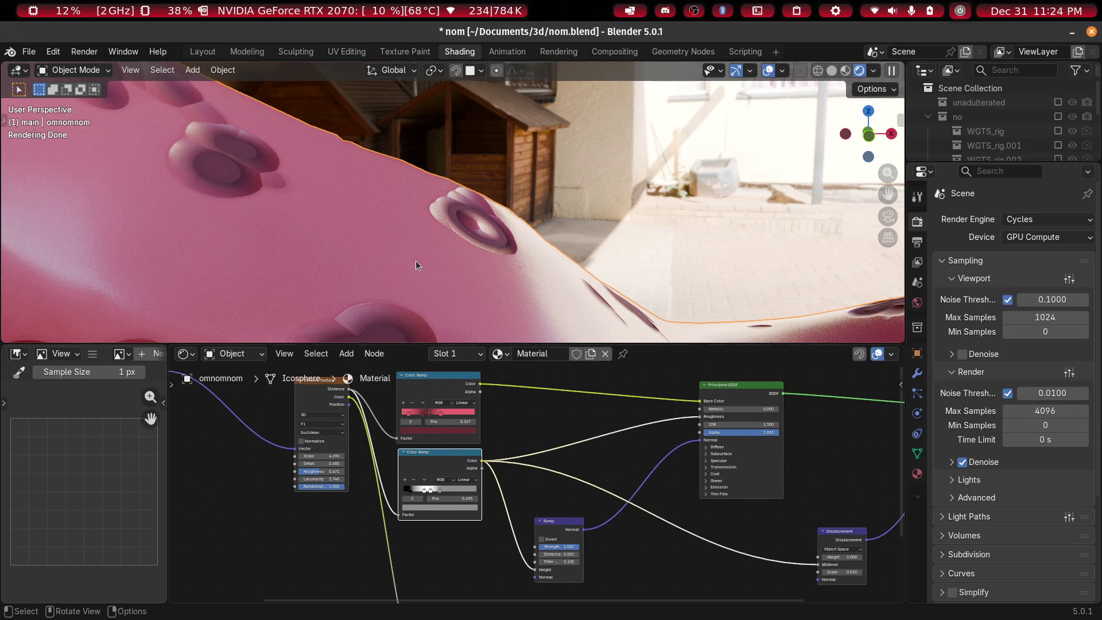
middle_drag(337, 431, 356, 423)
mouse_move(363, 401)
mouse_down()
mouse_move(397, 459)
mouse_move(436, 616)
mouse_move(454, 608)
mouse_move(446, 524)
mouse_up()
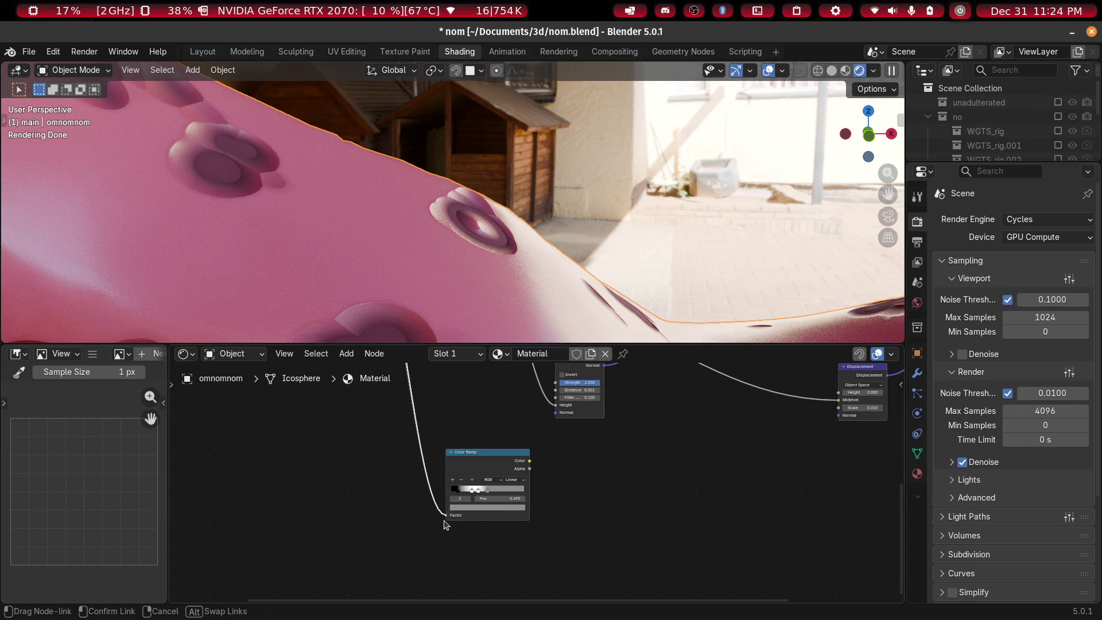
drag(529, 461, 842, 402)
mouse_move(609, 477)
ctrl+middle_down()
mouse_move(374, 488)
mouse_move(699, 492)
mouse_move(722, 478)
ctrl+middle_up()
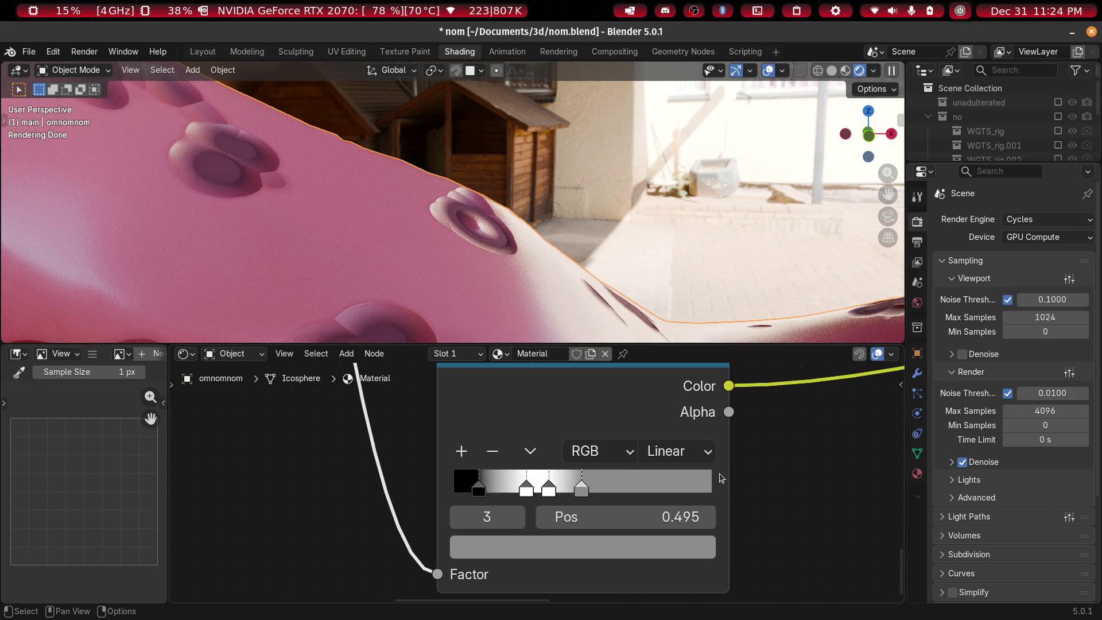
mouse_move(585, 497)
mouse_down()
mouse_move(682, 494)
mouse_move(626, 488)
mouse_up()
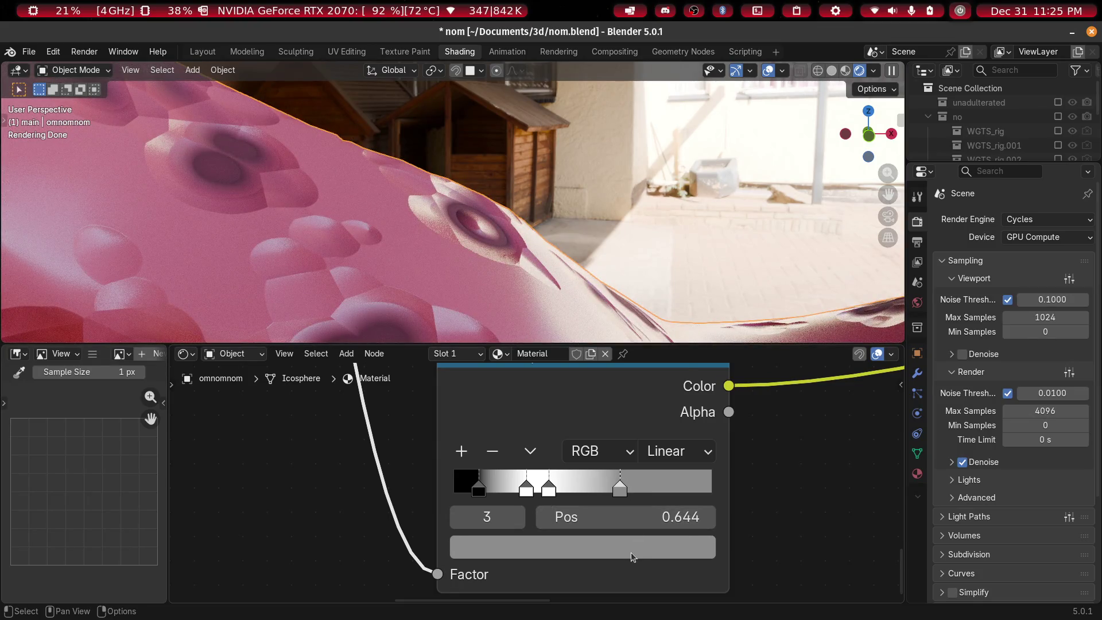
click(631, 552)
mouse_move(668, 215)
mouse_down()
mouse_move(671, 301)
mouse_move(671, 139)
mouse_move(670, 311)
mouse_move(670, 275)
mouse_move(671, 291)
mouse_up()
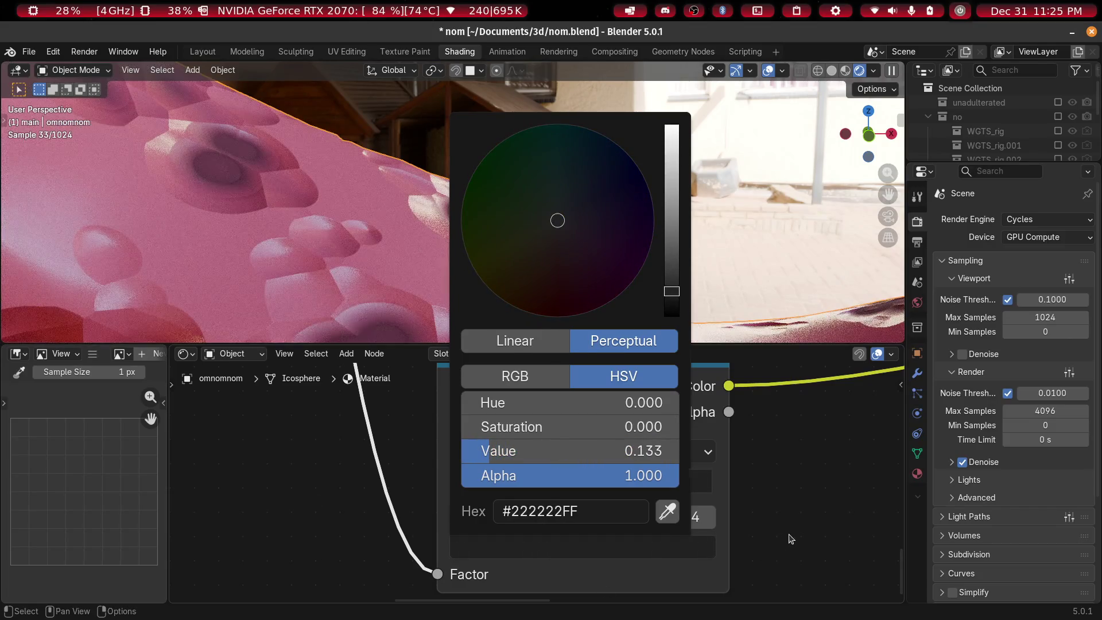
drag(621, 489, 572, 490)
middle_drag(342, 482, 403, 493)
mouse_move(608, 503)
mouse_down()
mouse_move(629, 501)
mouse_move(579, 501)
mouse_move(620, 506)
mouse_up()
click(626, 556)
drag(726, 239, 729, 284)
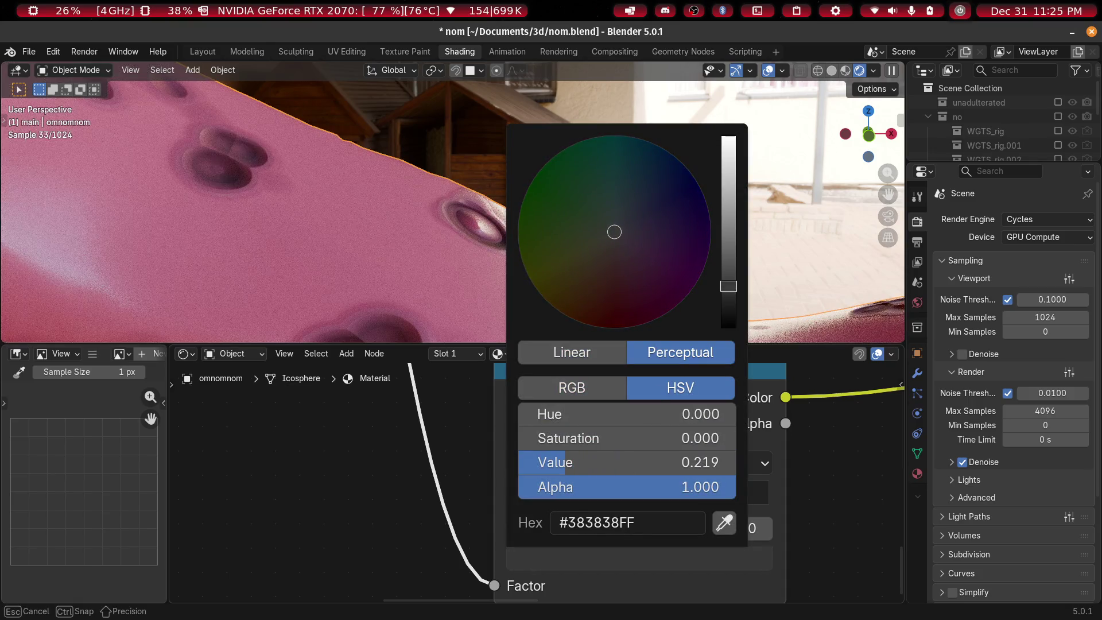
mouse_move(729, 285)
mouse_down()
mouse_move(728, 199)
mouse_move(728, 294)
mouse_up()
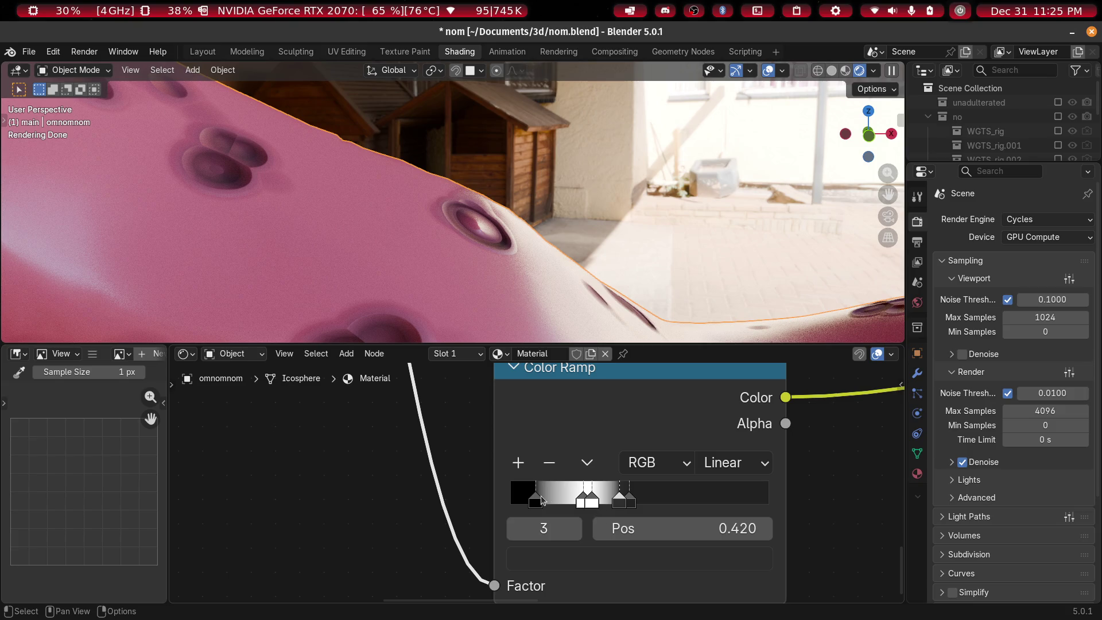
click(517, 468)
mouse_move(602, 505)
mouse_down()
mouse_move(539, 504)
mouse_move(558, 506)
mouse_move(549, 507)
mouse_up()
scroll(472, 287, up, 4)
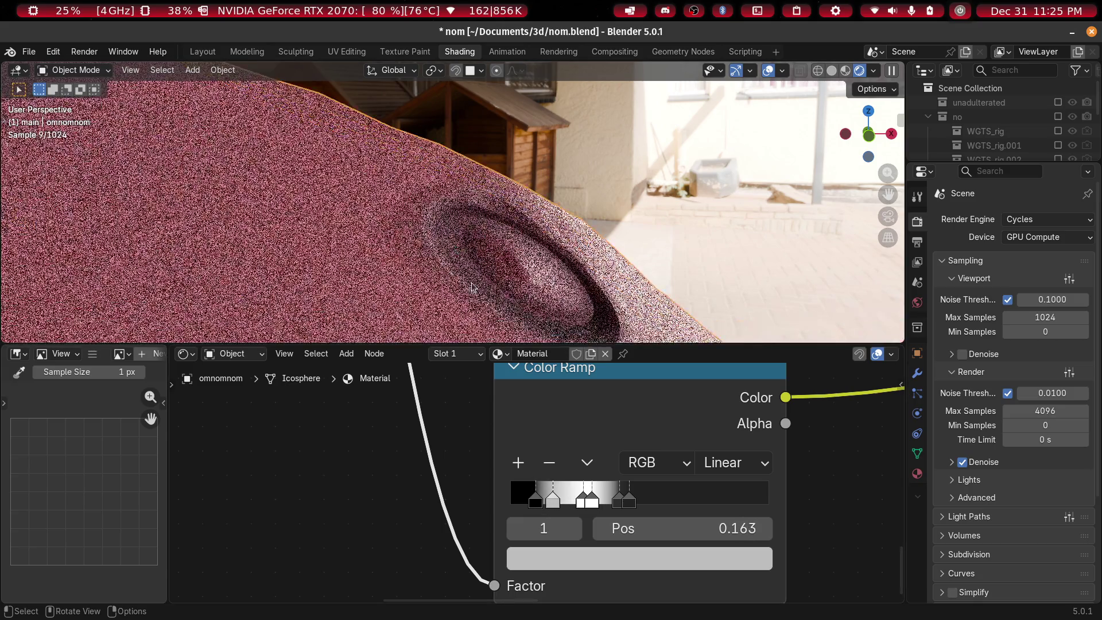
drag(556, 505, 589, 511)
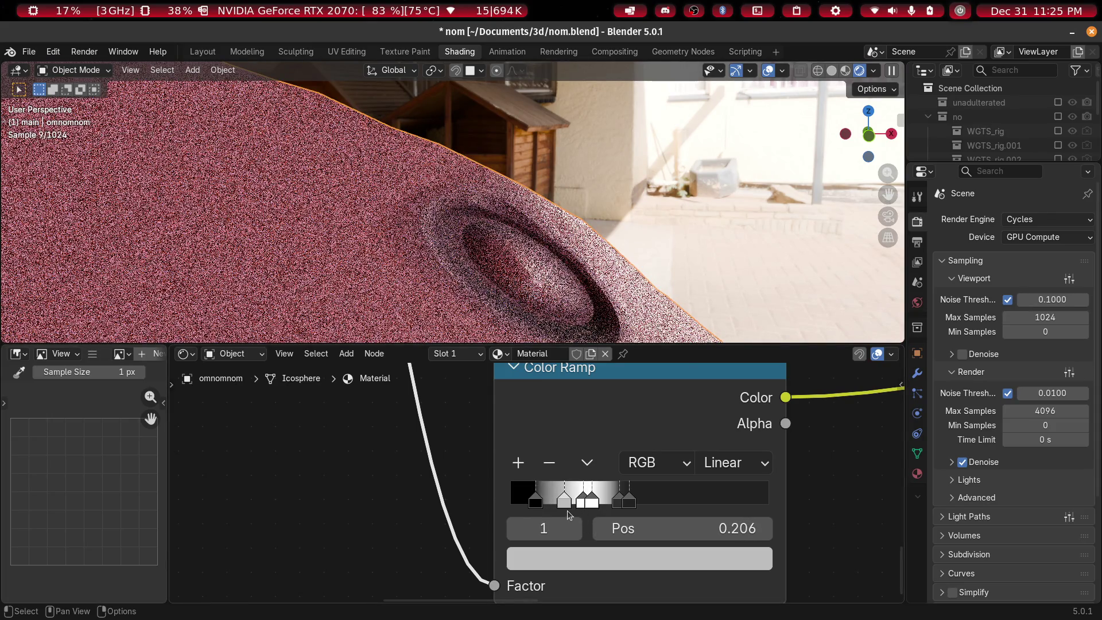
scroll(508, 250, down, 2)
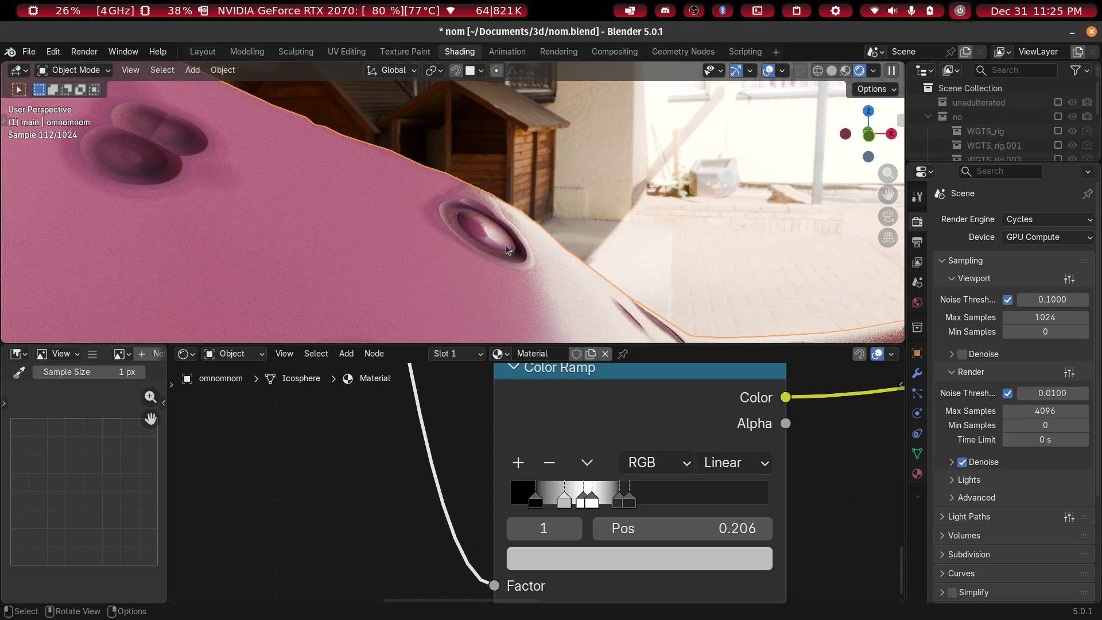
scroll(507, 250, down, 5)
mouse_move(545, 236)
middle_down()
mouse_move(556, 232)
mouse_move(517, 198)
mouse_move(407, 210)
mouse_move(513, 363)
middle_up()
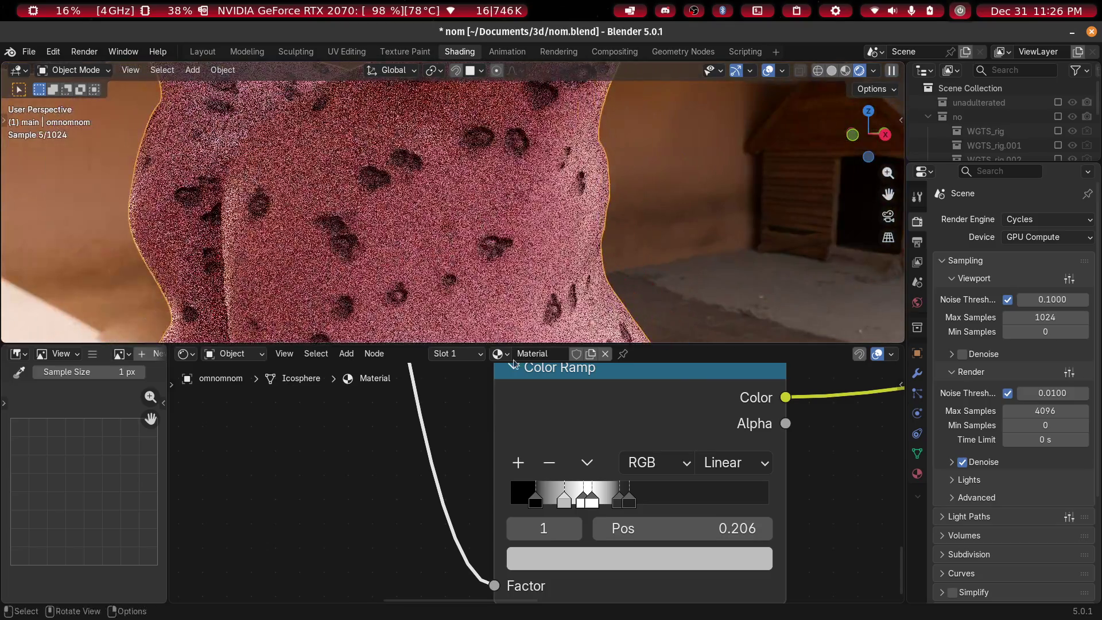
mouse_move(432, 231)
middle_down()
mouse_move(571, 240)
mouse_move(496, 280)
mouse_move(495, 224)
middle_up()
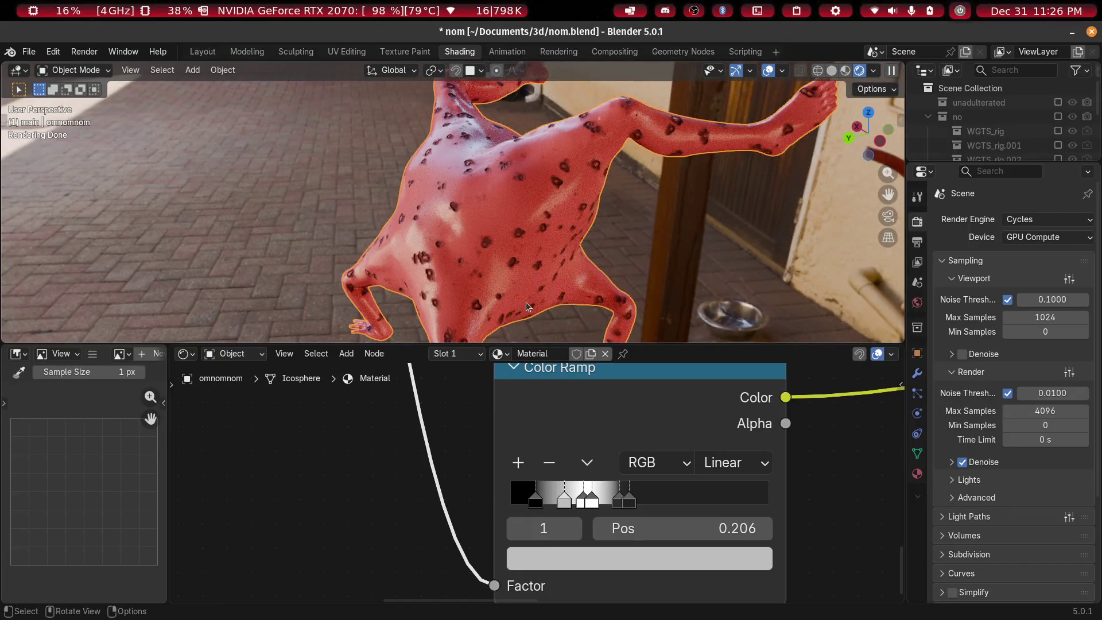
scroll(483, 541, down, 5)
Set the Principled BSDF subsurface Method to Random Walk (Skin) and Weight to 0.564
middle_drag(482, 541, 507, 423)
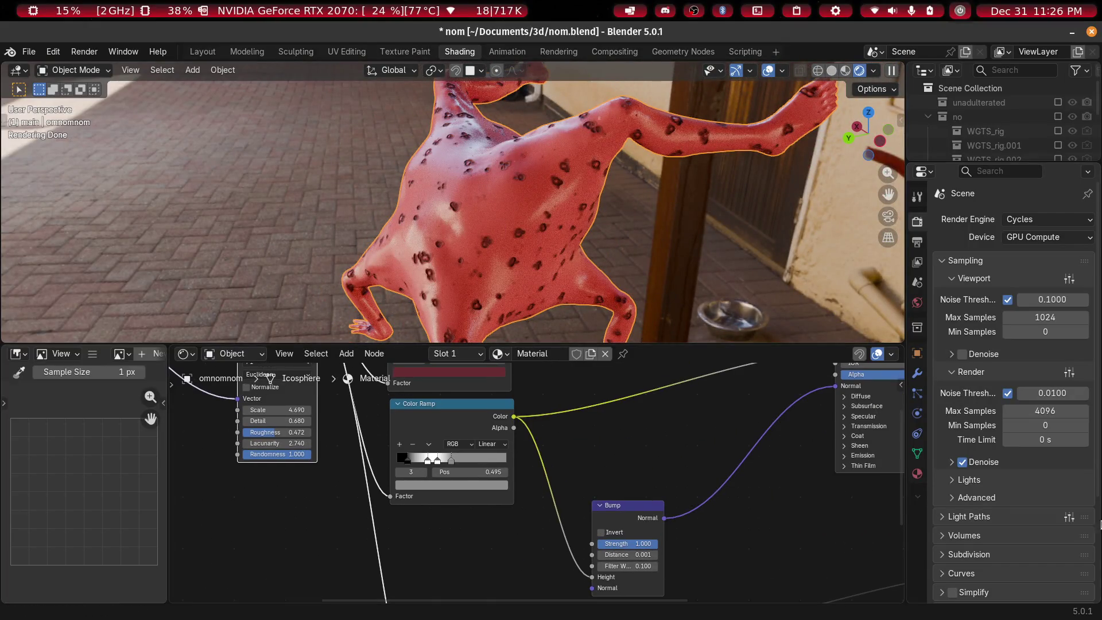
scroll(524, 504, up, 3)
mouse_move(524, 505)
middle_down()
mouse_move(419, 474)
mouse_move(449, 458)
middle_up()
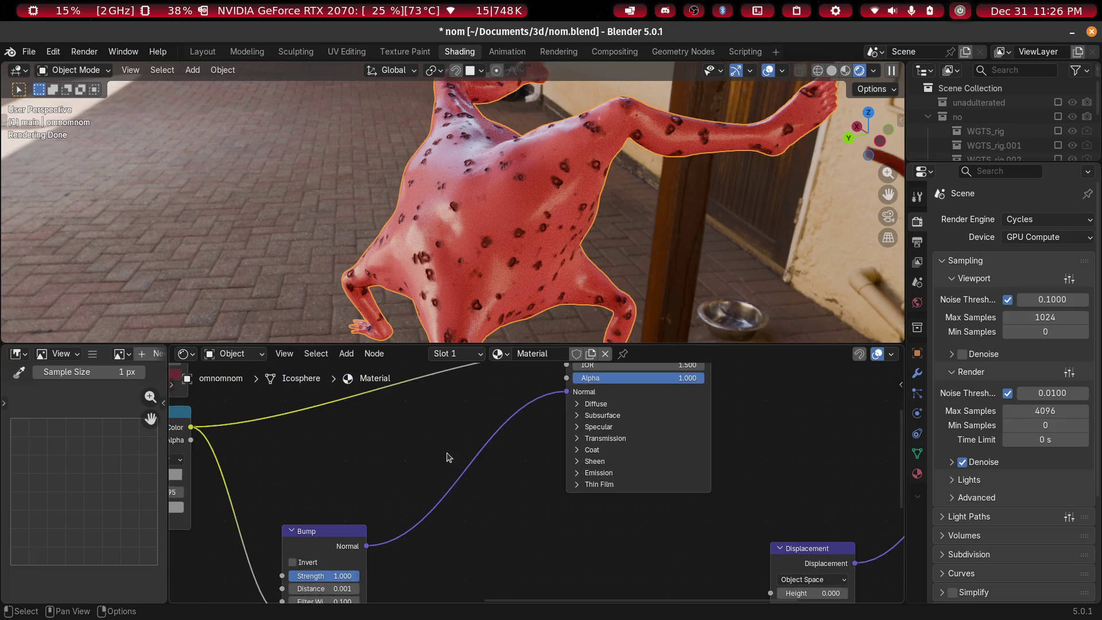
scroll(449, 458, up, 5)
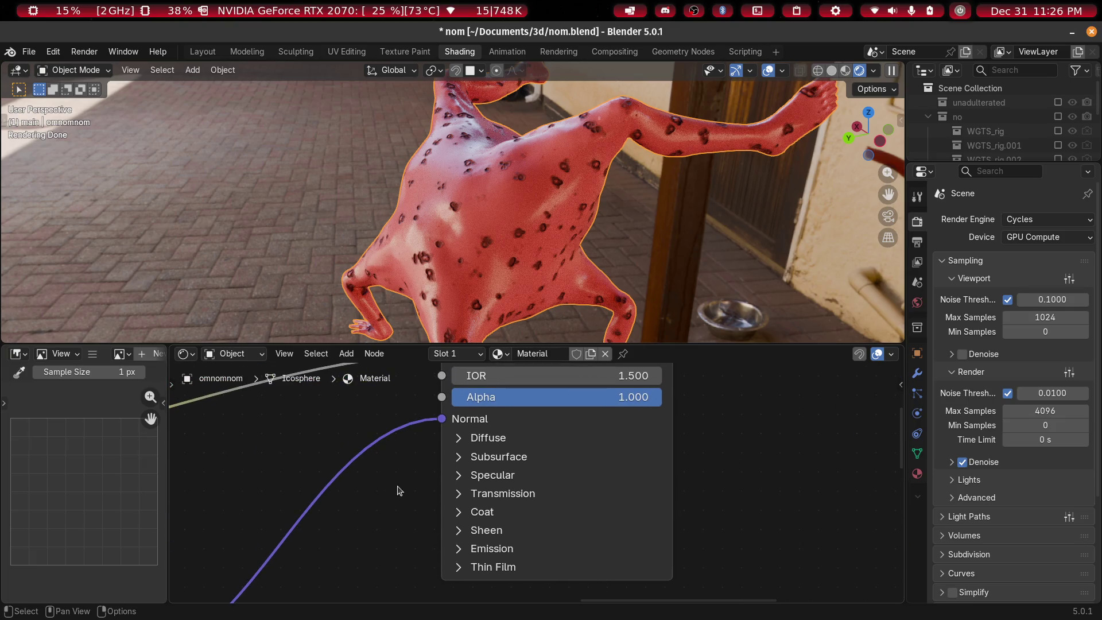
click(458, 457)
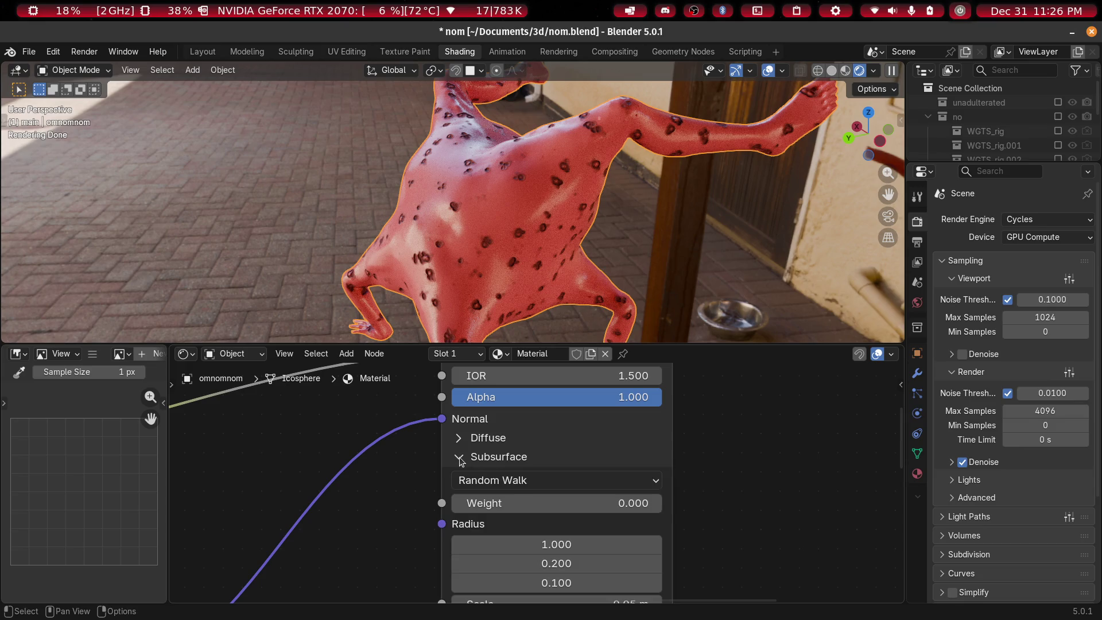
scroll(625, 448, down, 3)
scroll(593, 376, up, 6)
middle_drag(599, 391, 628, 474)
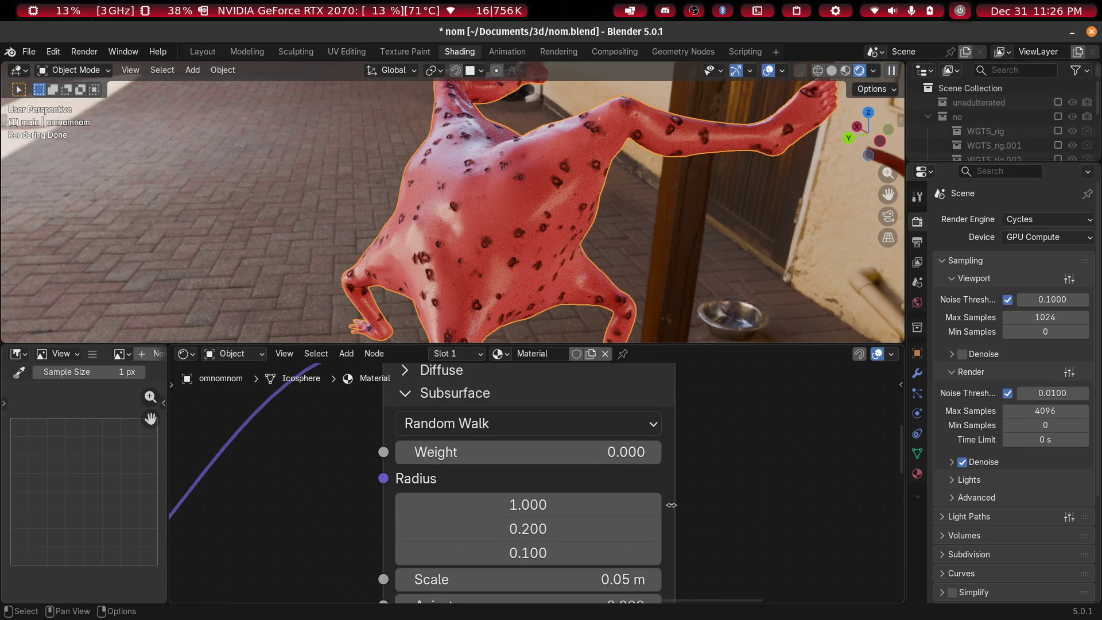
click(522, 422)
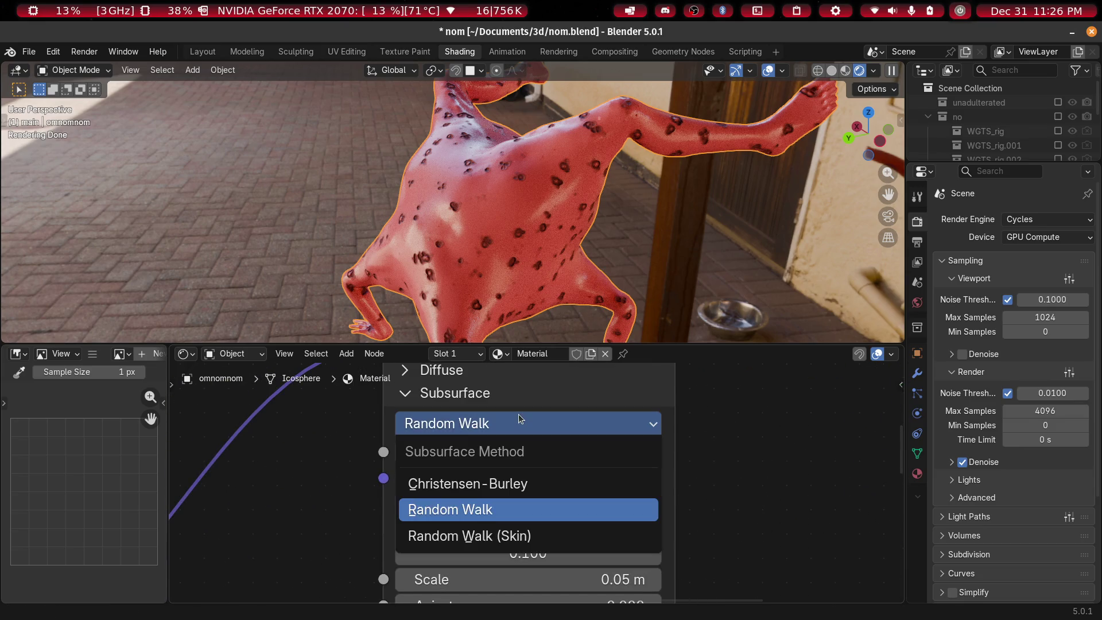
click(528, 535)
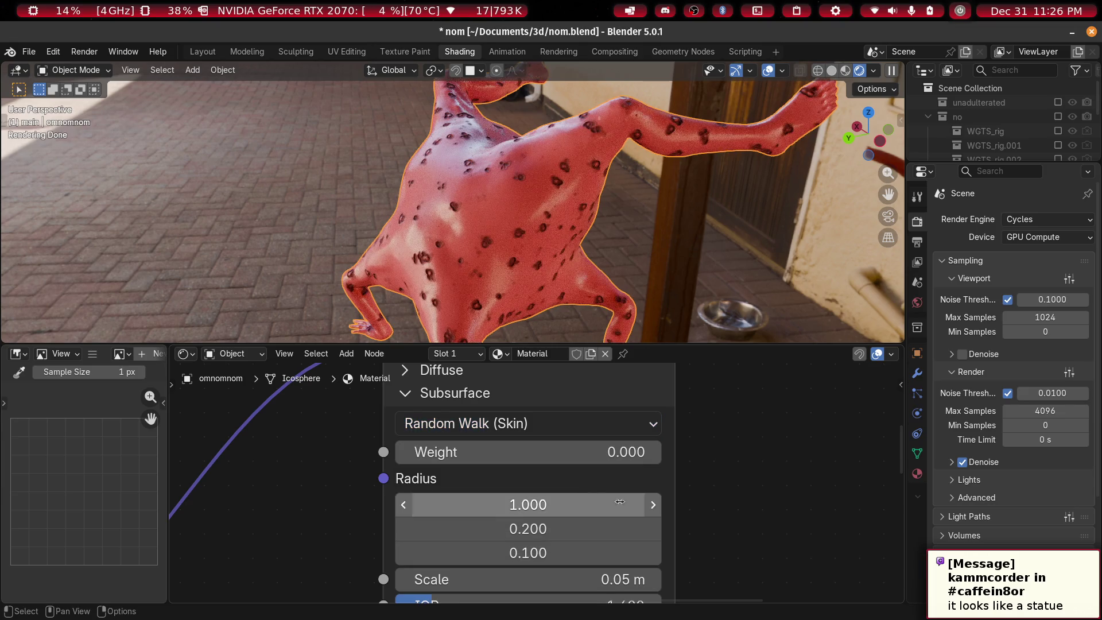
middle_drag(788, 493, 784, 463)
scroll(766, 475, up, 2)
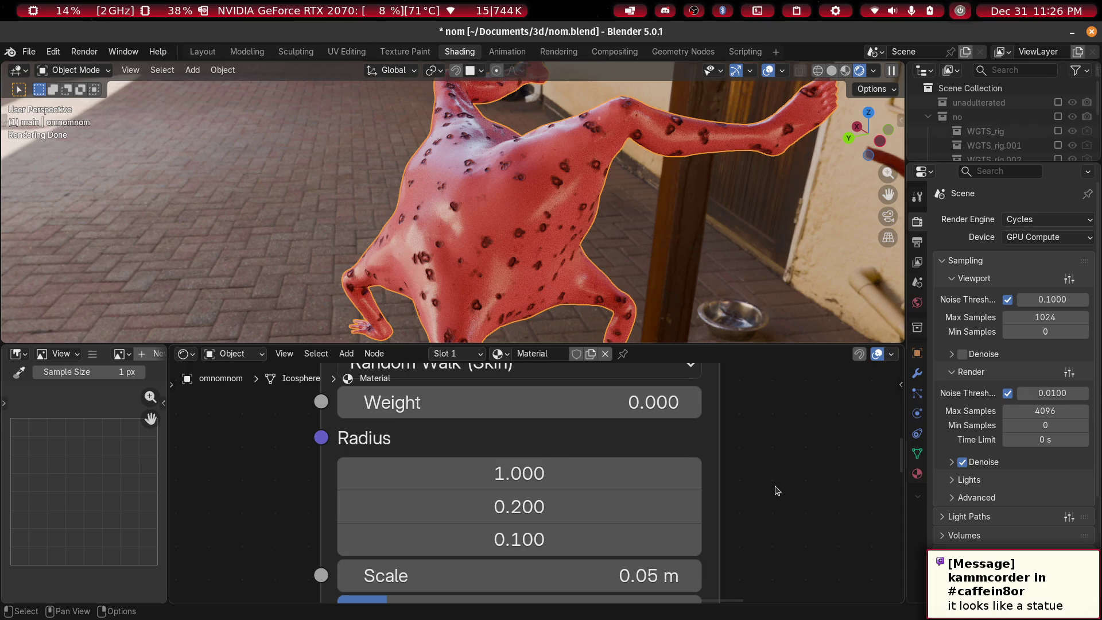
mouse_move(765, 552)
middle_down()
mouse_move(752, 453)
mouse_move(749, 537)
middle_up()
scroll(740, 453, down, 1)
scroll(728, 473, up, 1)
drag(338, 428, 543, 428)
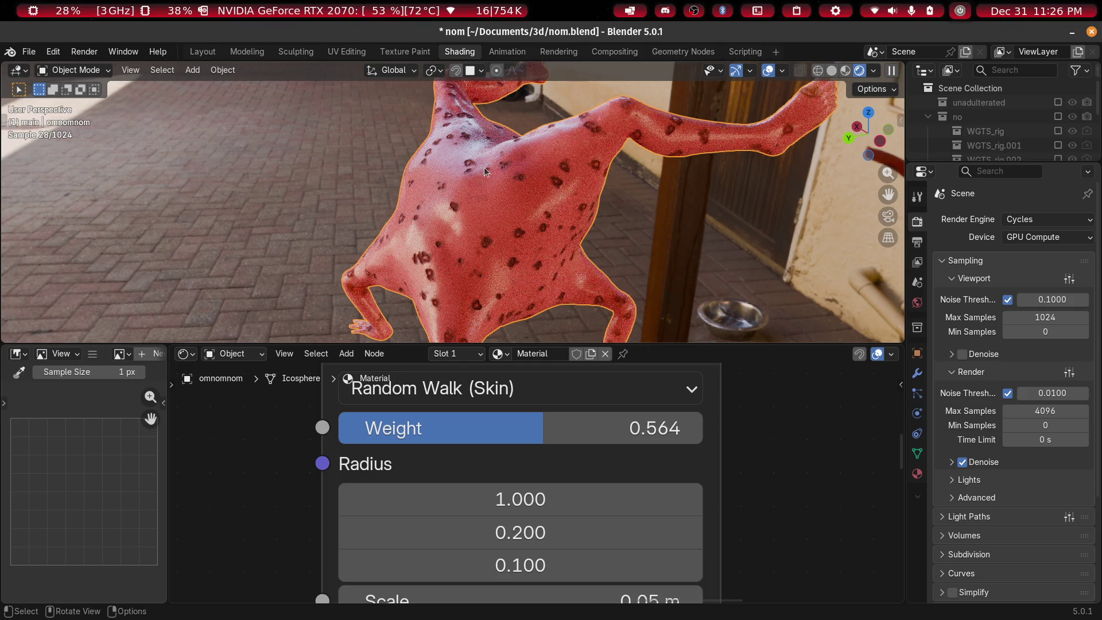
Orbit around the figure to check the redder, translucent skin
mouse_move(652, 200)
middle_down()
mouse_move(591, 208)
mouse_move(638, 219)
middle_up()
scroll(638, 219, up, 5)
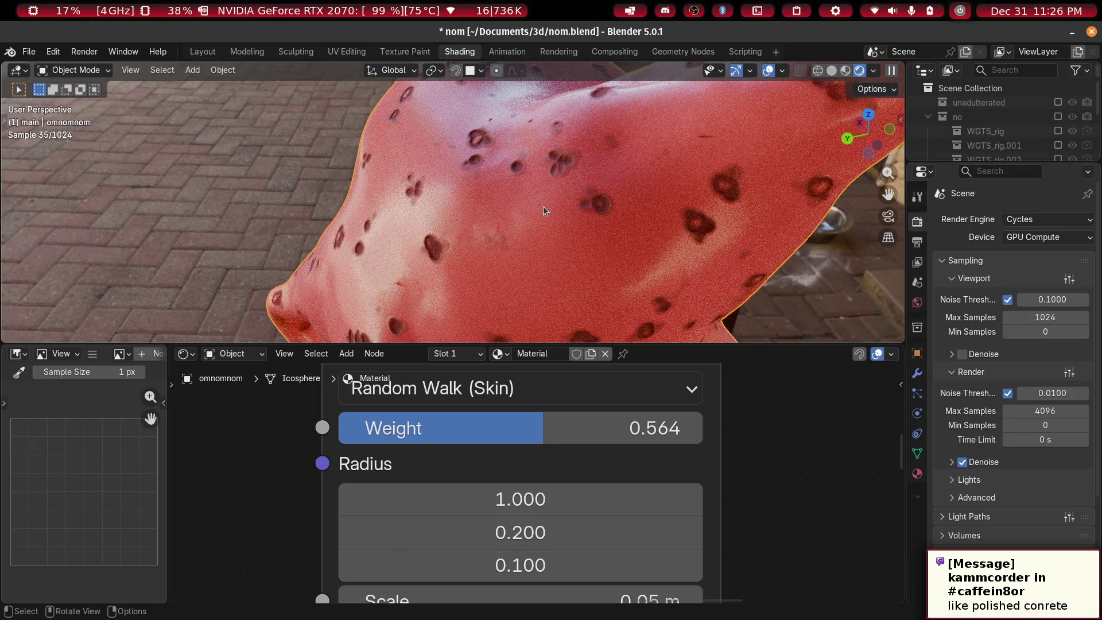
mouse_move(544, 219)
middle_down()
mouse_move(536, 252)
mouse_move(576, 257)
mouse_move(586, 229)
mouse_move(343, 225)
mouse_move(588, 228)
mouse_move(556, 225)
mouse_move(556, 201)
middle_up()
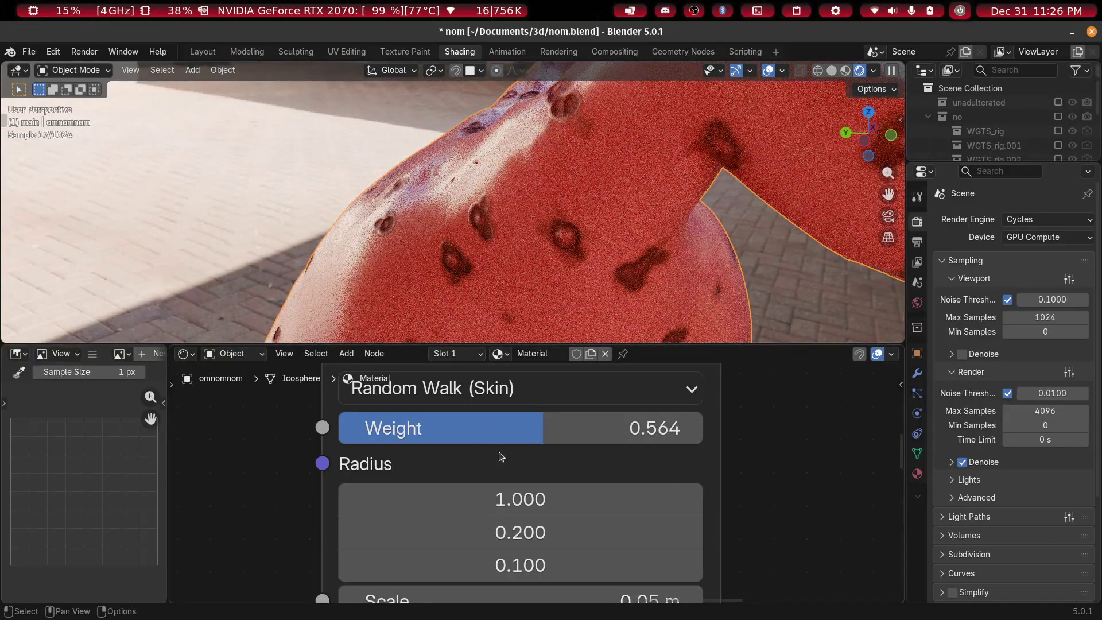
middle_drag(440, 195, 448, 207)
Move the Voronoi Texture left and link its Distance output to both Color Ramps, replacing old links
scroll(525, 511, down, 6)
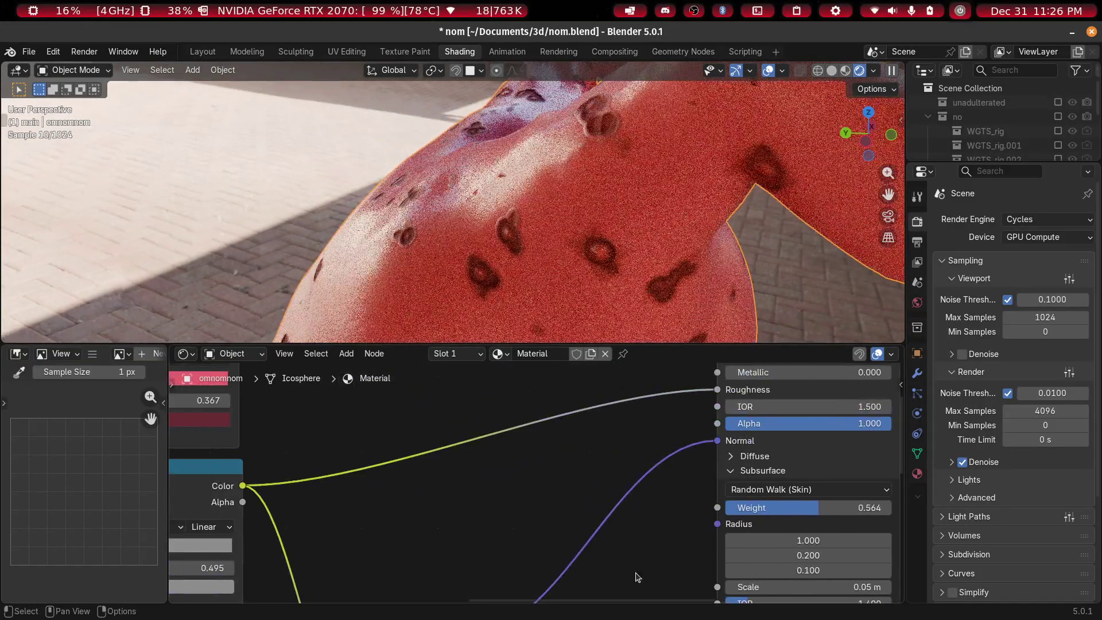
scroll(525, 511, up, 3)
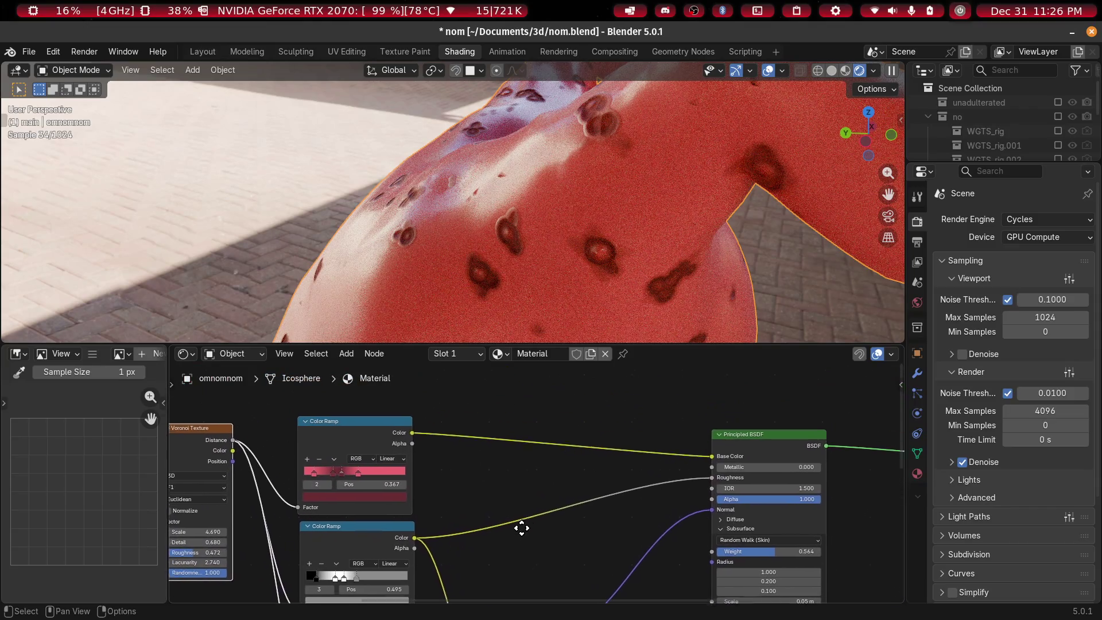
scroll(544, 472, up, 1)
scroll(541, 475, down, 2)
mouse_move(532, 483)
middle_down()
mouse_move(376, 463)
mouse_move(568, 478)
mouse_move(463, 509)
mouse_move(561, 505)
mouse_move(374, 433)
mouse_move(504, 456)
mouse_move(368, 551)
mouse_move(490, 536)
mouse_move(480, 505)
mouse_move(514, 442)
middle_up()
scroll(568, 478, down, 1)
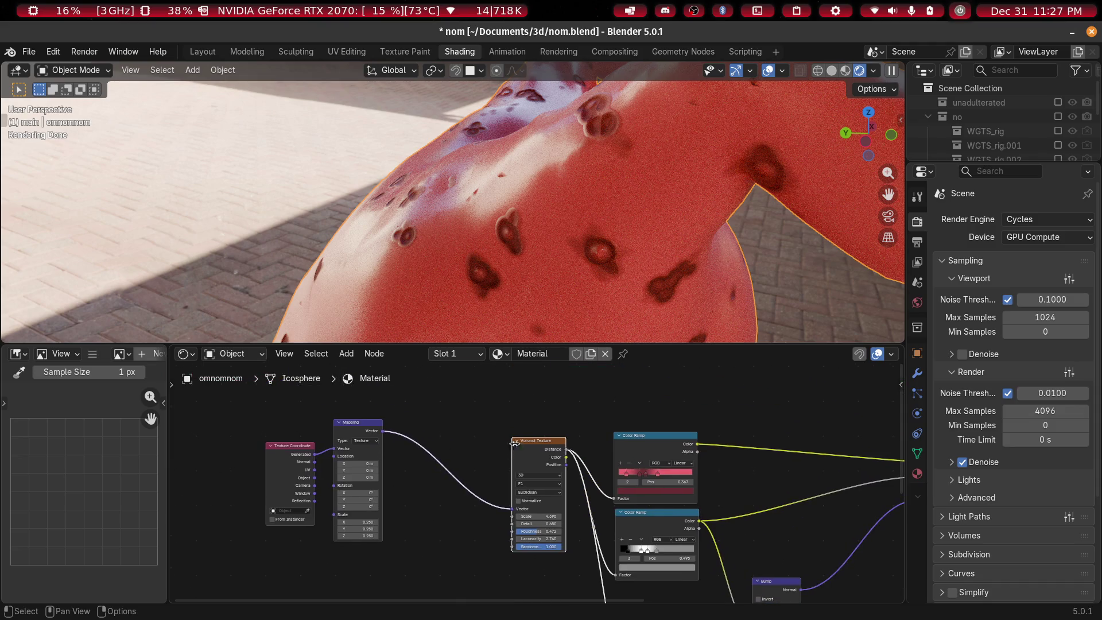
drag(549, 444, 377, 434)
scroll(376, 435, up, 3)
drag(303, 453, 472, 461)
key(Escape)
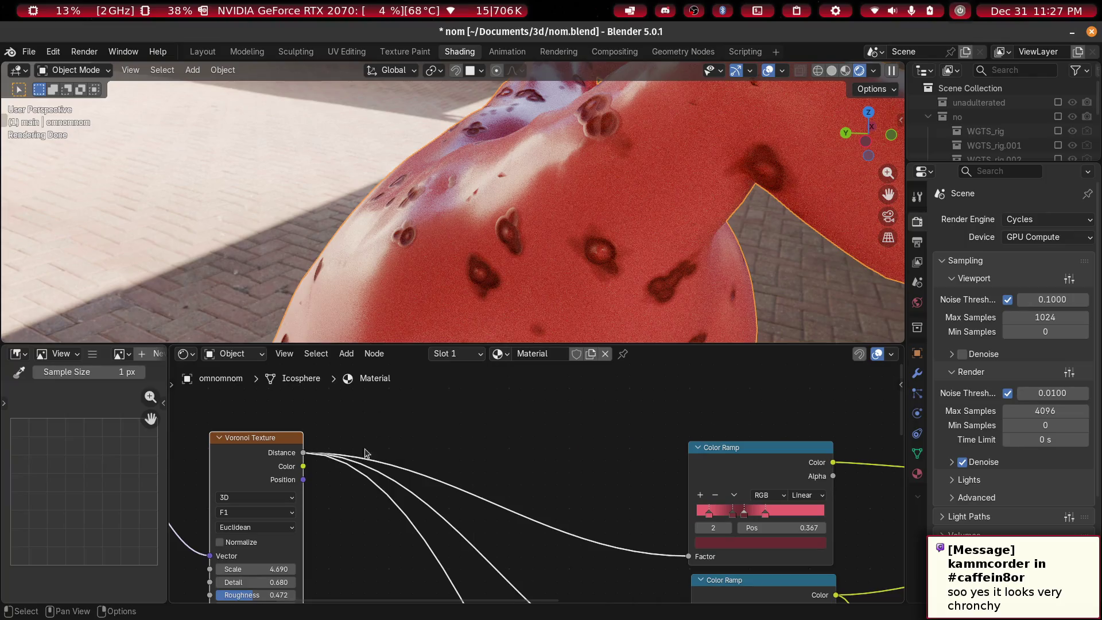
right_click(307, 456)
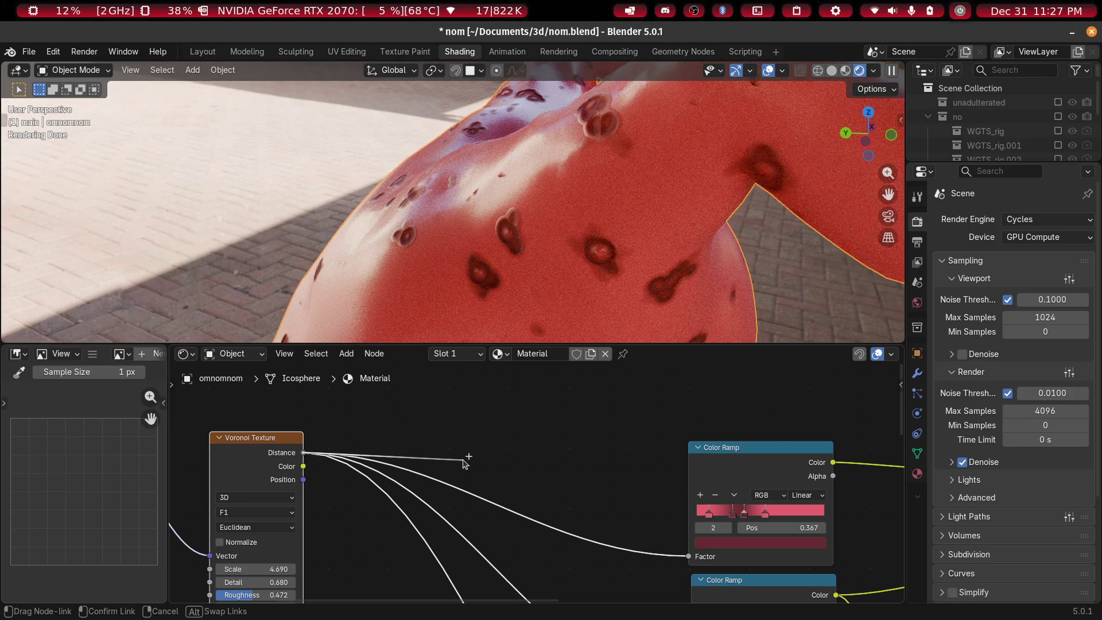
right_click(437, 457)
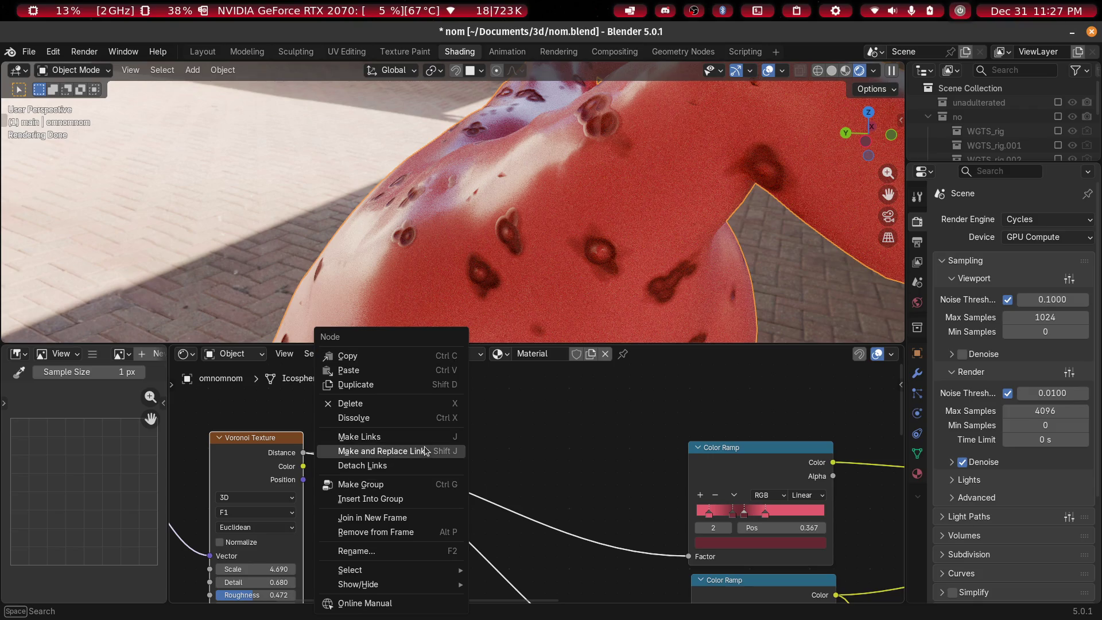
click(425, 451)
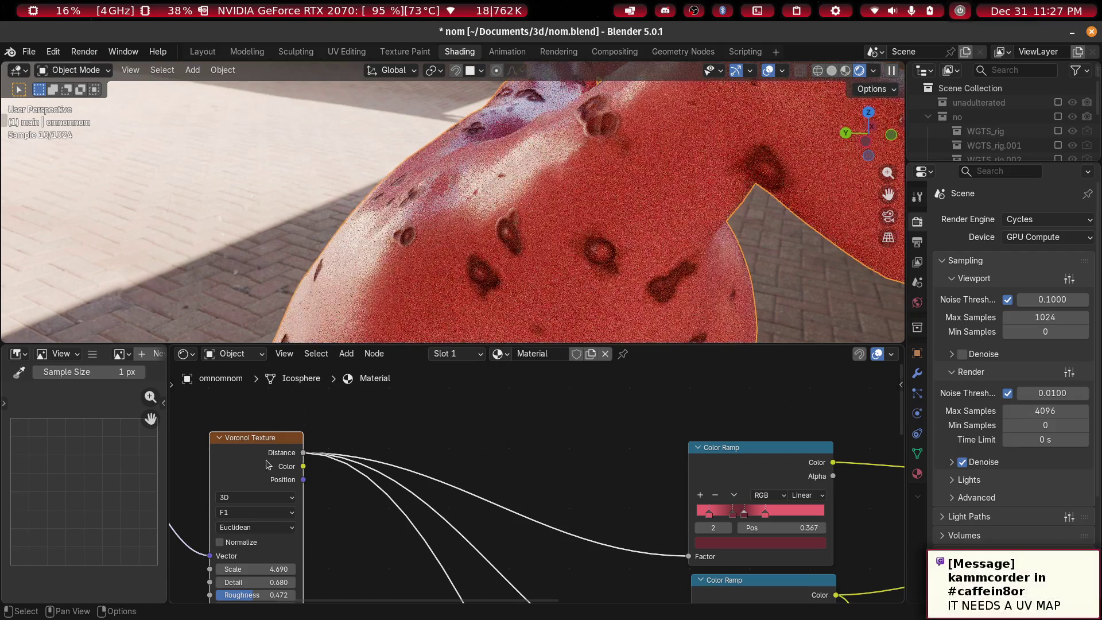
Save the file as nom.blend
mouse_move(447, 537)
ctrl+middle_down()
mouse_move(529, 504)
mouse_move(377, 510)
mouse_move(396, 446)
ctrl+middle_up()
mouse_move(485, 477)
middle_down()
mouse_move(296, 436)
mouse_move(277, 537)
middle_up()
mouse_move(264, 480)
middle_down()
mouse_move(482, 473)
mouse_move(601, 489)
mouse_move(502, 499)
mouse_move(475, 419)
middle_up()
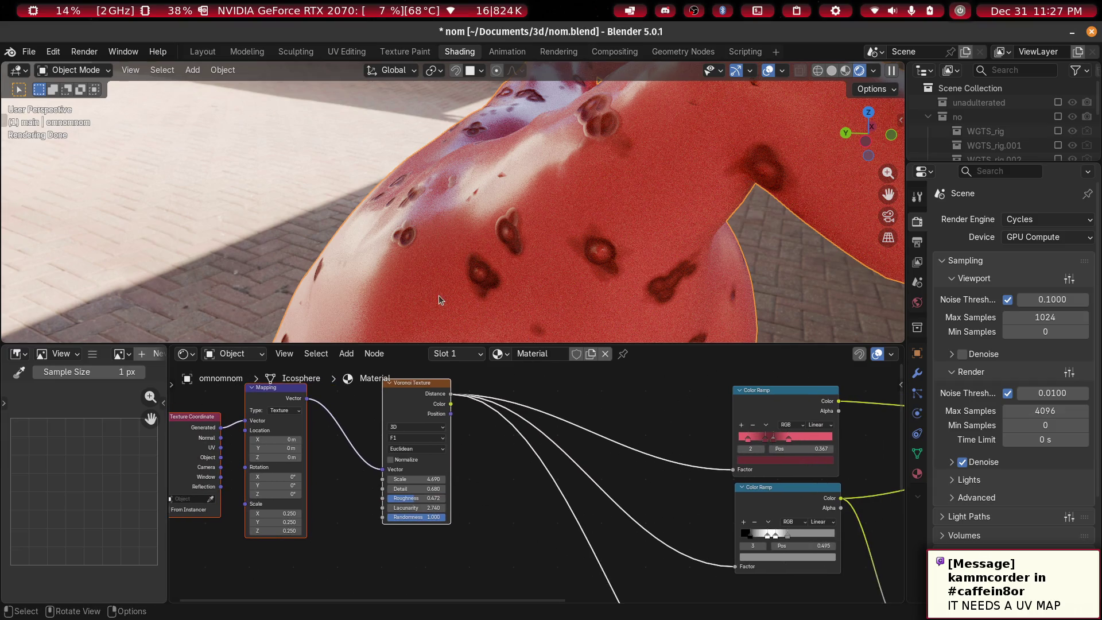
key(ctrl+s)
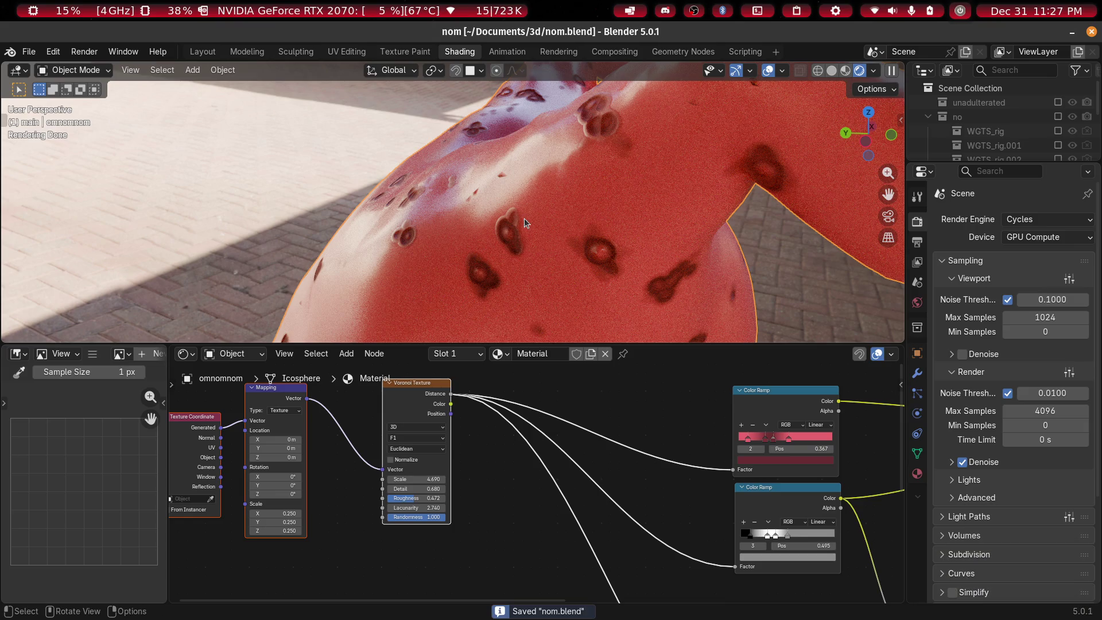
Cut the Voronoi links into the Color Ramps so the figure renders without spots
mouse_move(320, 472)
middle_down()
mouse_move(357, 467)
mouse_move(435, 492)
mouse_move(376, 495)
mouse_move(405, 460)
middle_up()
scroll(445, 489, up, 3)
scroll(448, 442, up, 2)
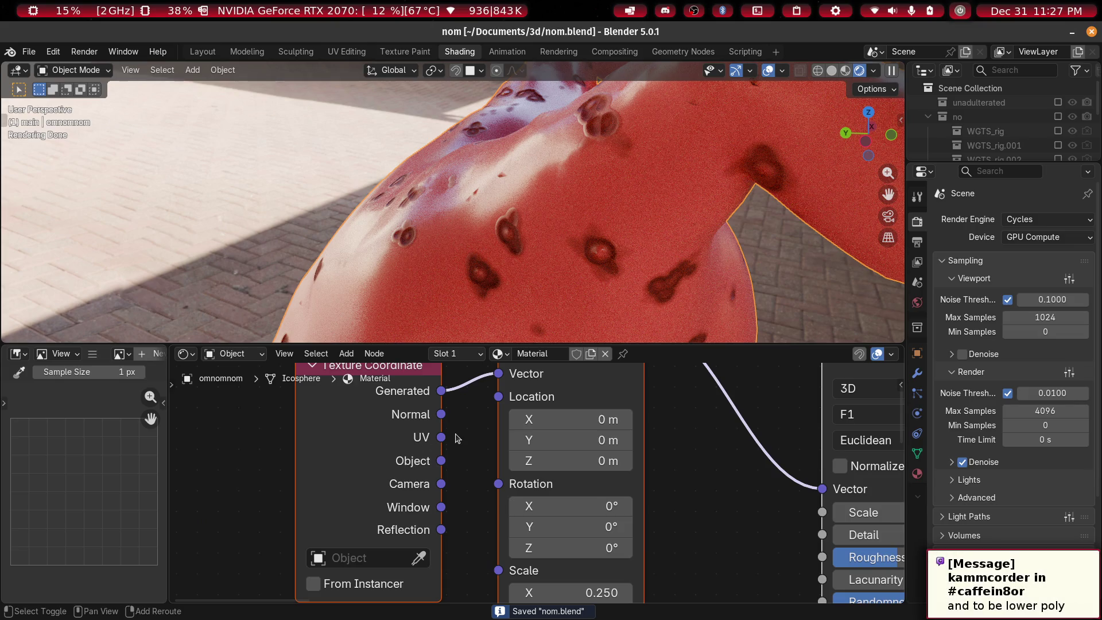
scroll(635, 508, down, 2)
mouse_move(635, 509)
middle_down()
mouse_move(431, 509)
mouse_move(454, 511)
middle_up()
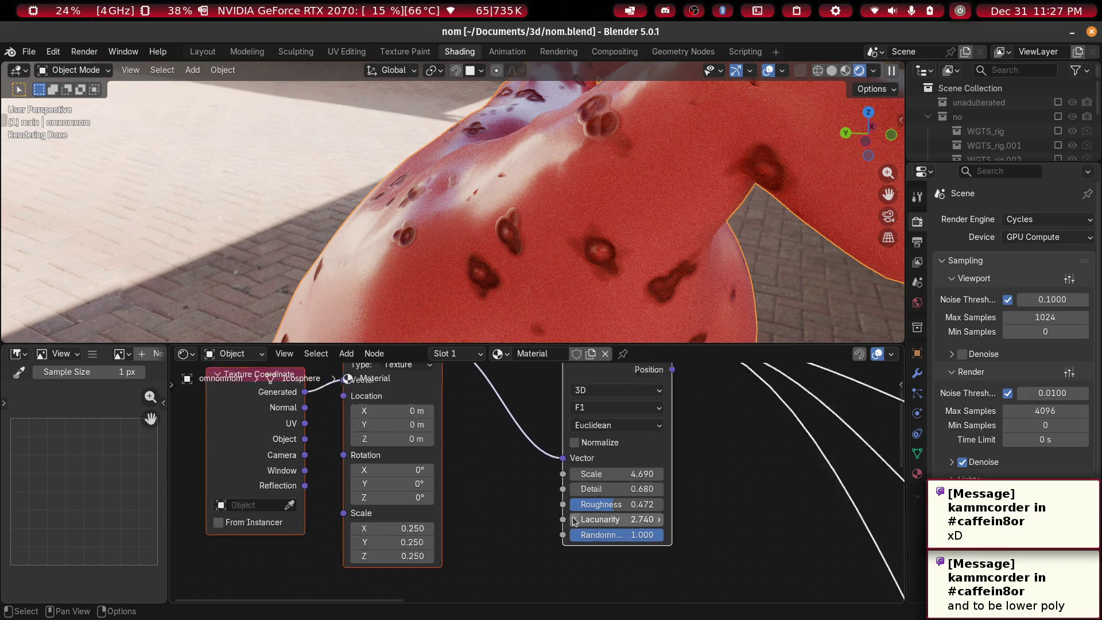
scroll(418, 516, down, 2)
scroll(479, 472, down, 2)
scroll(494, 471, up, 1)
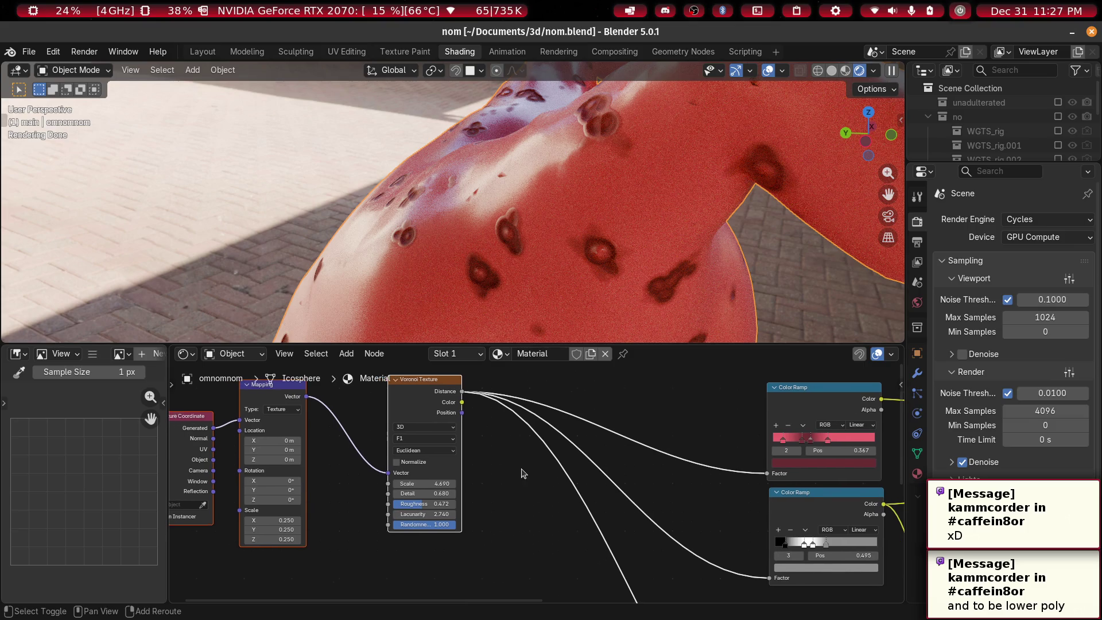
scroll(636, 516, down, 1)
middle_drag(664, 455, 529, 505)
scroll(475, 528, down, 1)
mouse_move(475, 529)
middle_down()
mouse_move(563, 504)
mouse_move(406, 512)
middle_up()
scroll(555, 482, down, 1)
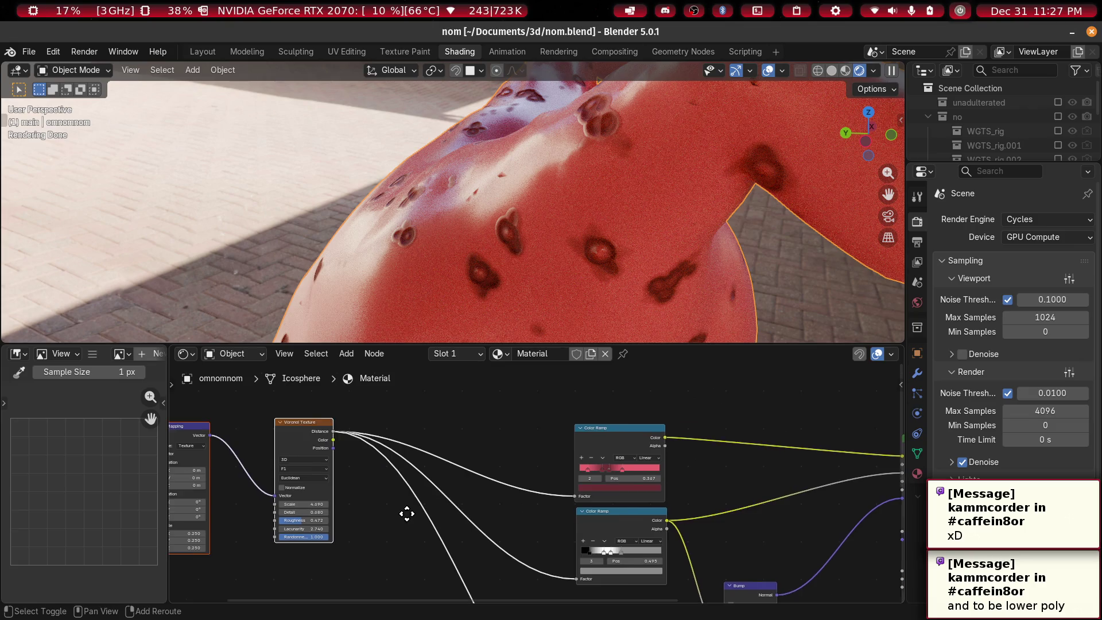
scroll(406, 512, up, 1)
ctrl+right_drag(425, 426, 395, 563)
scroll(395, 563, down, 1)
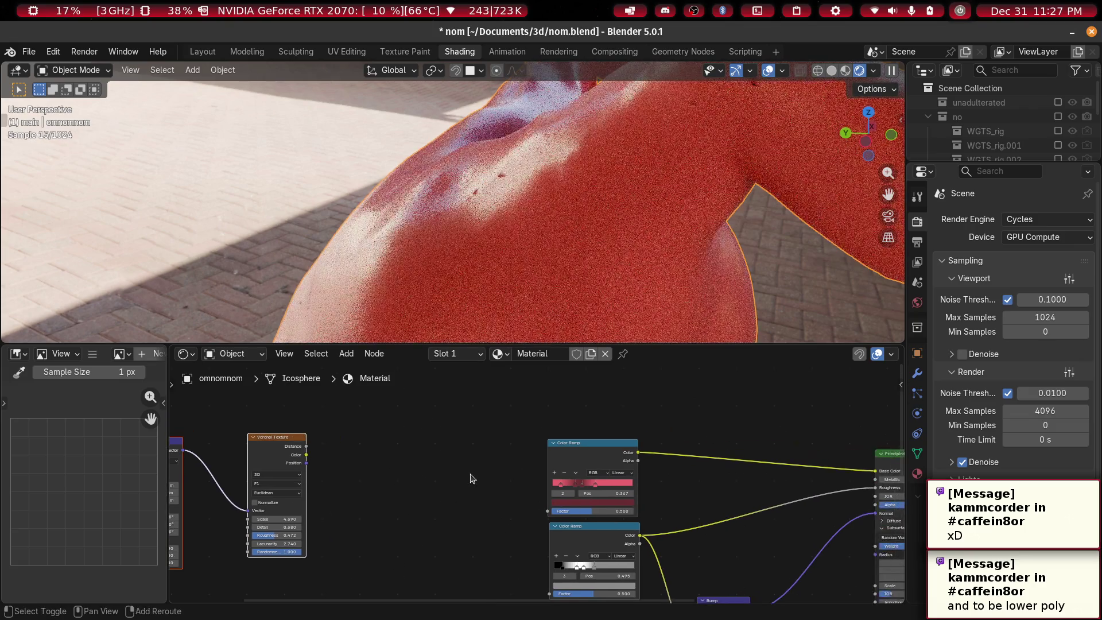
scroll(431, 506, up, 1)
key(shift+a)
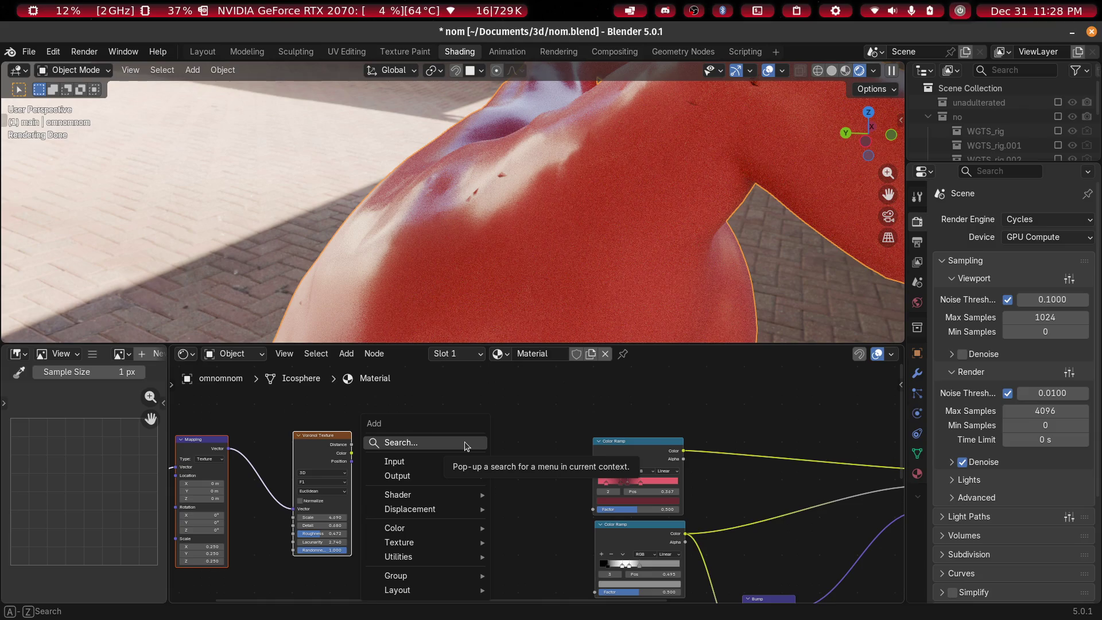
mouse_move(477, 462)
click(545, 411)
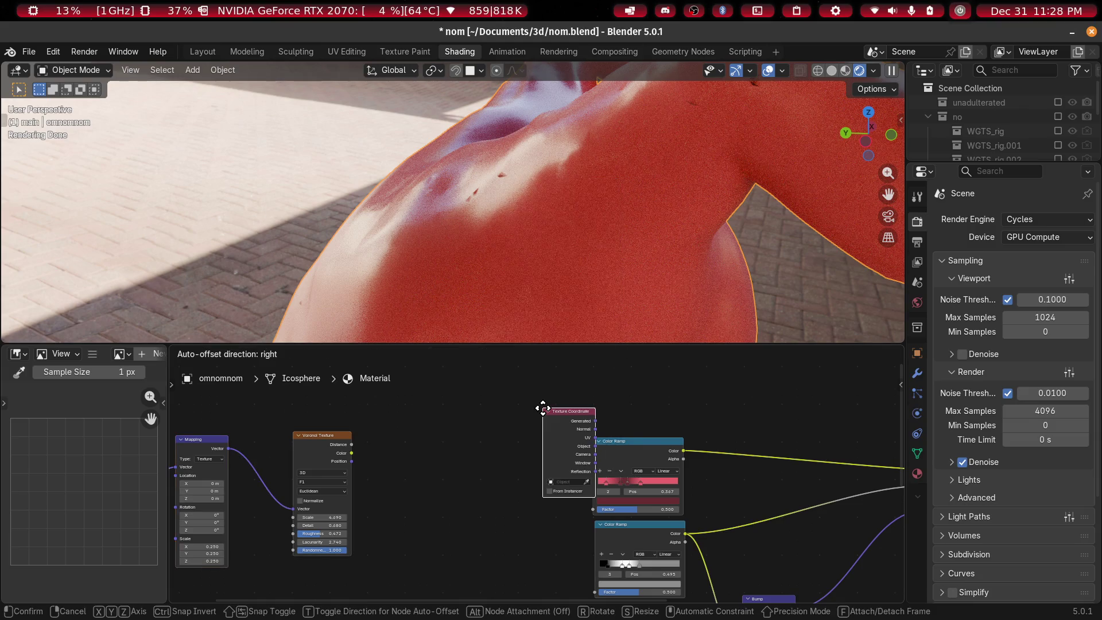
click(462, 431)
scroll(554, 533, up, 2)
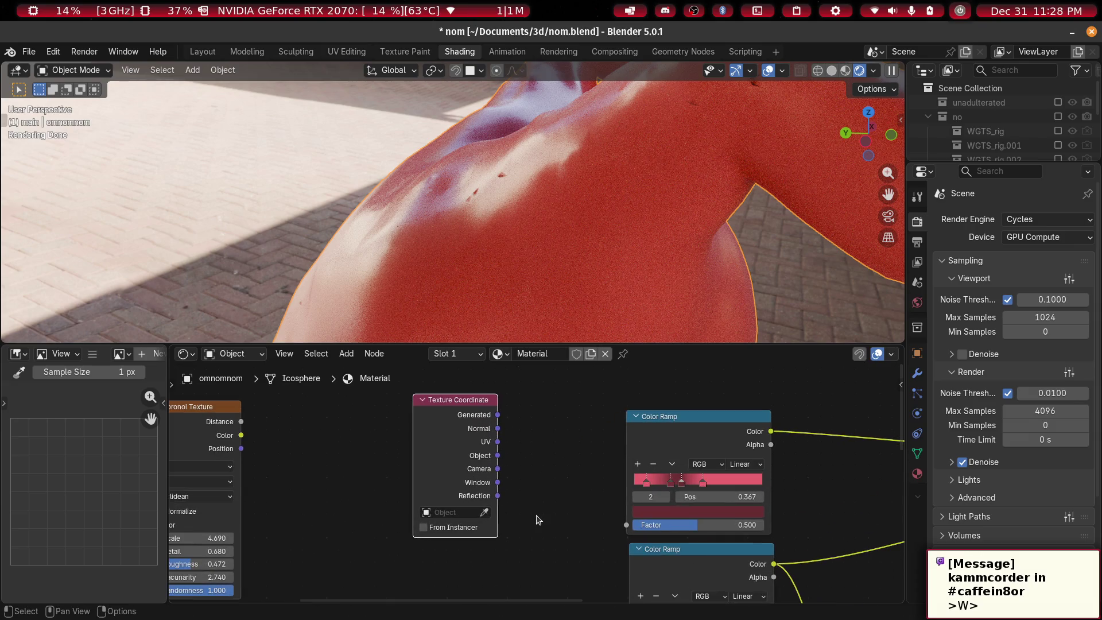
key(x)
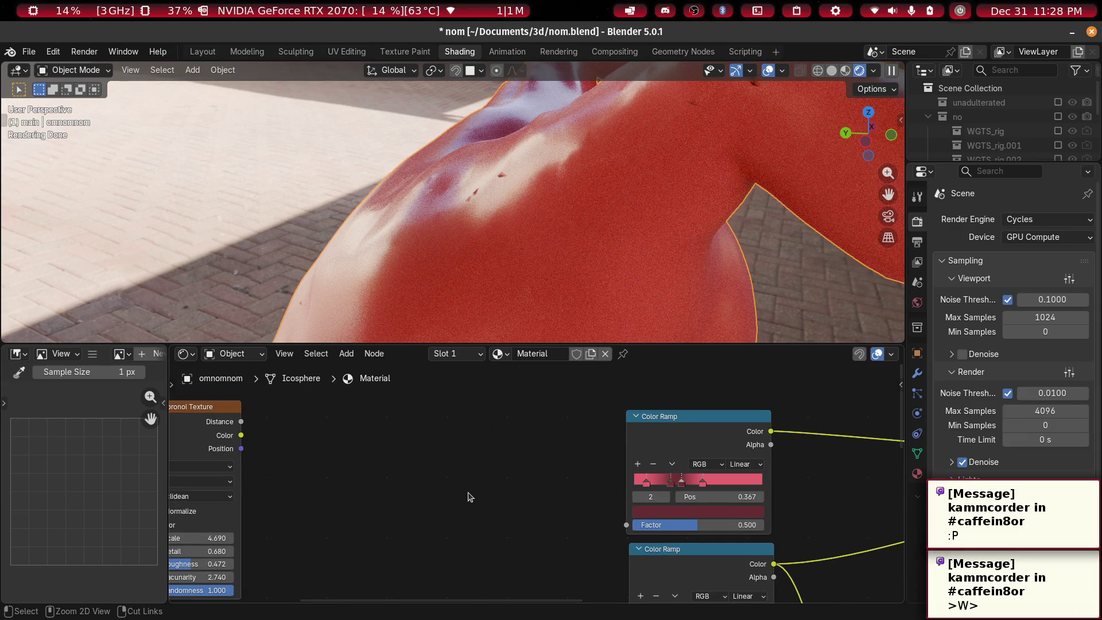
key(ctrl+z)
key(ctrl+z)
key(ctrl+z)
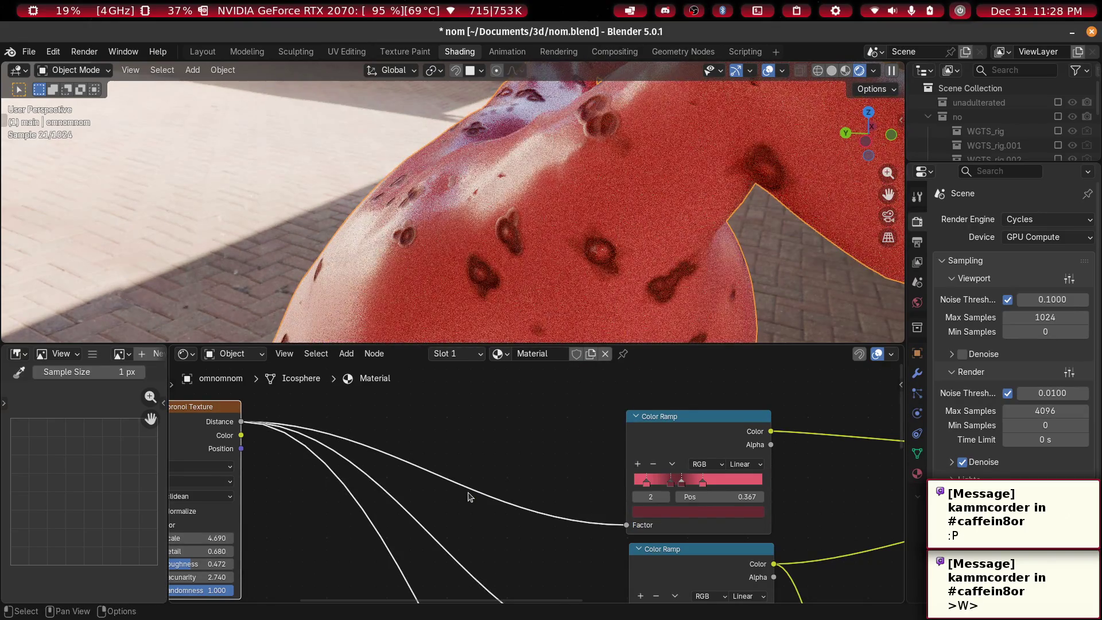
scroll(460, 492, down, 3)
key(alt+Tab)
key(Escape)
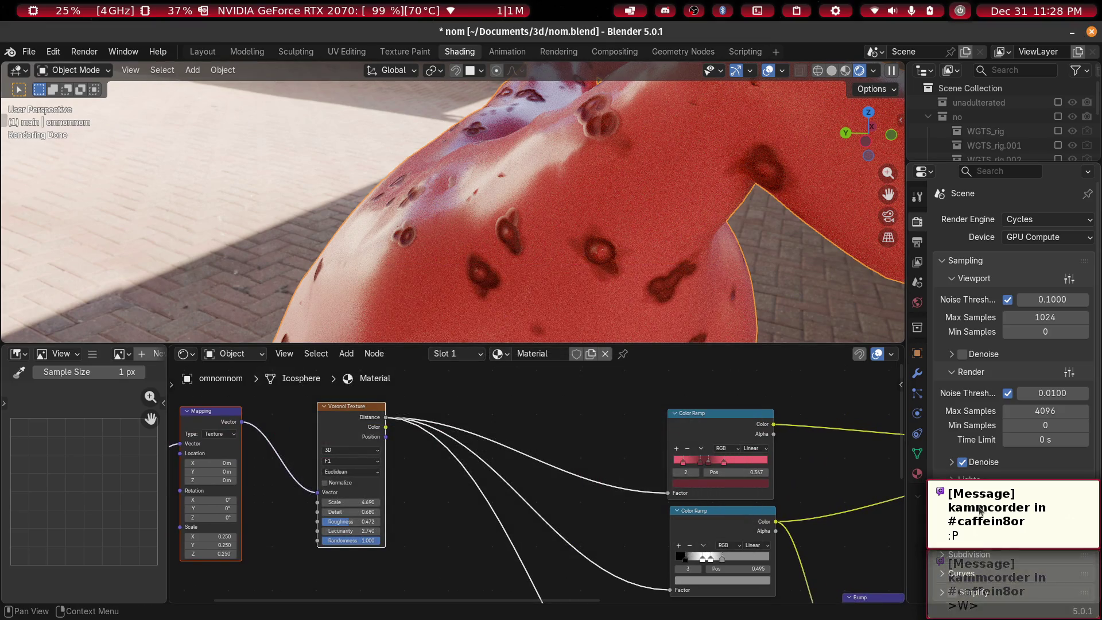
key(alt+Tab)
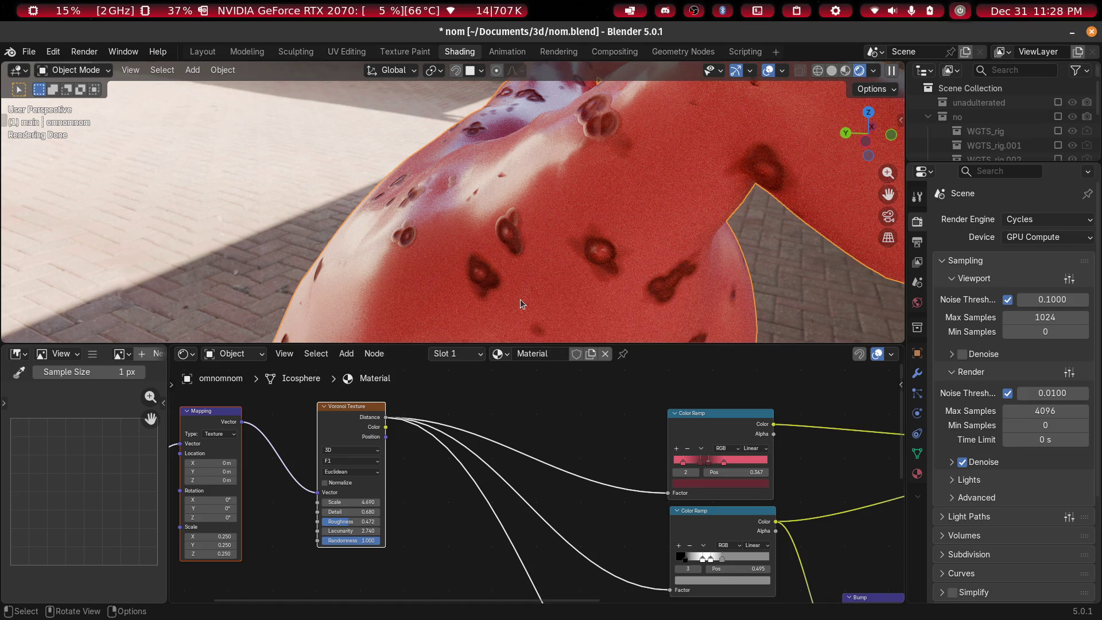
key(alt+Tab)
click(504, 312)
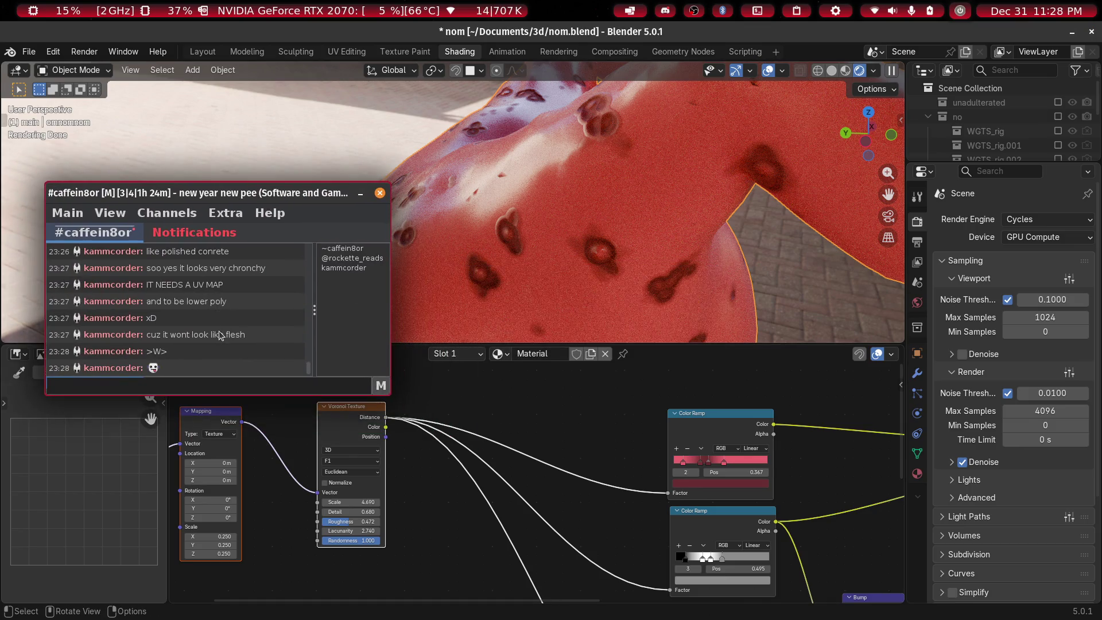
click(361, 194)
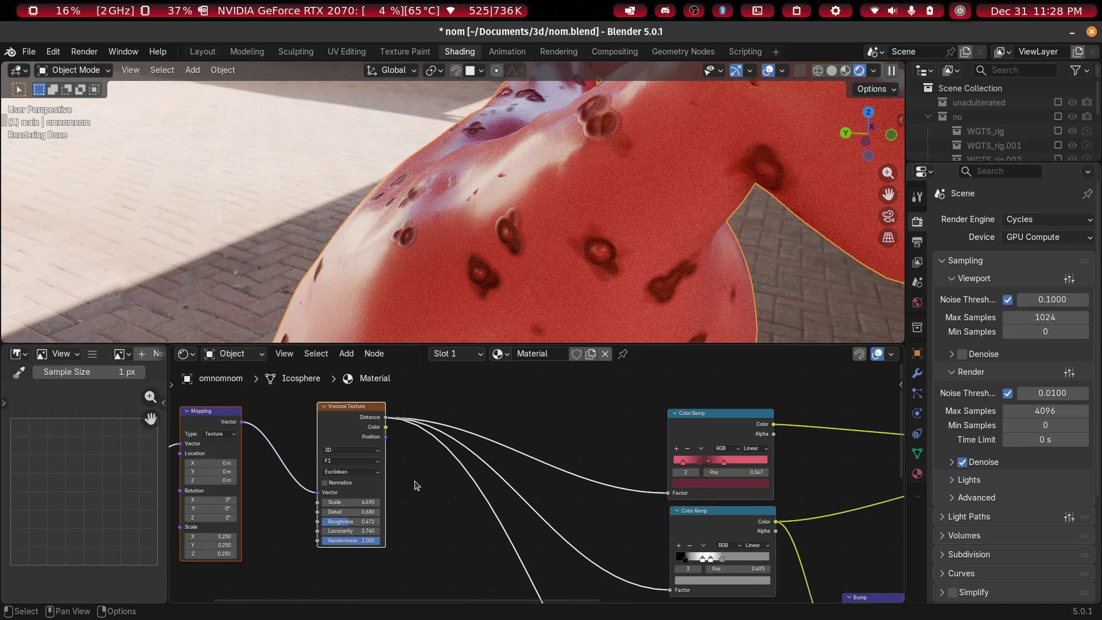
Move the Displacement node lower in the material graph
scroll(414, 482, up, 2)
mouse_move(414, 482)
middle_down()
mouse_move(409, 560)
mouse_move(516, 509)
middle_up()
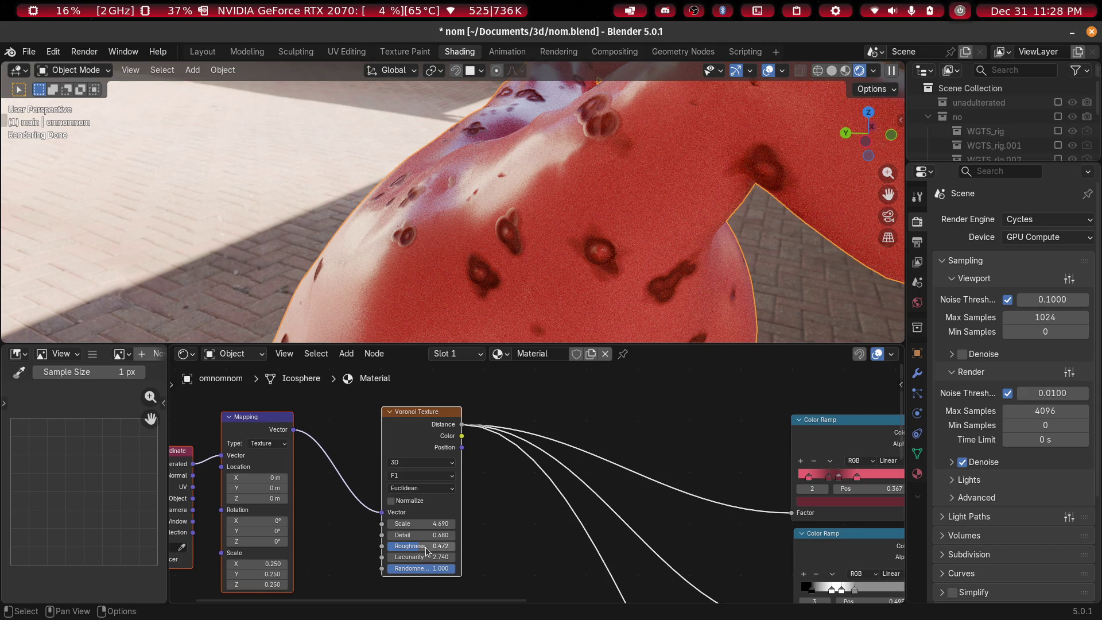
scroll(679, 533, down, 3)
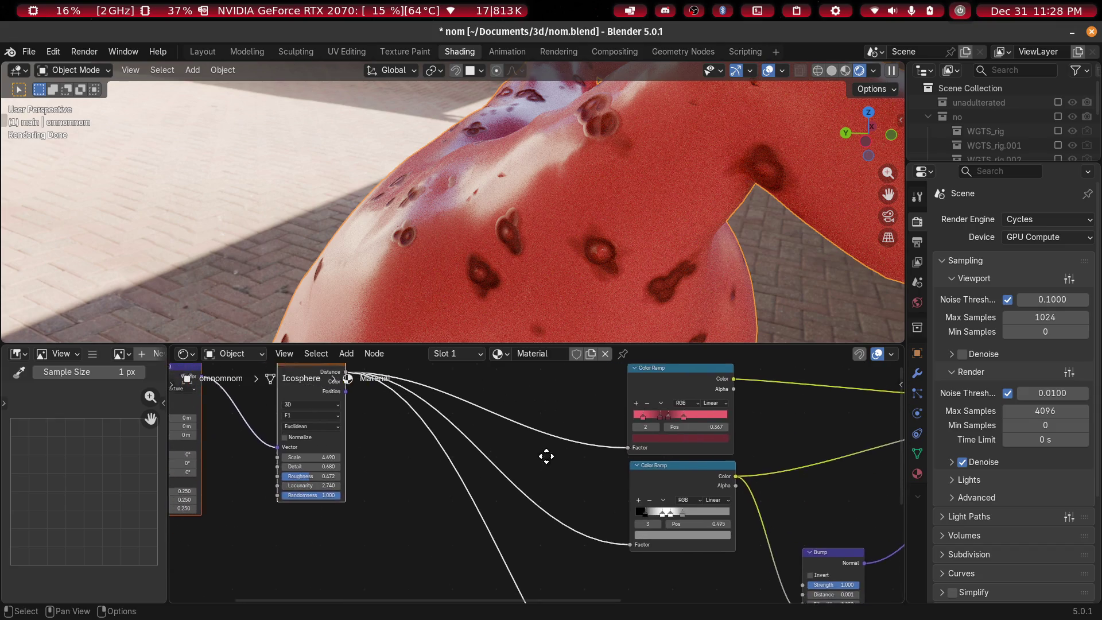
mouse_move(686, 456)
middle_down()
mouse_move(191, 439)
mouse_move(229, 459)
middle_up()
mouse_move(371, 477)
middle_down()
mouse_move(273, 473)
mouse_move(344, 450)
middle_up()
mouse_move(510, 480)
mouse_down()
mouse_move(511, 523)
mouse_move(496, 529)
mouse_up()
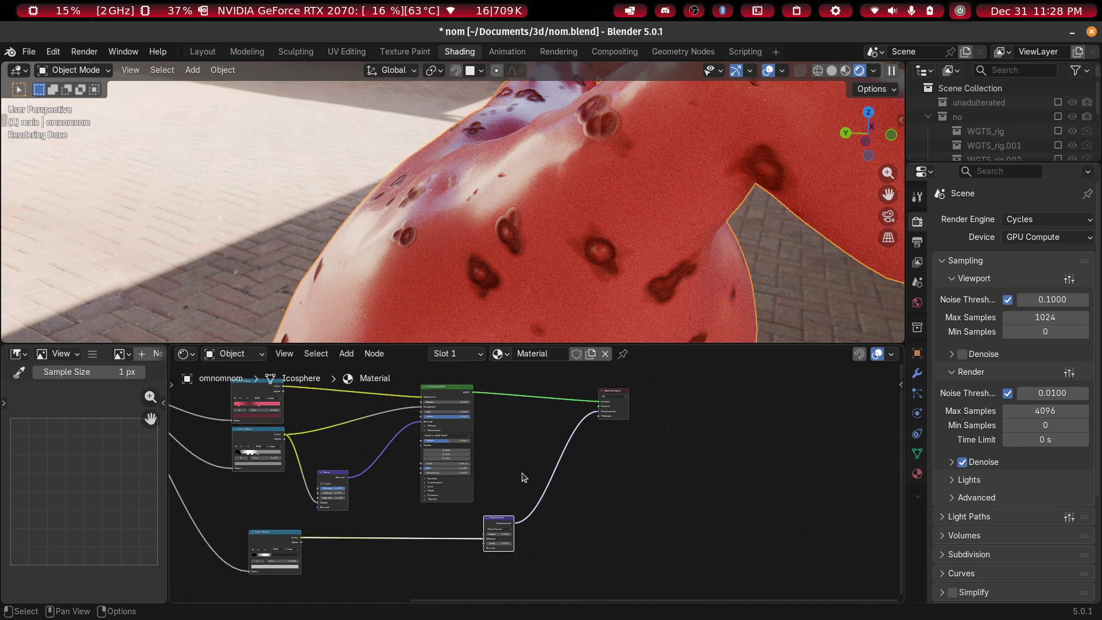
Center the Material Output node and bring up the Add node menu
scroll(524, 478, up, 2)
scroll(477, 453, down, 2)
scroll(517, 473, up, 3)
scroll(503, 490, down, 1)
scroll(501, 491, down, 2)
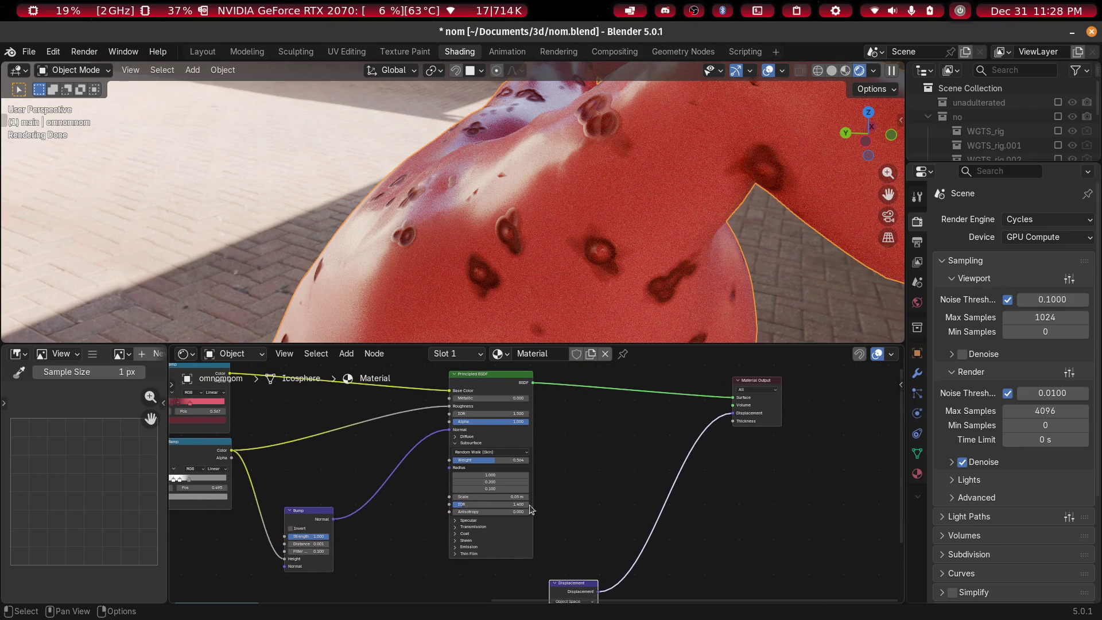
scroll(459, 479, up, 3)
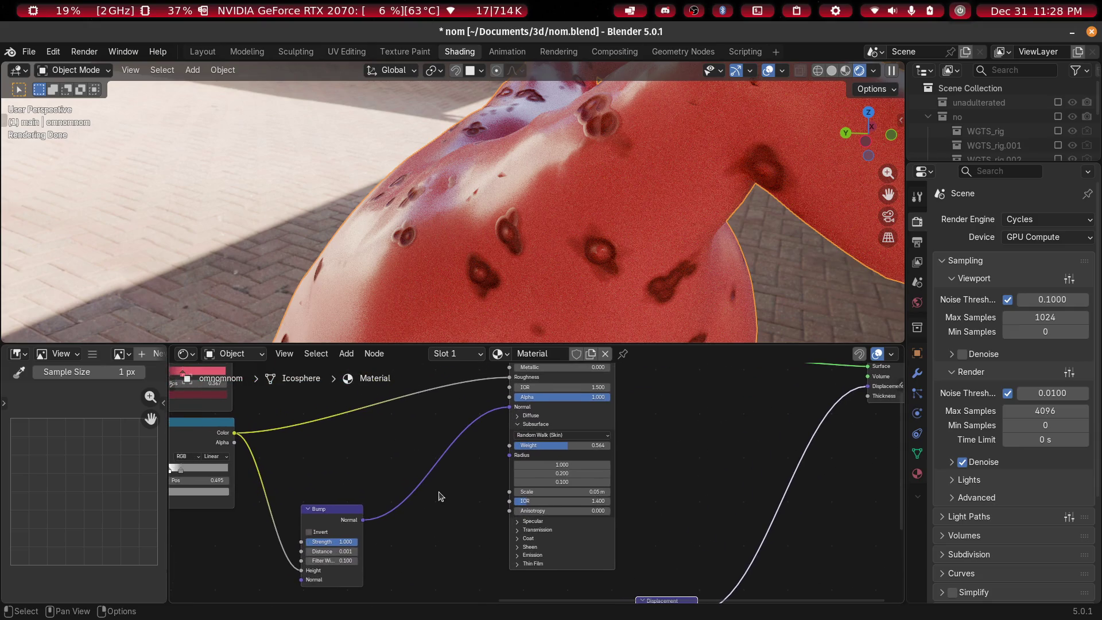
scroll(382, 566, down, 2)
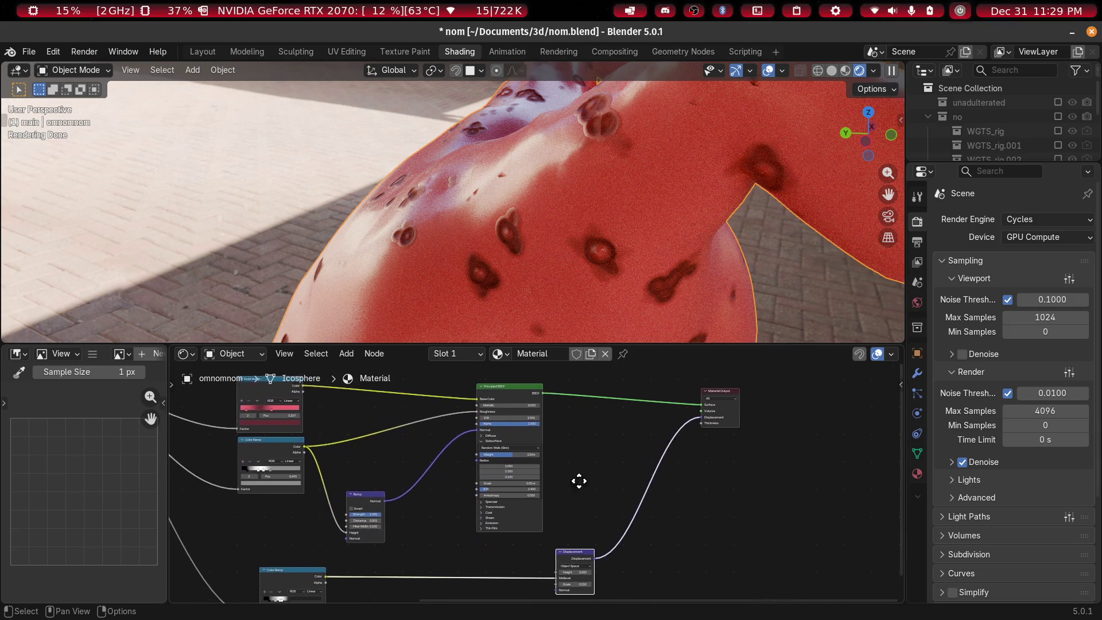
scroll(581, 480, up, 3)
mouse_move(489, 497)
middle_down()
mouse_move(464, 500)
mouse_move(461, 536)
mouse_move(787, 539)
mouse_move(768, 540)
middle_up()
key(shift+a)
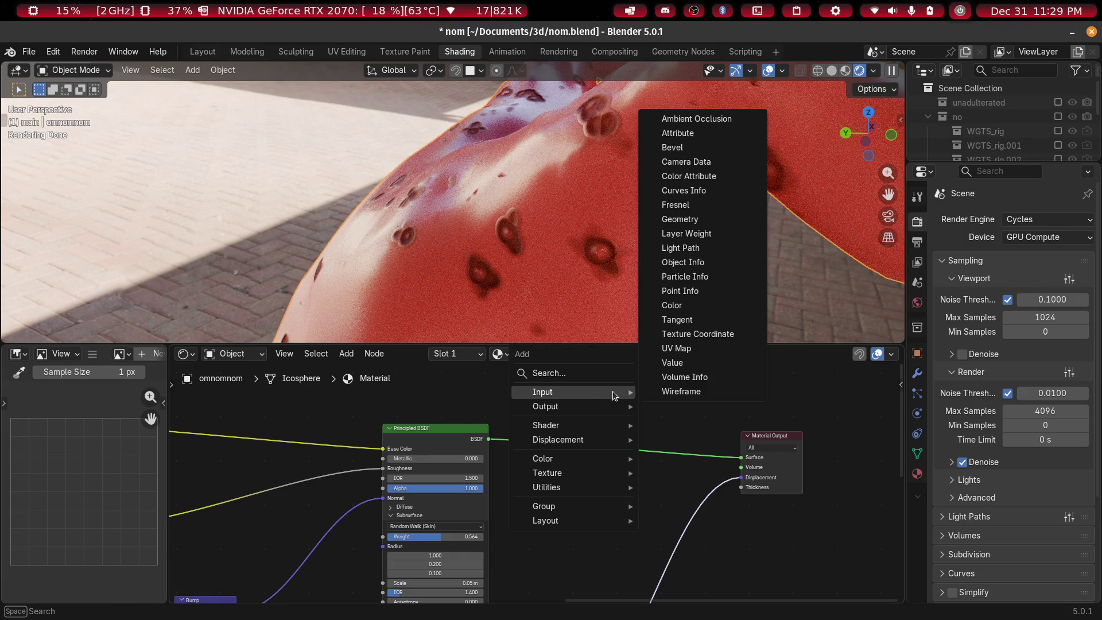
Add a Mix Shader onto the link between the Principled BSDF and Material Output
click(590, 376)
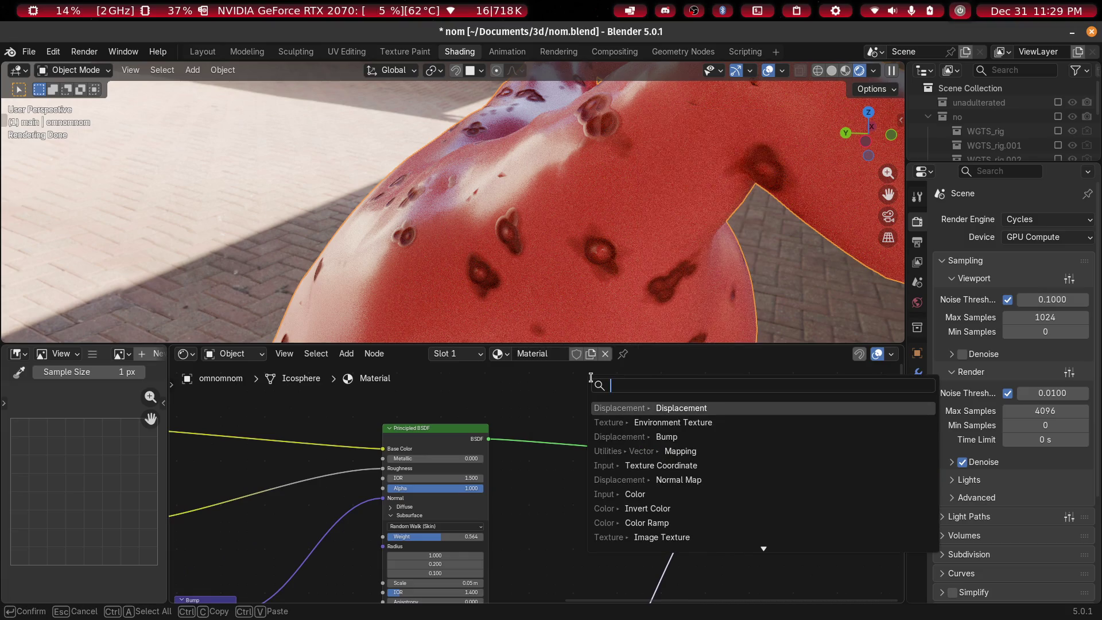
text(mix)
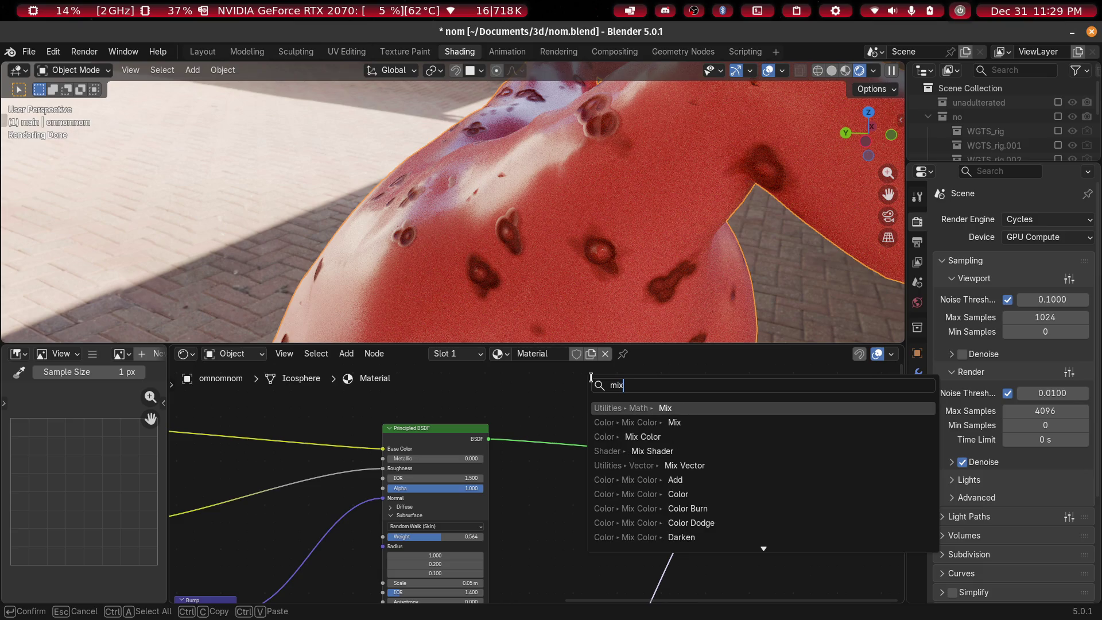
key(Down)
key(Down)
key(Down)
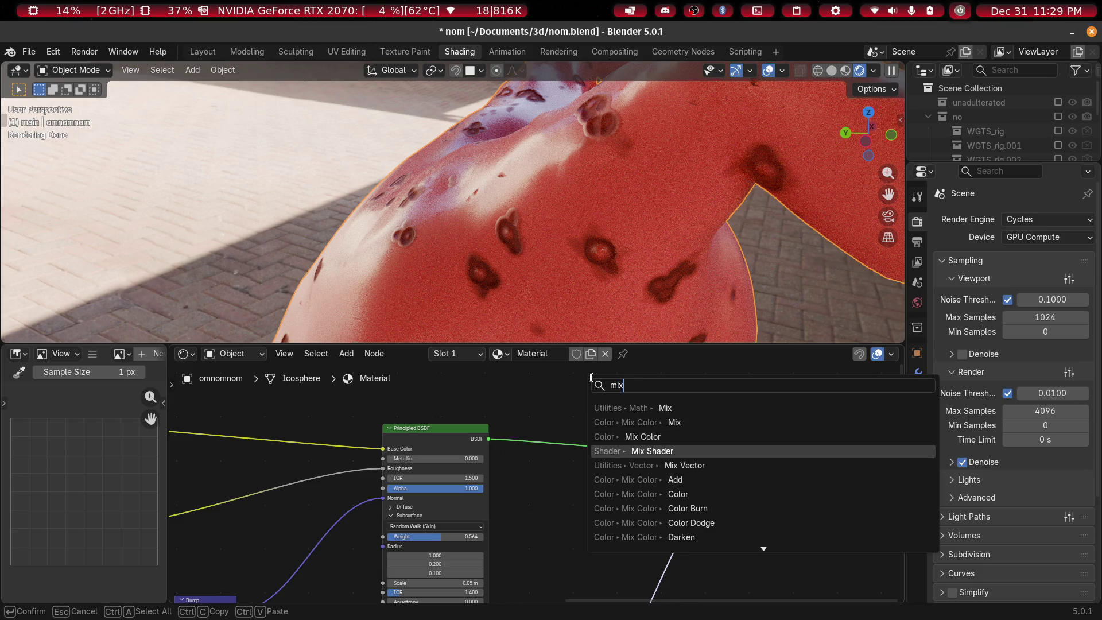
key(Return)
click(592, 379)
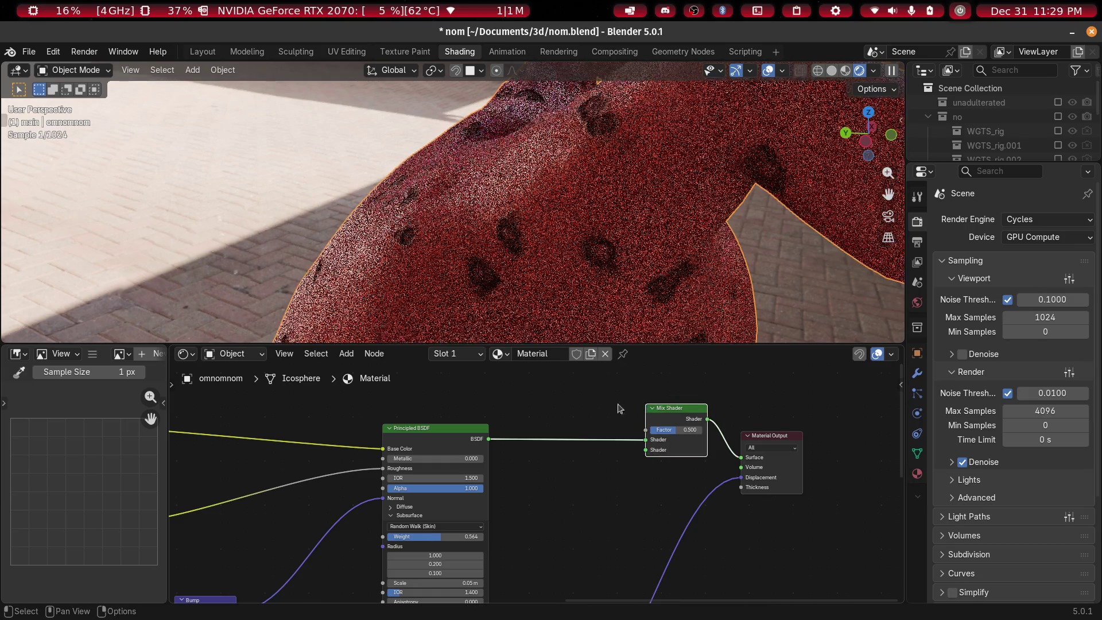
scroll(387, 419, down, 3)
scroll(415, 508, up, 3)
middle_drag(430, 515, 438, 574)
scroll(438, 574, down, 2)
Duplicate the Principled BSDF and connect the copy's BSDF output into the Mix Shader
key(shift+d)
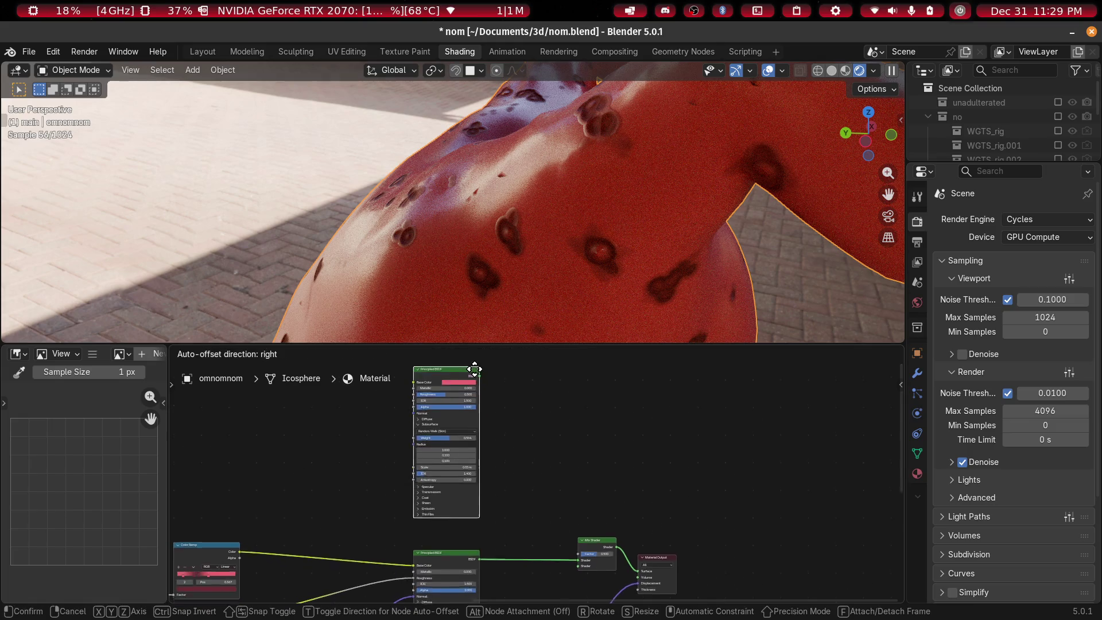
click(456, 426)
key(KP_Decimal)
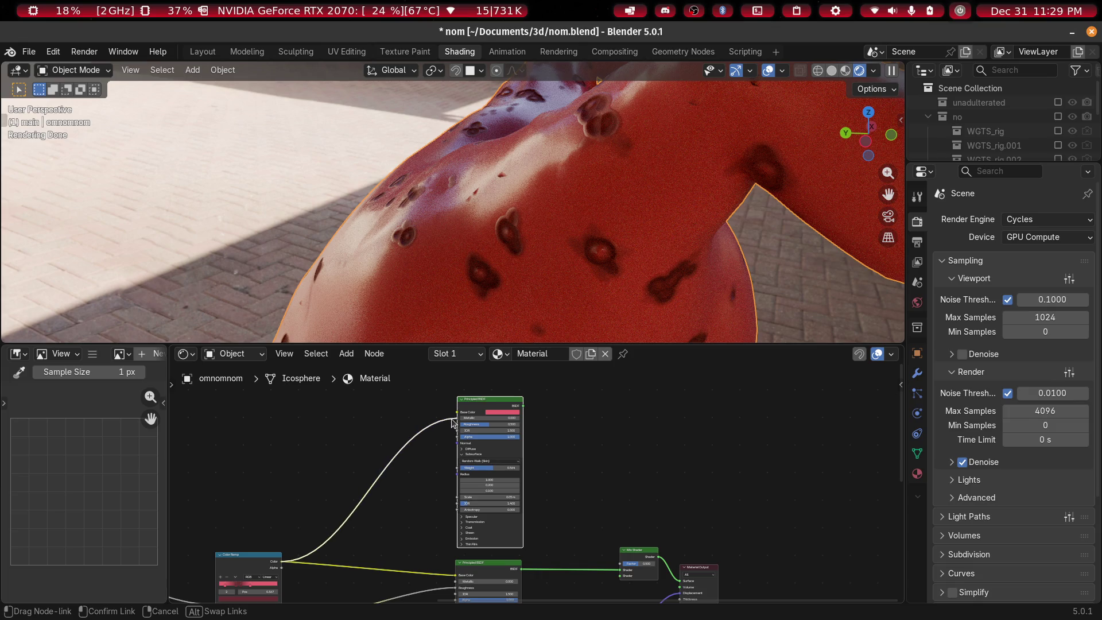
mouse_move(526, 411)
mouse_down()
mouse_move(617, 592)
mouse_move(615, 563)
mouse_up()
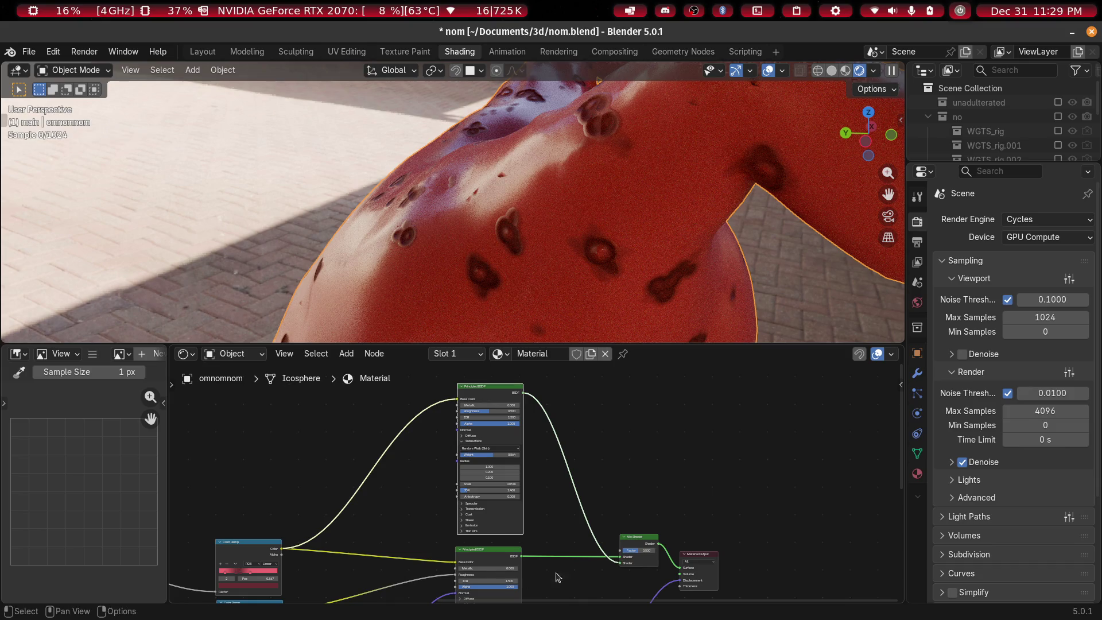
shift+scroll(590, 484, down, 3)
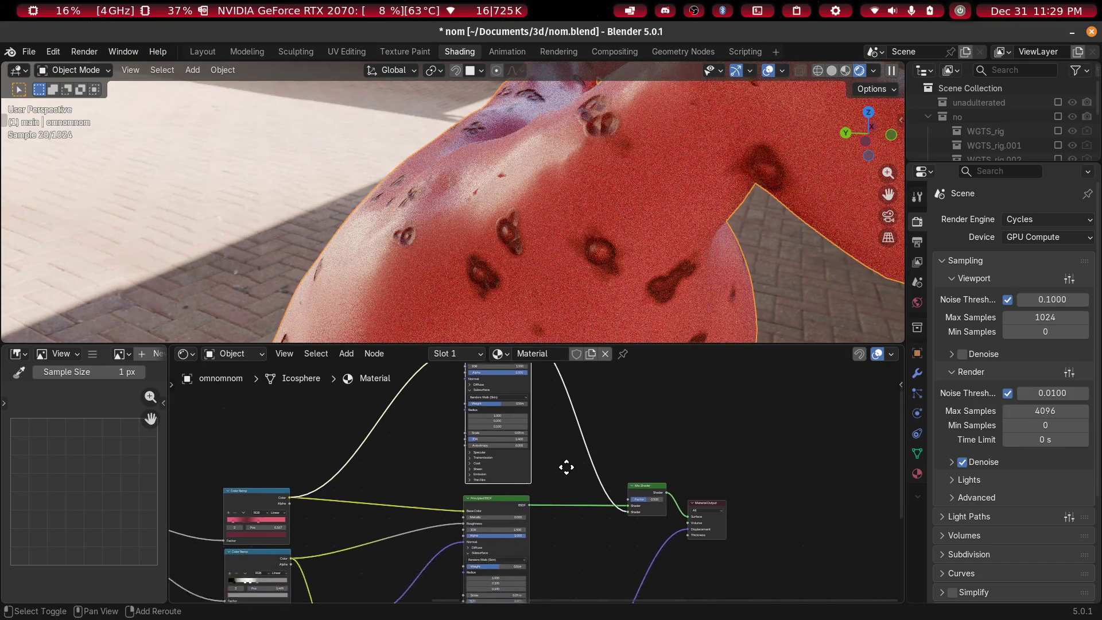
ctrl+scroll(598, 486, left, 8)
shift+scroll(625, 484, up, 3)
ctrl+scroll(443, 519, right, 6)
ctrl+scroll(443, 519, left, 5)
ctrl+scroll(447, 505, left, 3)
key(shift+a)
click(444, 456)
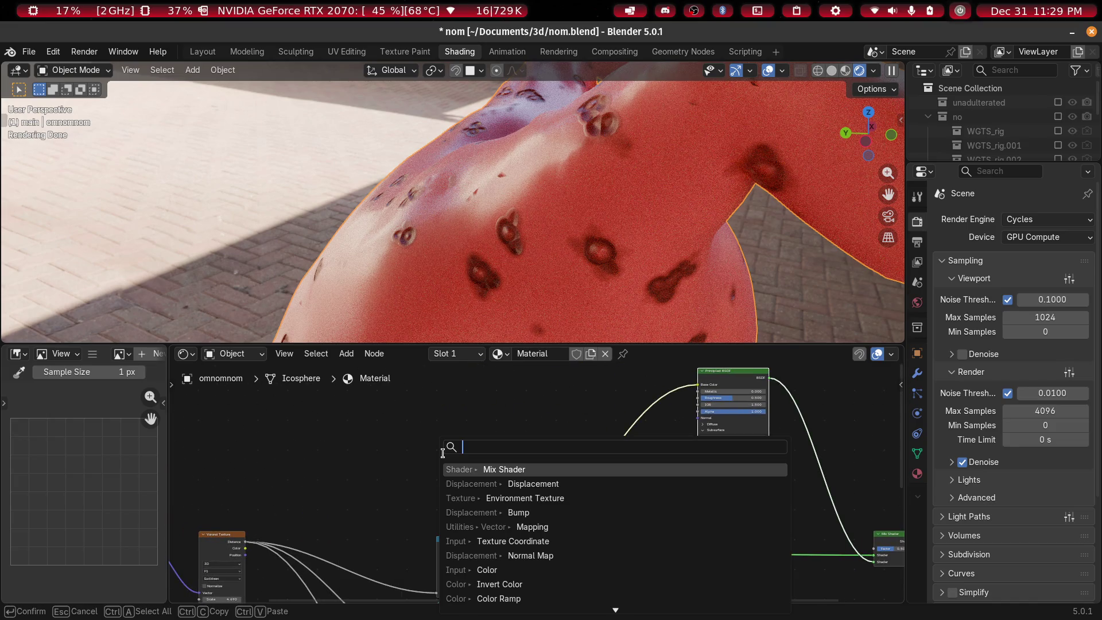
Add a Noise Texture node and feed it the Mapping node's vector
text(noise)
key(Return)
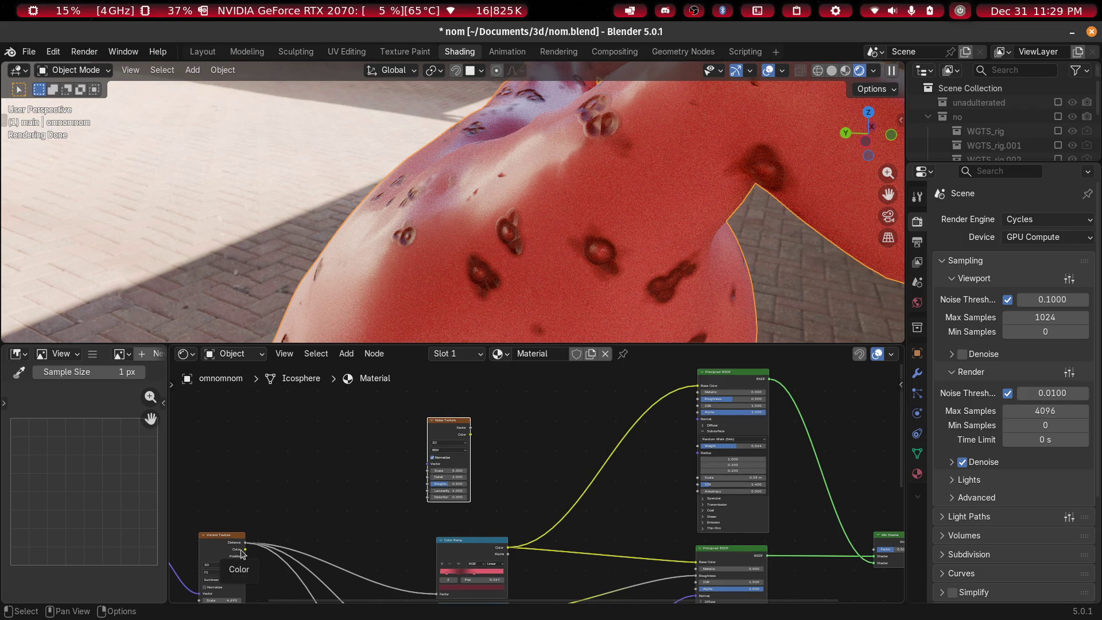
ctrl+scroll(241, 554, left, 5)
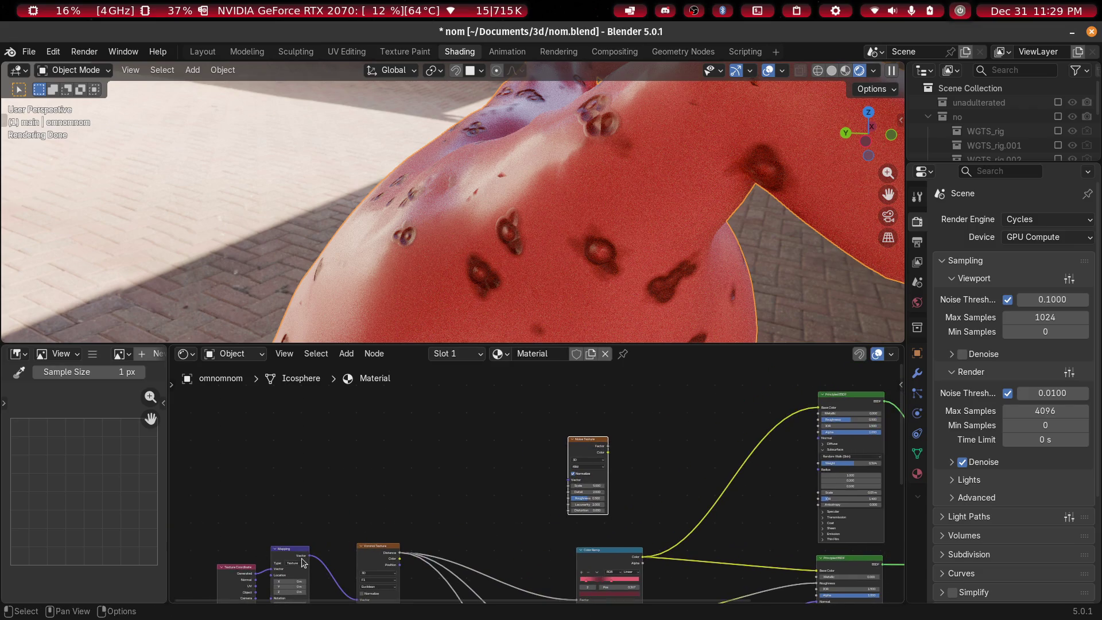
drag(303, 562, 480, 497)
drag(335, 548, 322, 555)
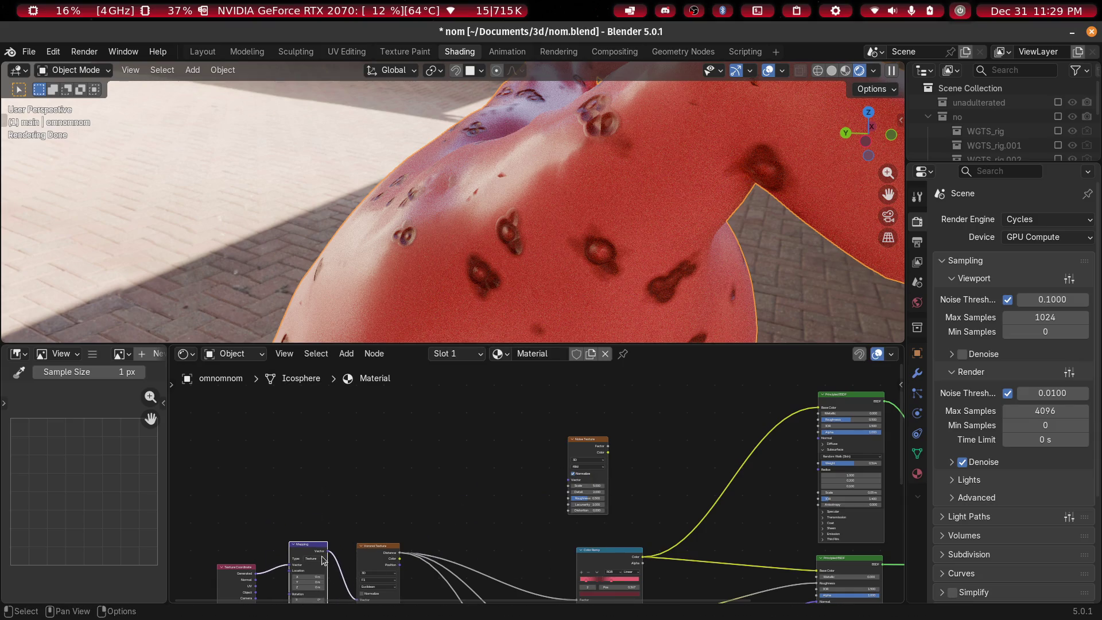
drag(567, 487, 568, 480)
Add a Color Ramp node beside the Noise Texture
scroll(569, 480, up, 4)
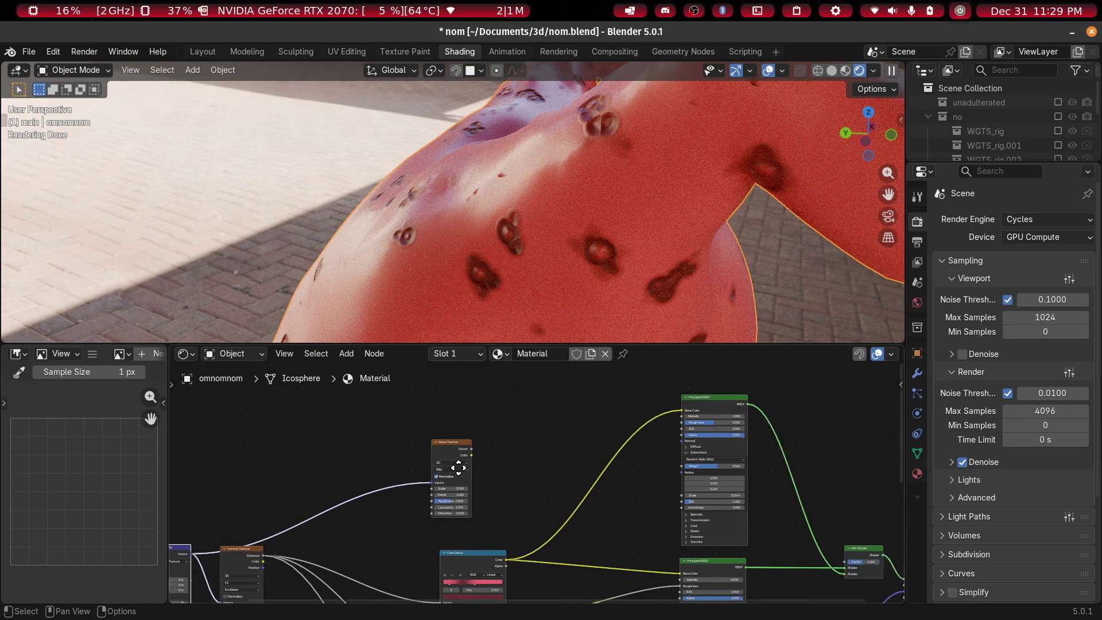
middle_drag(568, 480, 255, 543)
scroll(451, 482, down, 3)
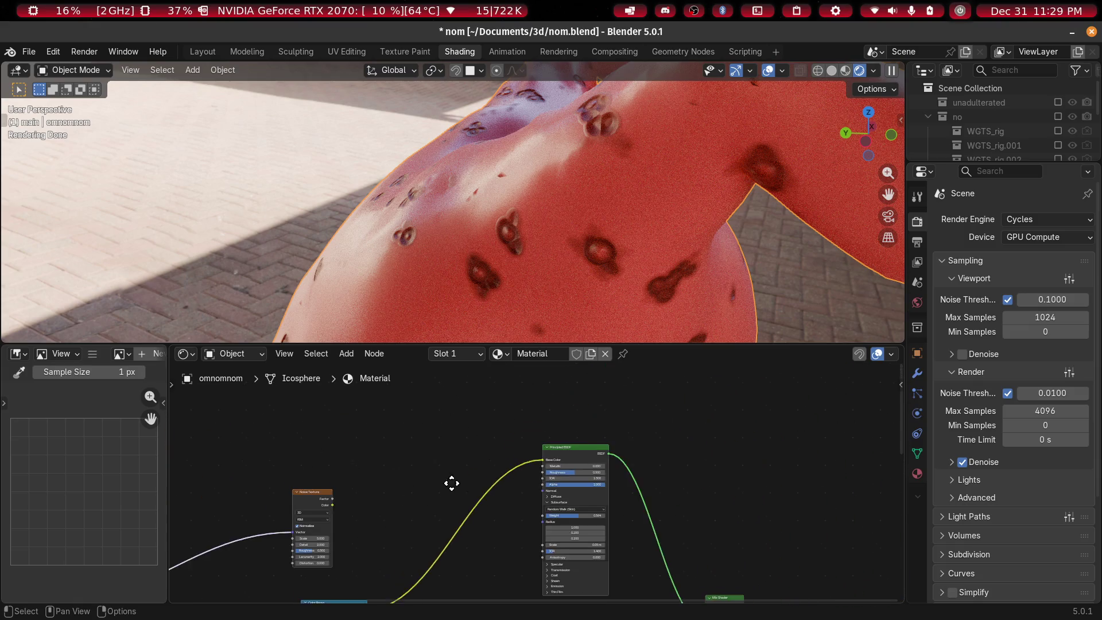
scroll(450, 482, down, 1)
scroll(451, 482, up, 3)
mouse_move(281, 505)
middle_down()
mouse_move(488, 507)
mouse_move(448, 515)
middle_up()
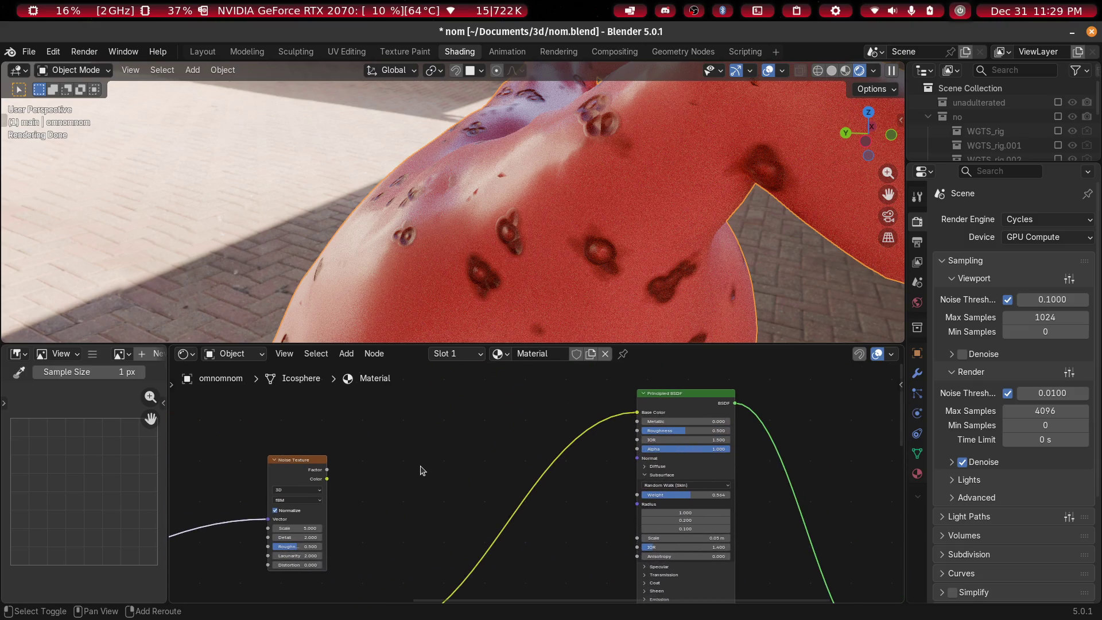
middle_drag(422, 470, 389, 455)
key(shift+a)
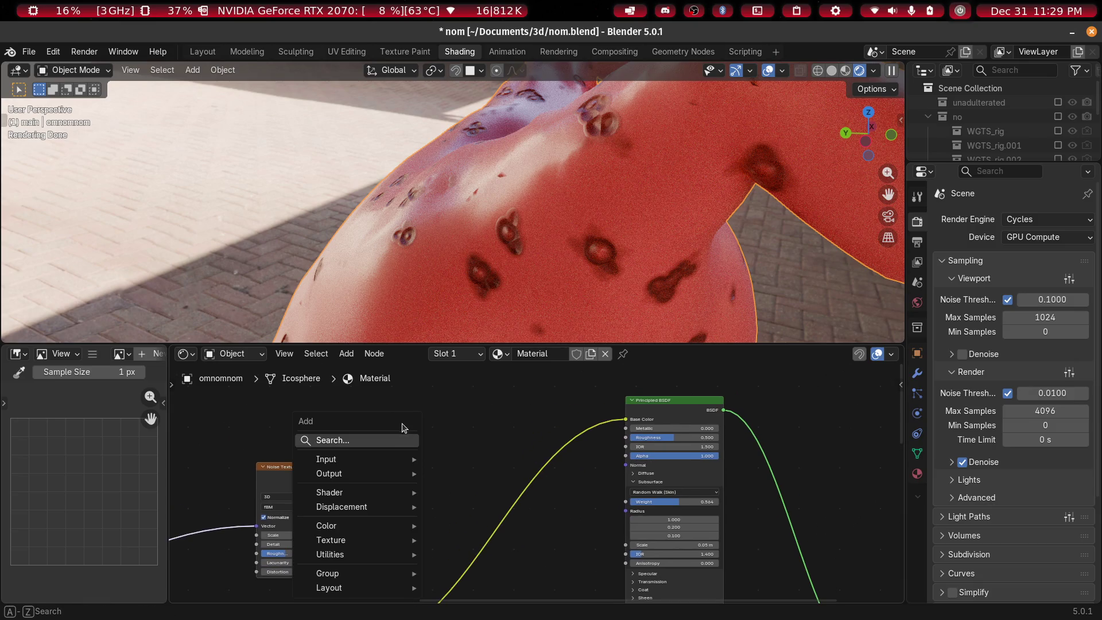
click(386, 442)
text(color)
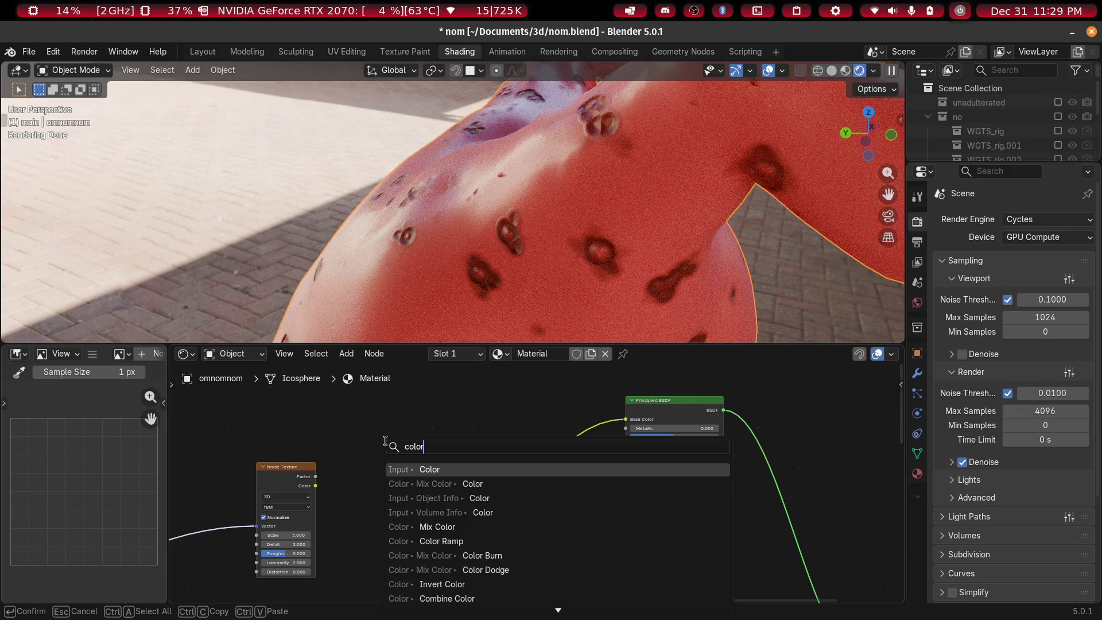
key(Down)
key(Down)
key(Down)
key(Return)
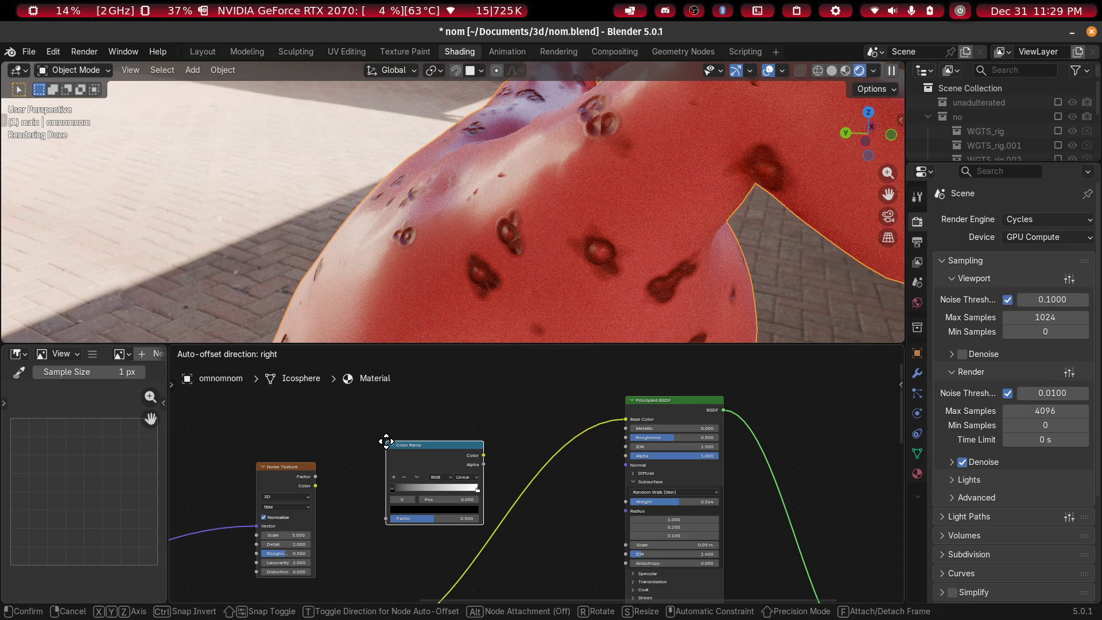
click(360, 412)
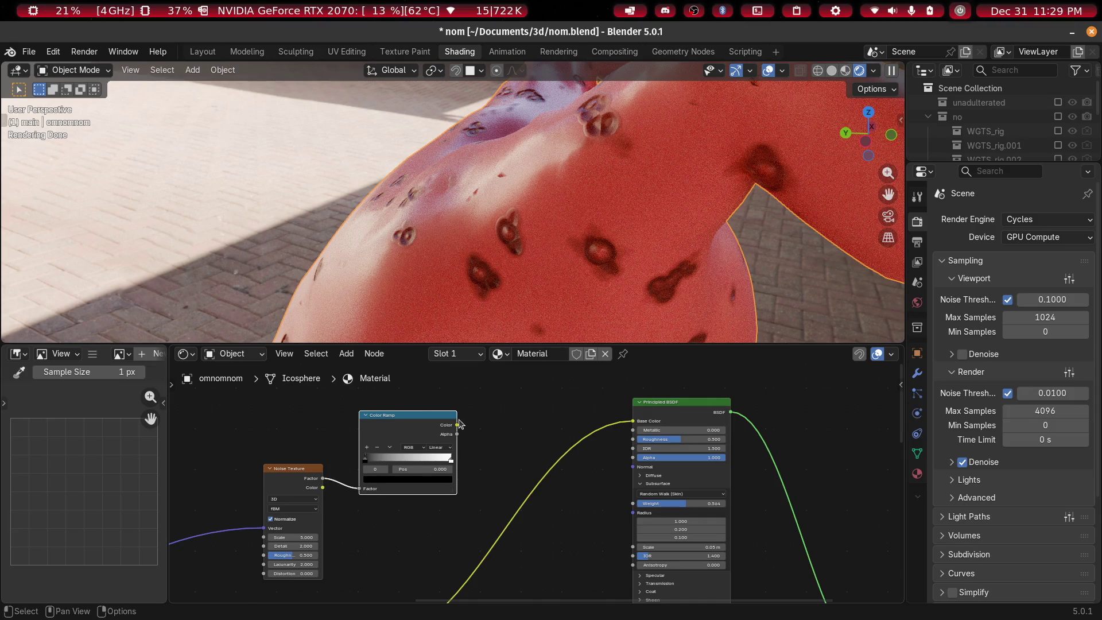
Route the Color Ramp color through a new Bump node into the BSDF Normal input
drag(474, 448, 582, 574)
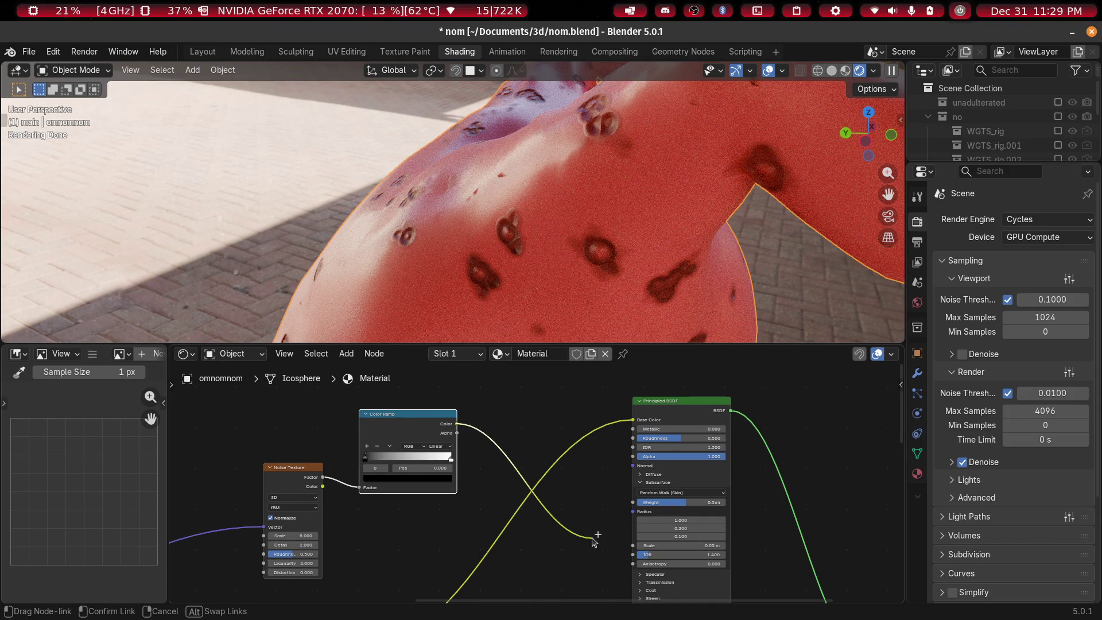
drag(629, 475, 630, 475)
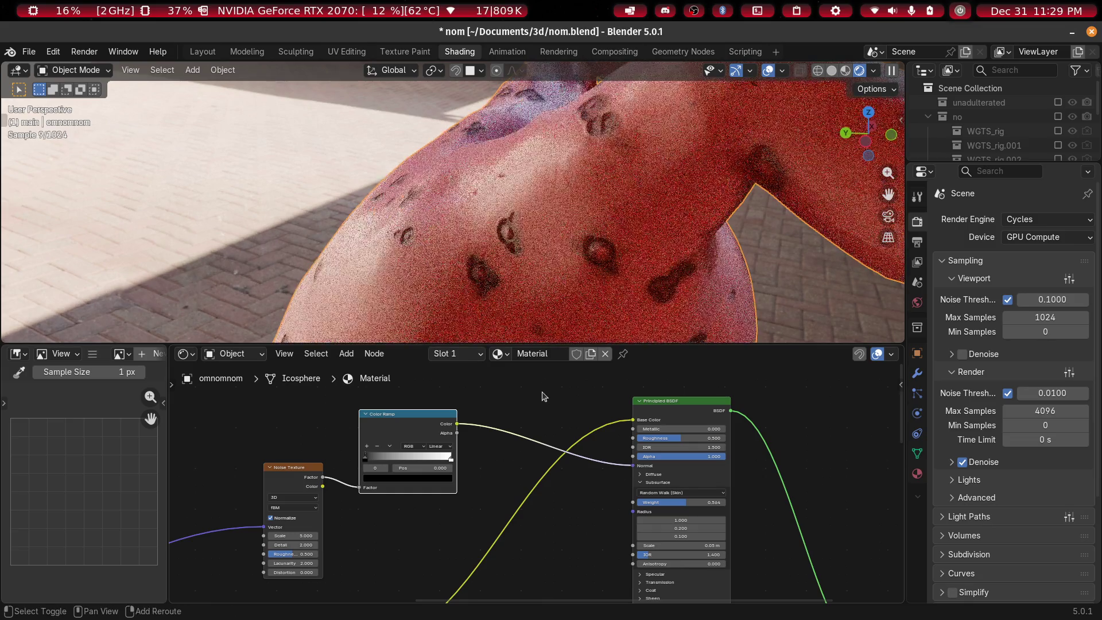
click(543, 395)
text(bump)
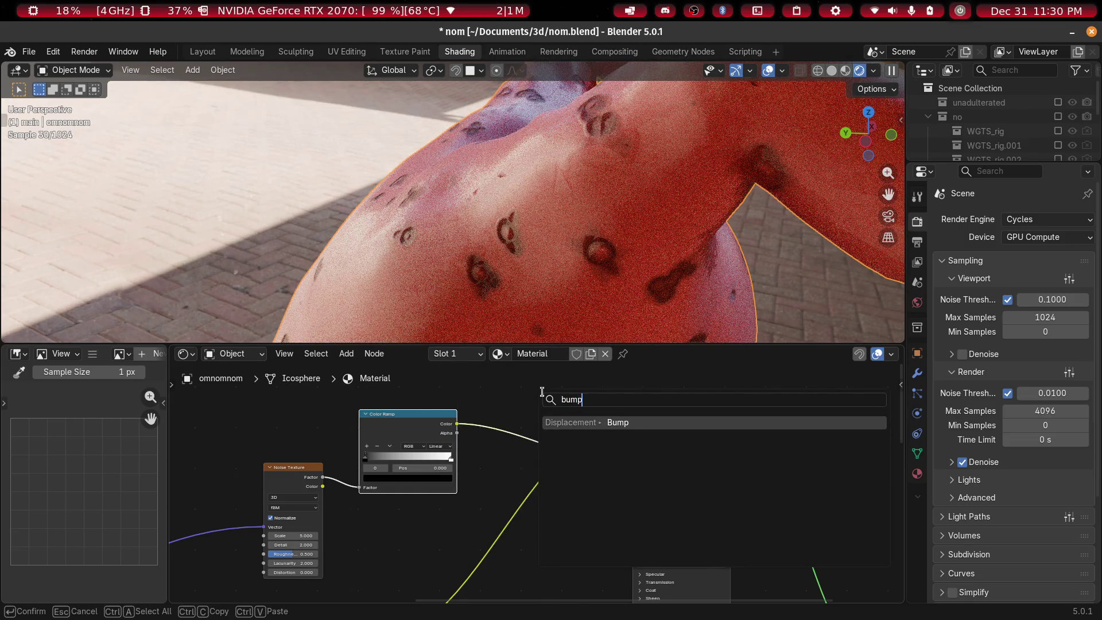
key(Return)
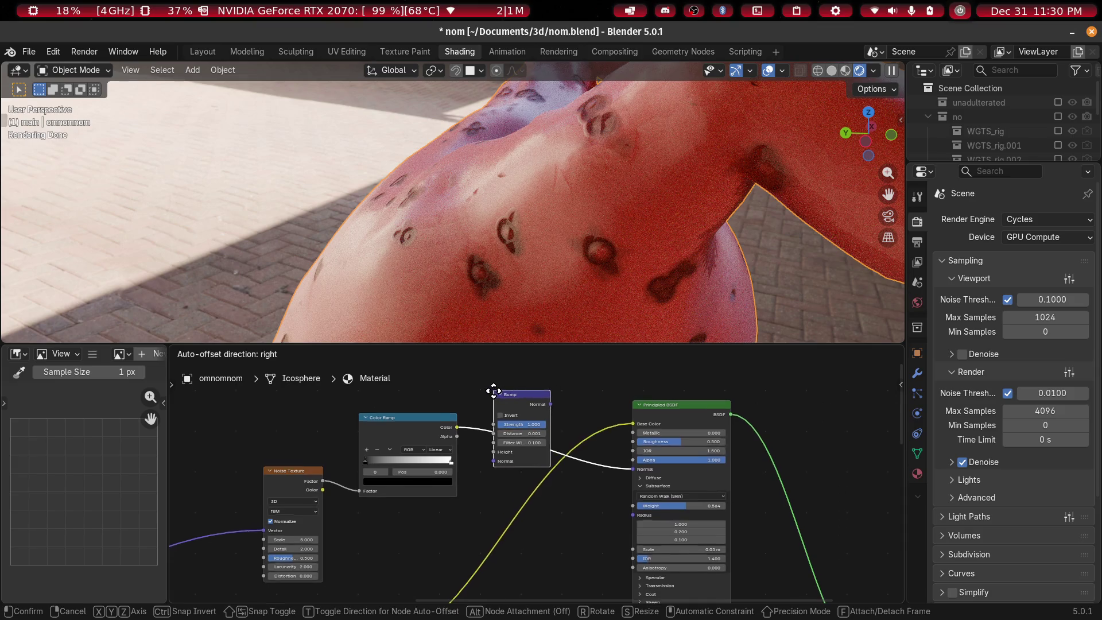
click(495, 391)
scroll(518, 479, up, 3)
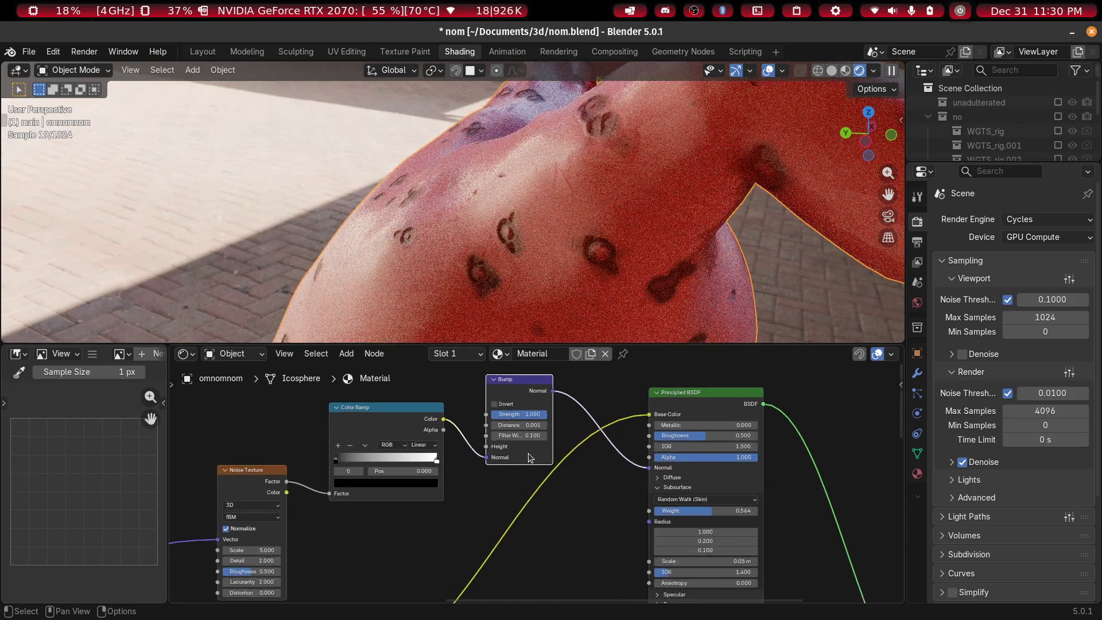
Tighten the Color Ramp by sliding its black stop to about 0.2
middle_drag(453, 485, 623, 561)
scroll(547, 527, up, 2)
mouse_move(281, 512)
mouse_down()
mouse_move(424, 501)
mouse_move(405, 502)
mouse_up()
drag(557, 519, 488, 504)
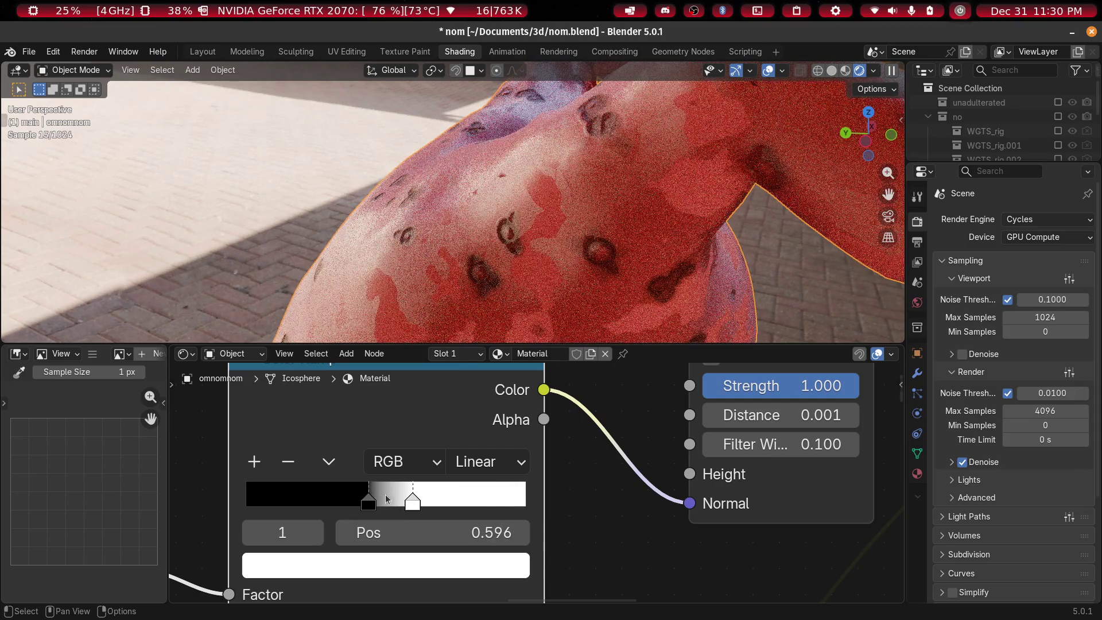
mouse_move(371, 504)
mouse_down()
mouse_move(302, 513)
mouse_move(360, 513)
mouse_up()
Feed the Color Ramp color output into the BSDF Roughness input too
middle_drag(519, 275, 535, 244)
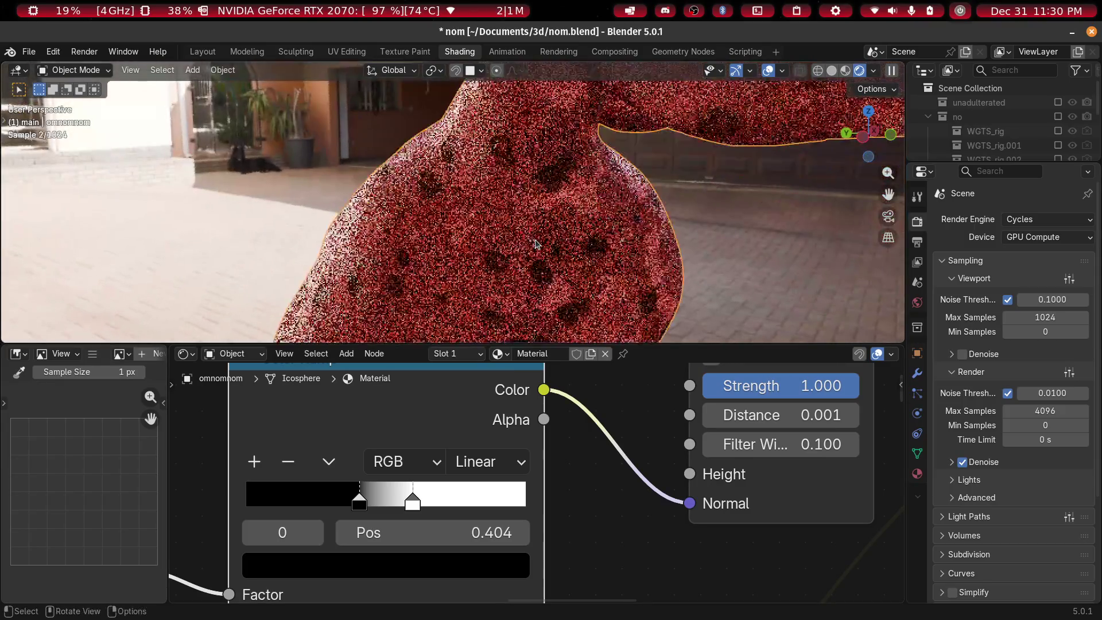
mouse_move(453, 229)
middle_down()
mouse_move(750, 220)
mouse_move(706, 228)
middle_up()
mouse_move(517, 266)
middle_down()
mouse_move(379, 254)
mouse_move(463, 272)
middle_up()
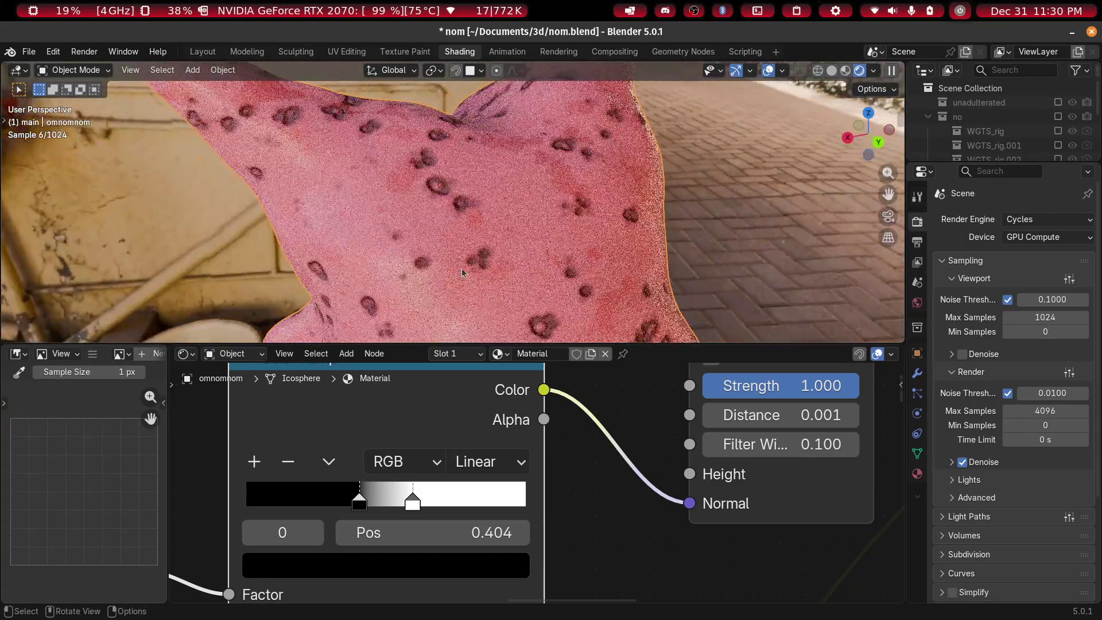
mouse_move(545, 243)
middle_down()
mouse_move(574, 252)
mouse_move(597, 322)
middle_up()
scroll(592, 468, down, 2)
mouse_move(591, 467)
middle_down()
mouse_move(301, 486)
mouse_move(238, 510)
mouse_move(313, 532)
middle_up()
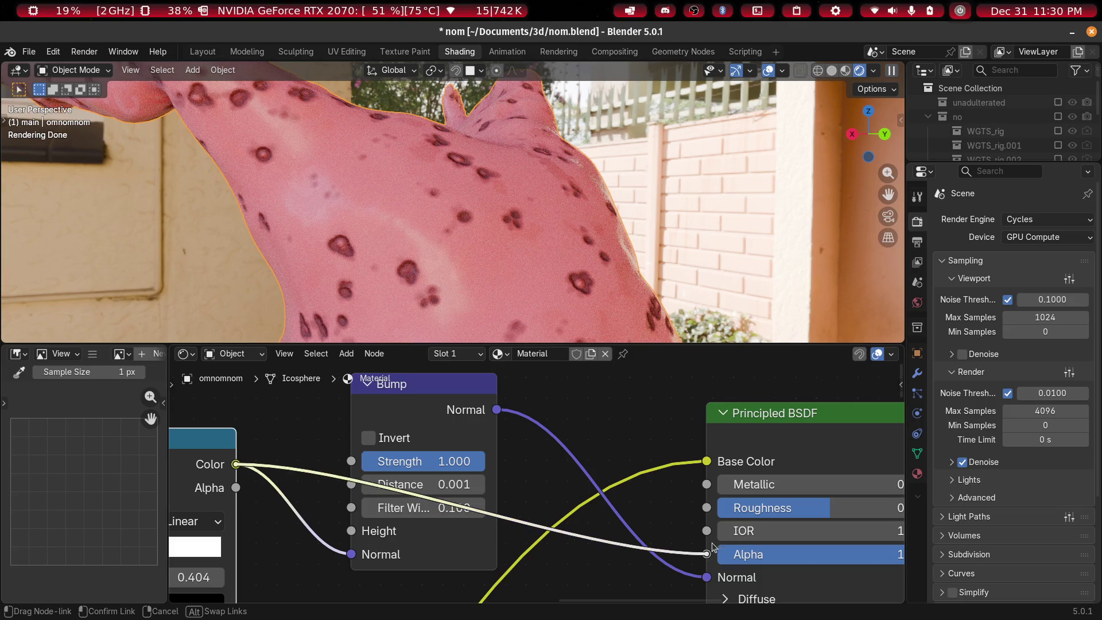
drag(714, 514, 714, 513)
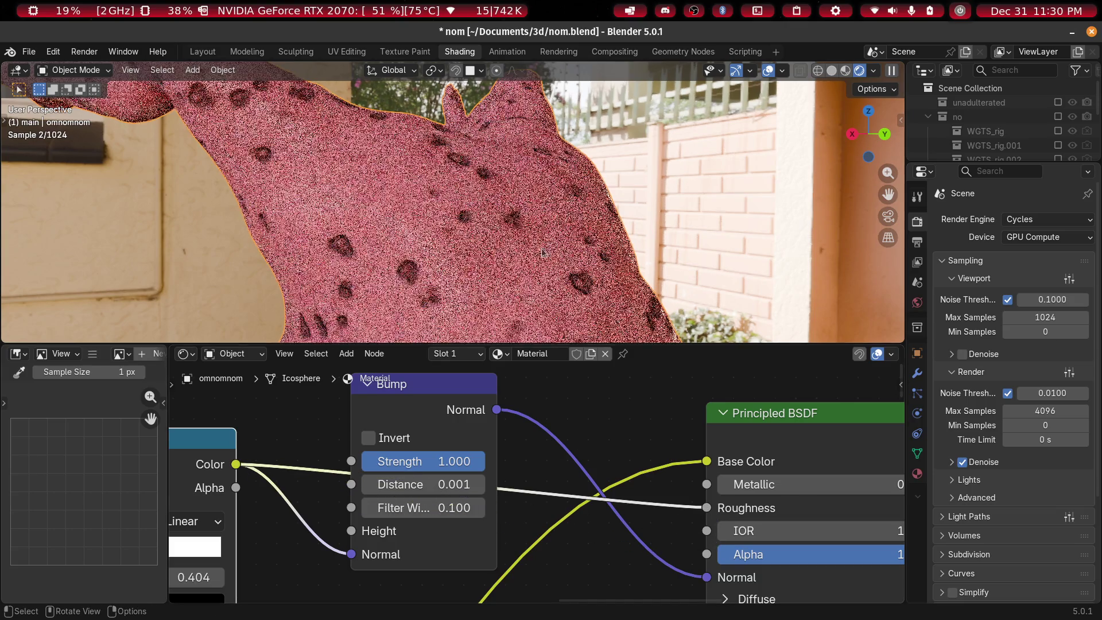
mouse_move(471, 275)
middle_down()
mouse_move(422, 227)
mouse_move(484, 253)
mouse_move(497, 330)
middle_up()
scroll(402, 488, down, 2)
Raise the Noise Texture Detail to 12.3 for a finer speckled bump
mouse_move(344, 517)
middle_down()
mouse_move(574, 526)
mouse_move(376, 456)
mouse_move(298, 537)
middle_up()
scroll(574, 527, up, 2)
scroll(415, 515, up, 1)
scroll(412, 511, down, 1)
mouse_move(413, 511)
middle_down()
mouse_move(591, 429)
mouse_move(750, 467)
mouse_move(226, 457)
mouse_move(791, 493)
mouse_move(288, 591)
middle_up()
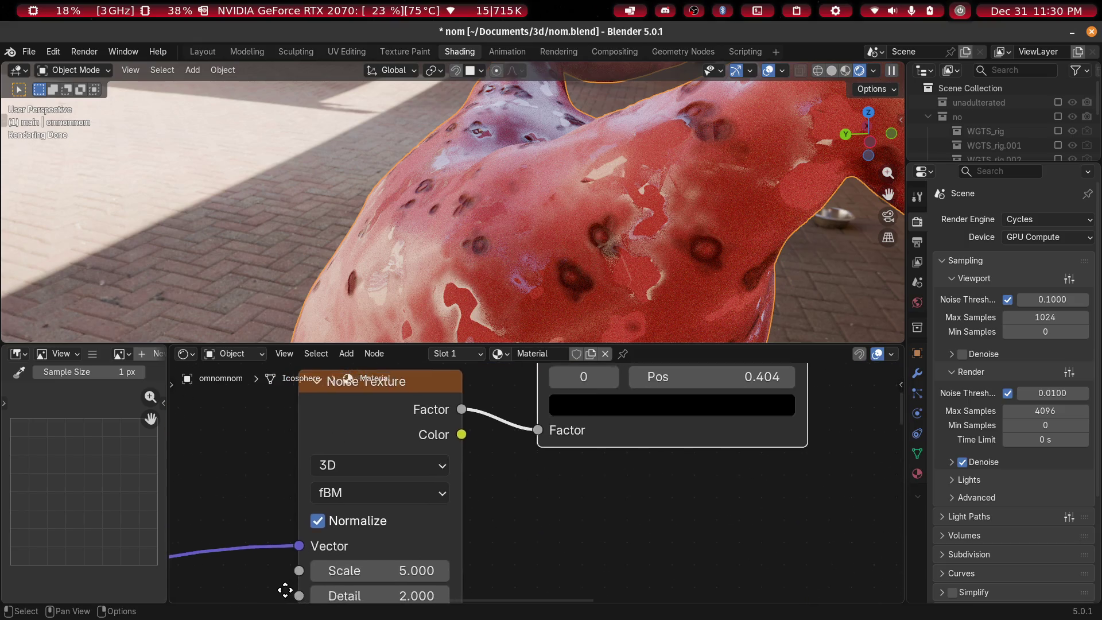
scroll(524, 425, up, 3)
mouse_move(524, 426)
middle_down()
mouse_move(505, 453)
mouse_move(713, 493)
mouse_move(655, 502)
middle_up()
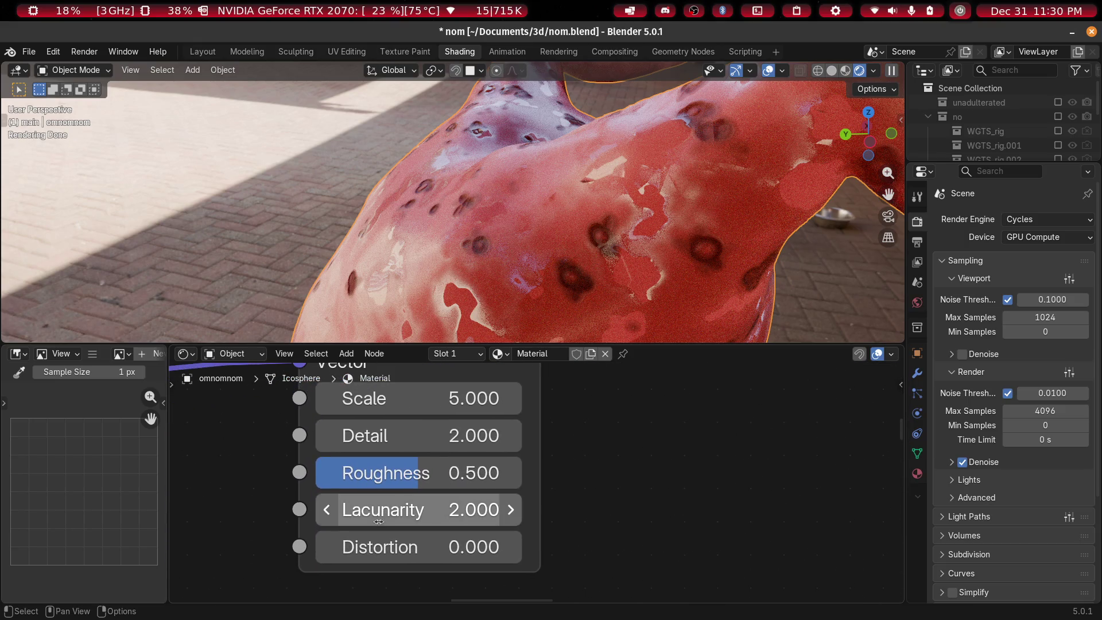
mouse_move(437, 441)
mouse_down()
mouse_move(499, 442)
mouse_move(579, 487)
mouse_up()
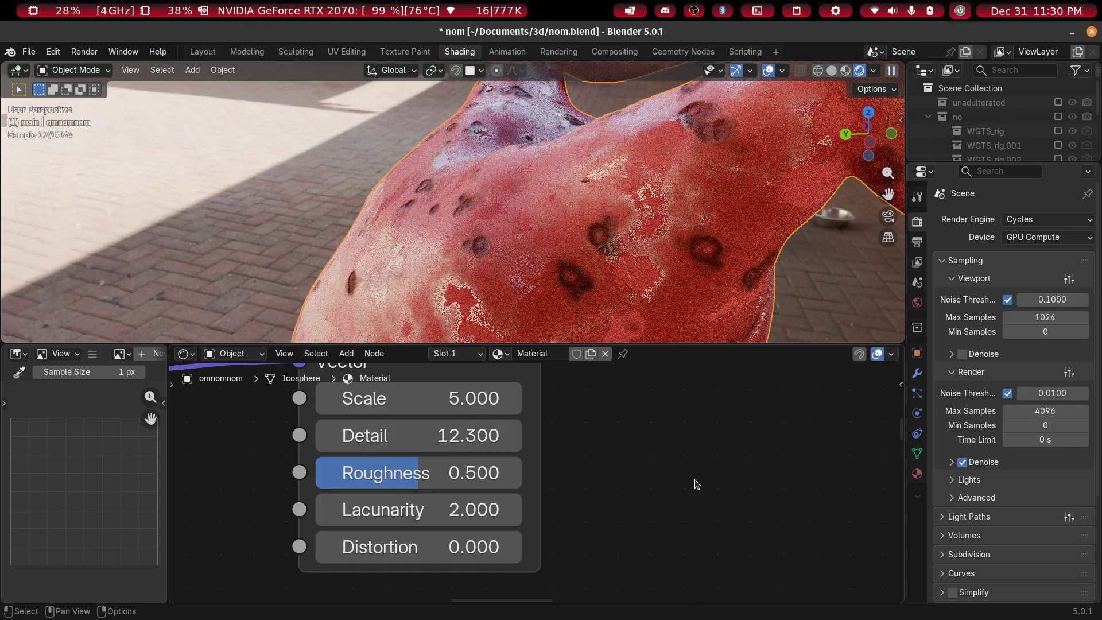
mouse_move(629, 258)
middle_down()
mouse_move(591, 270)
mouse_move(608, 271)
mouse_move(432, 259)
mouse_move(600, 250)
mouse_move(476, 278)
mouse_move(554, 294)
middle_up()
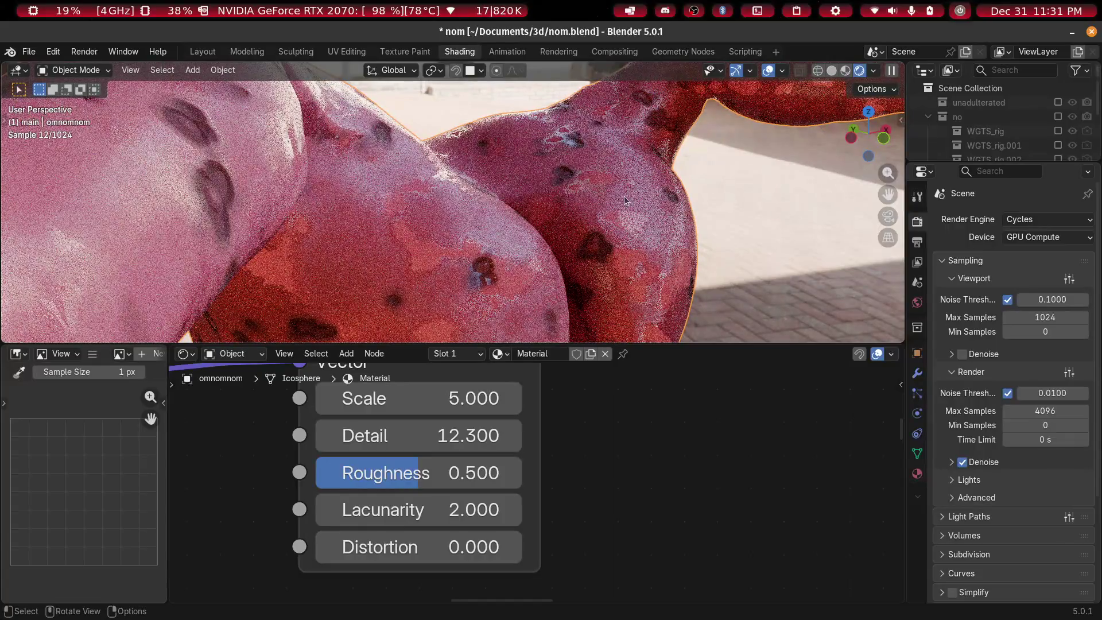
mouse_move(529, 205)
middle_down()
mouse_move(551, 262)
mouse_move(506, 243)
mouse_move(492, 164)
mouse_move(568, 226)
mouse_move(264, 206)
mouse_move(192, 316)
middle_up()
scroll(459, 491, down, 5)
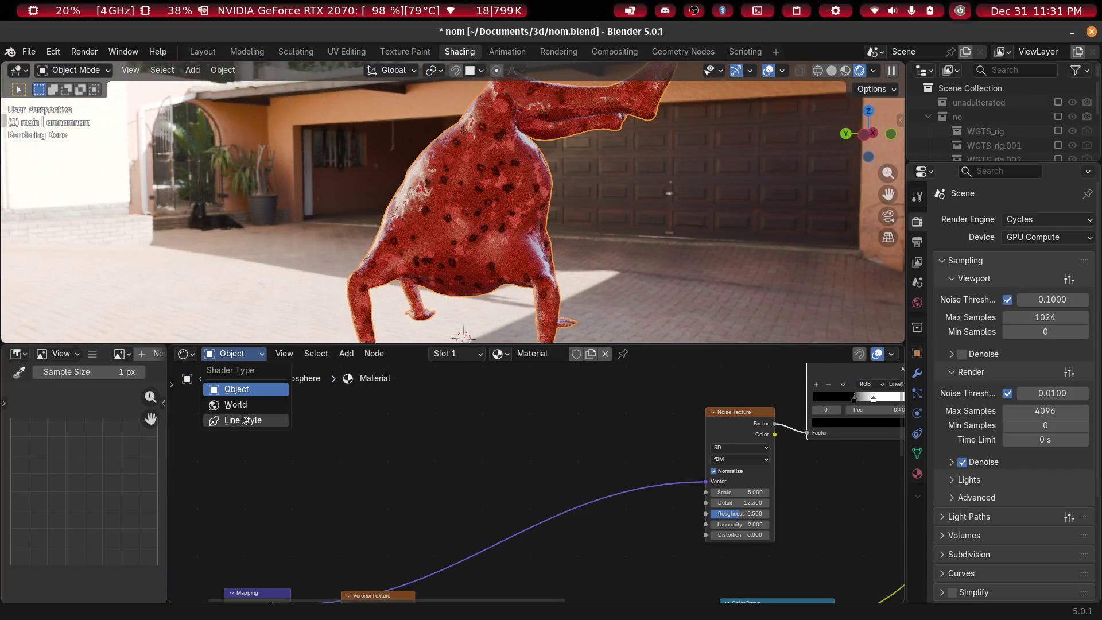
Replace the world's courtyard_4k.exr environment with citrus_orchard_road_puresky_4k.hdr
click(248, 406)
mouse_move(421, 451)
mouse_down()
mouse_move(249, 447)
mouse_move(319, 447)
mouse_up()
key(KP_Decimal)
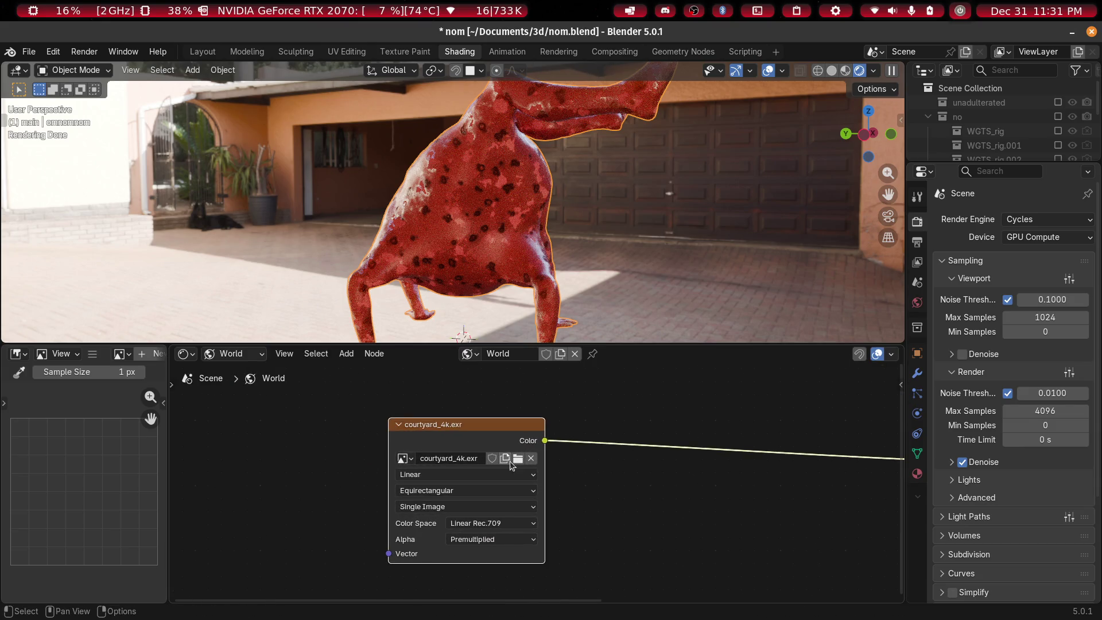
click(518, 458)
scroll(342, 356, down, 2)
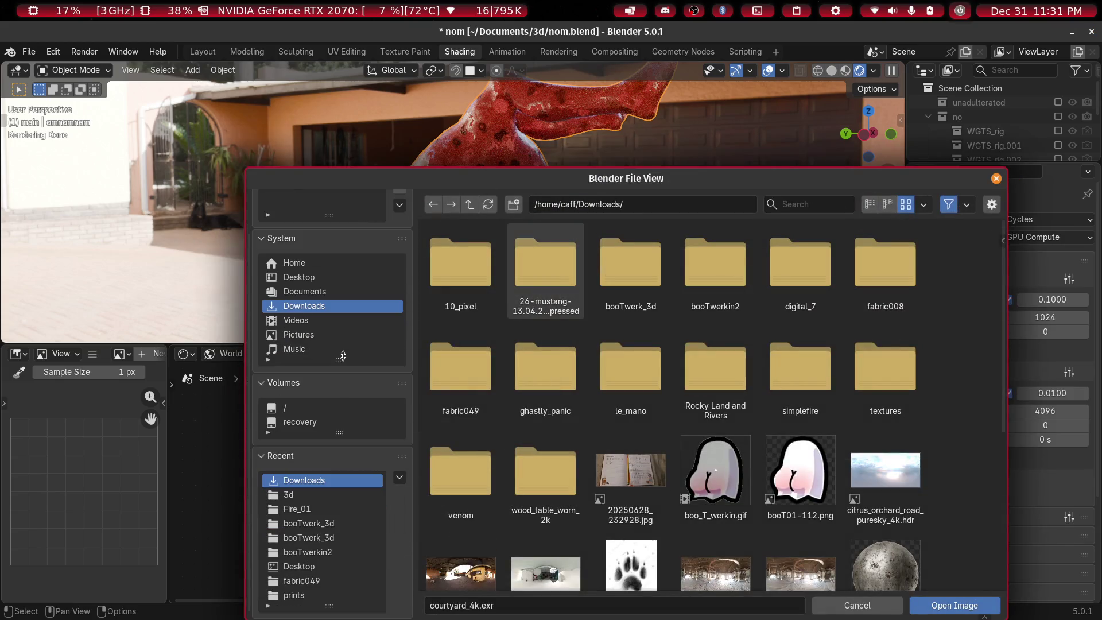
scroll(735, 398, down, 8)
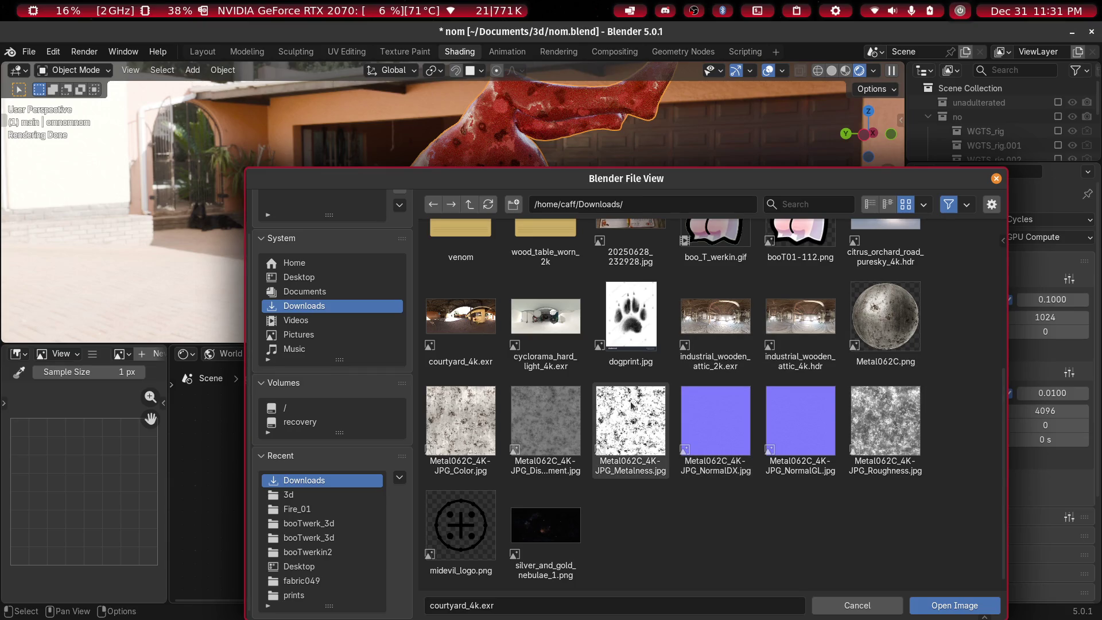
scroll(632, 406, up, 2)
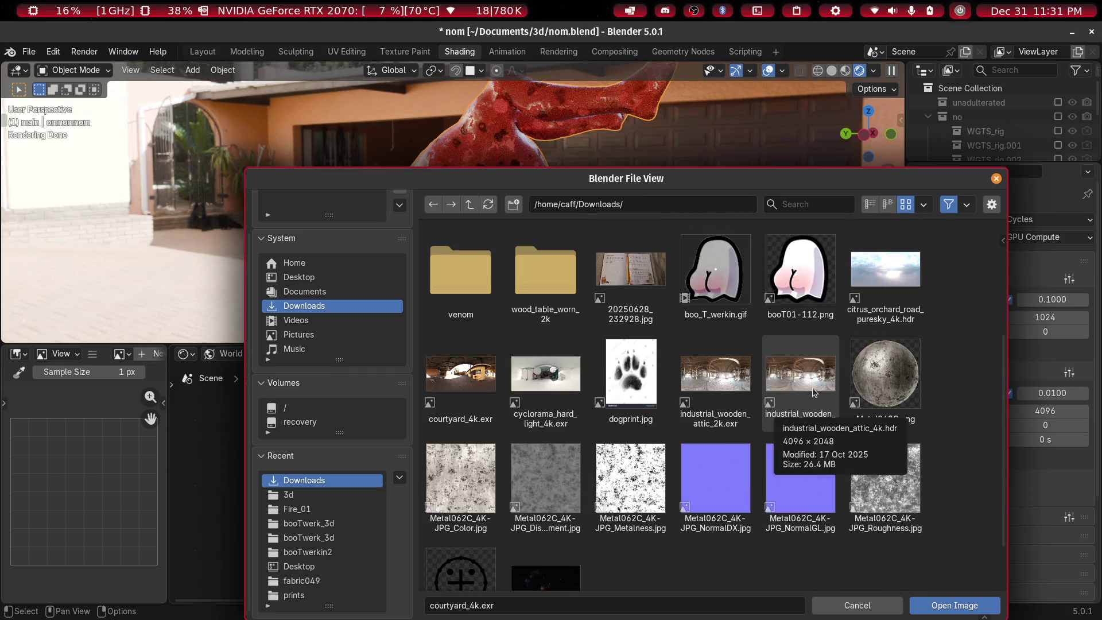
double_click(905, 271)
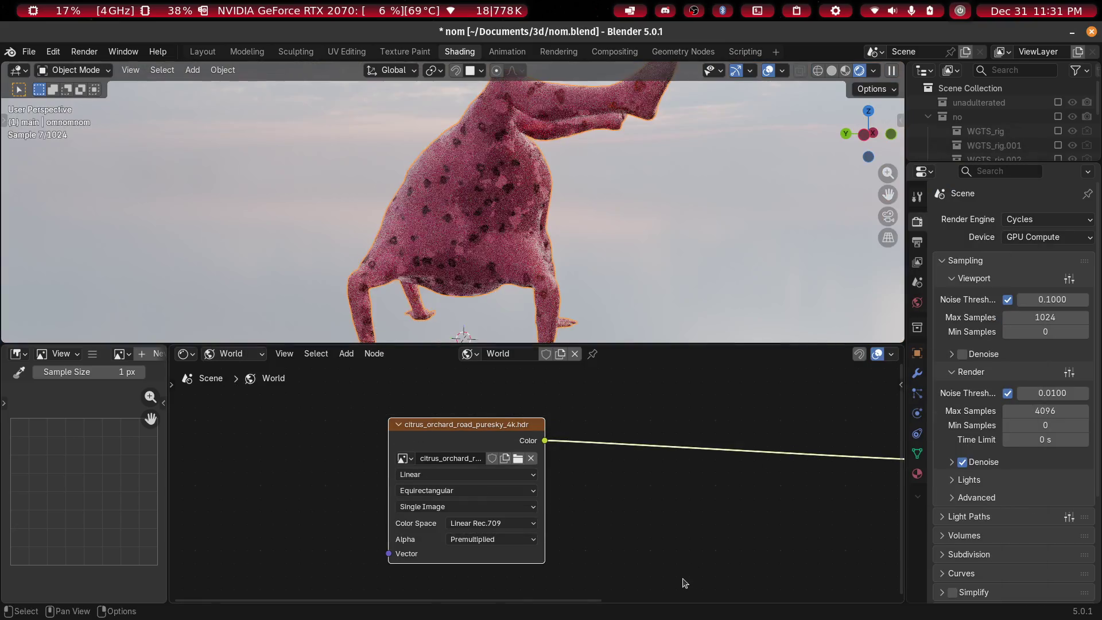
Orbit and zoom out to view the figure lit under the new sky
mouse_move(455, 219)
middle_down()
mouse_move(638, 196)
mouse_move(619, 216)
middle_up()
scroll(618, 216, up, 5)
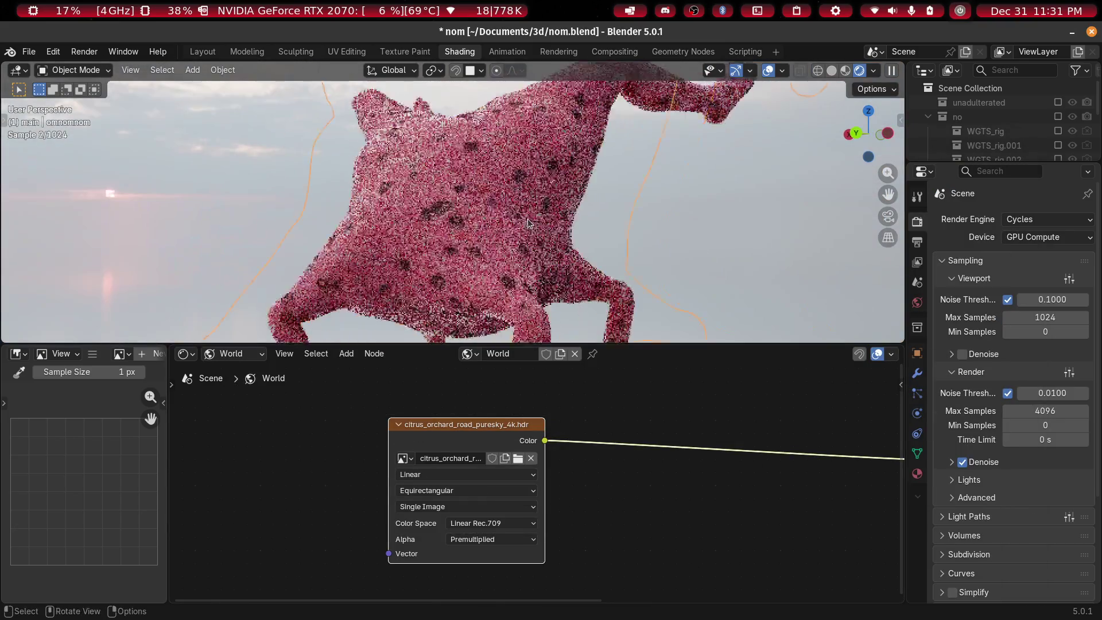
scroll(533, 202, down, 6)
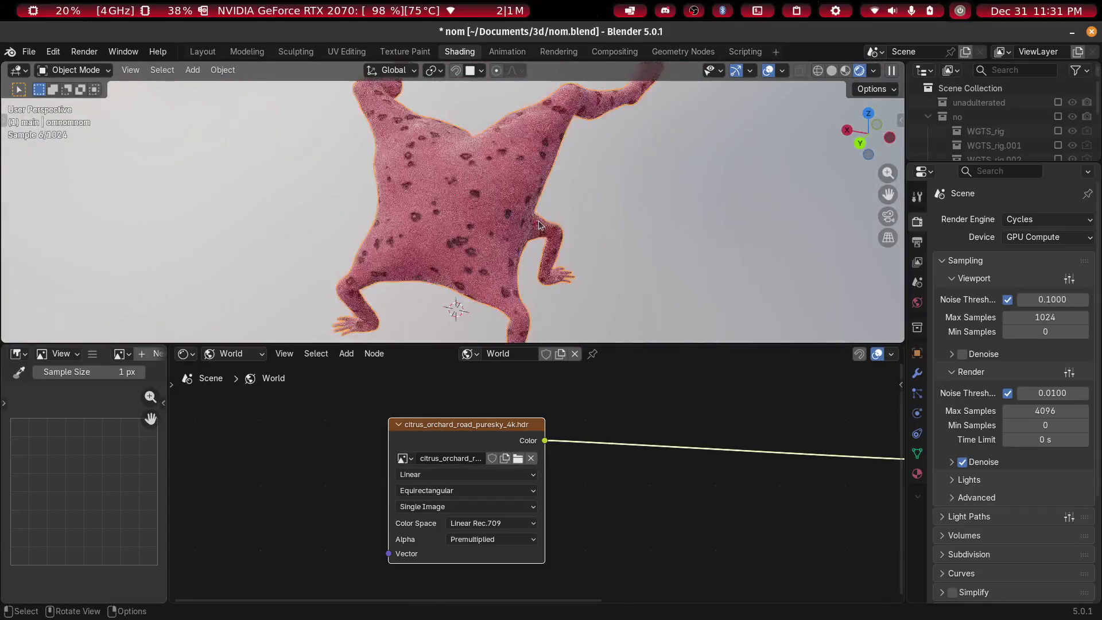
scroll(533, 187, up, 4)
mouse_move(415, 179)
middle_down()
mouse_move(539, 177)
mouse_move(391, 205)
mouse_move(501, 194)
mouse_move(447, 199)
mouse_move(476, 200)
mouse_move(462, 218)
mouse_move(563, 196)
mouse_move(598, 236)
mouse_move(803, 281)
middle_up()
scroll(539, 177, down, 4)
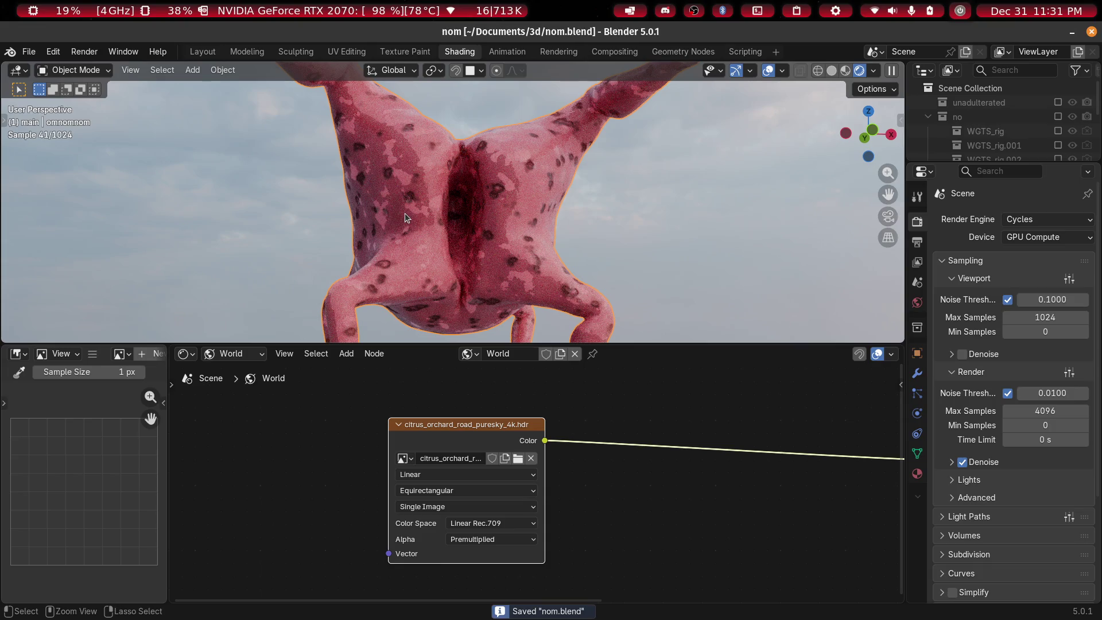
In Layout, orbit around the pink spotted figure, then show its Material Properties
click(202, 57)
scroll(488, 381, down, 5)
scroll(581, 381, up, 4)
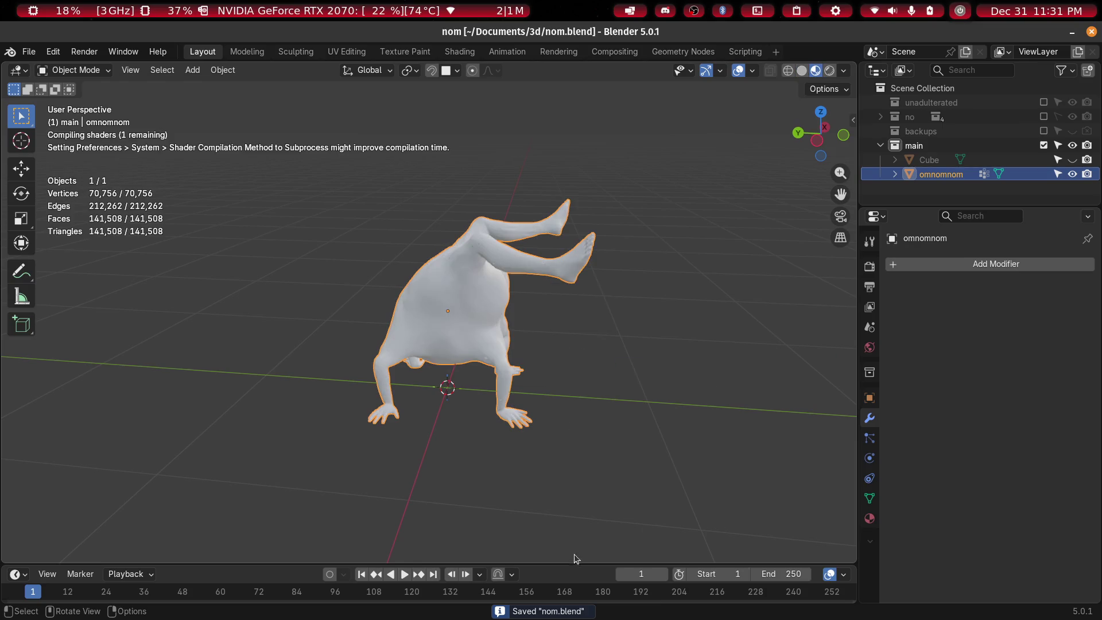
scroll(589, 387, up, 2)
middle_drag(589, 387, 495, 390)
scroll(495, 389, up, 4)
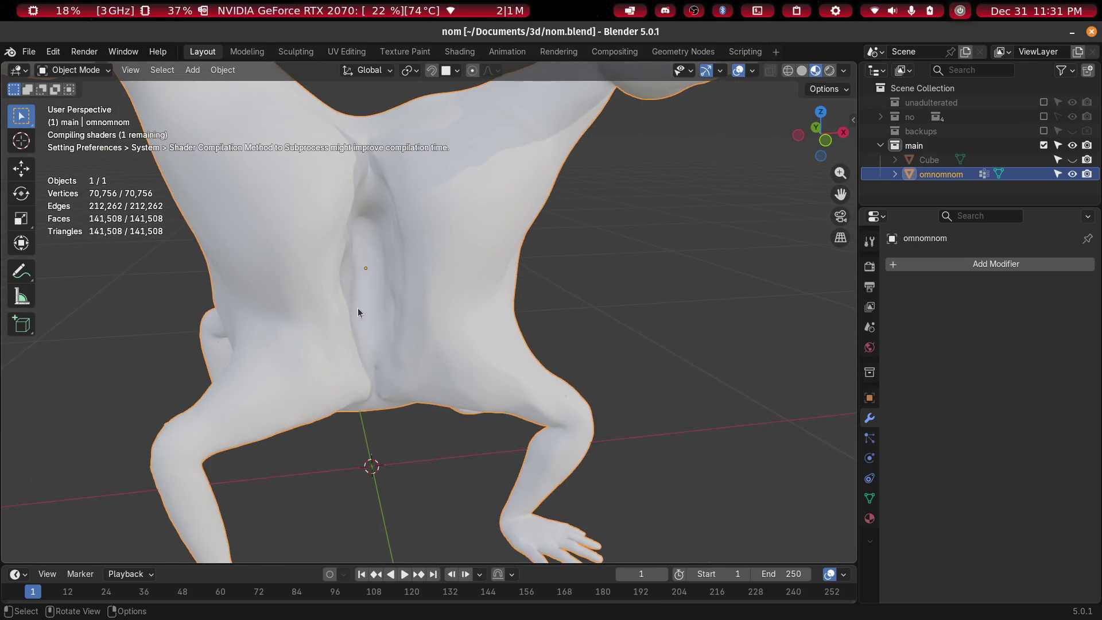
scroll(358, 313, down, 5)
middle_drag(358, 313, 389, 382)
mouse_move(384, 315)
middle_down()
mouse_move(645, 362)
mouse_move(617, 335)
middle_up()
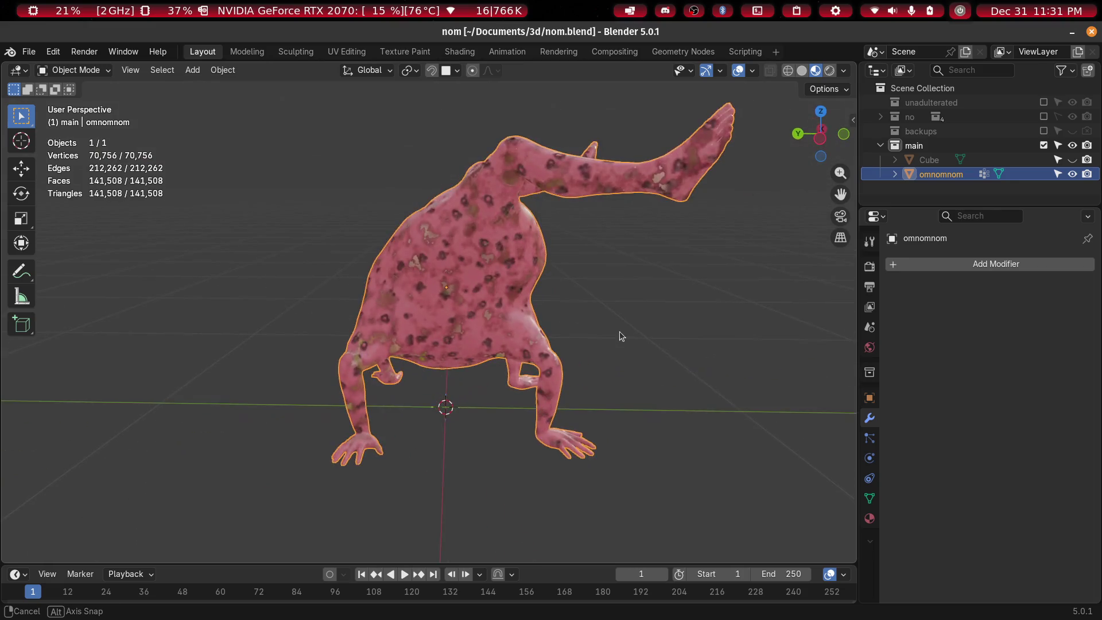
scroll(618, 334, up, 6)
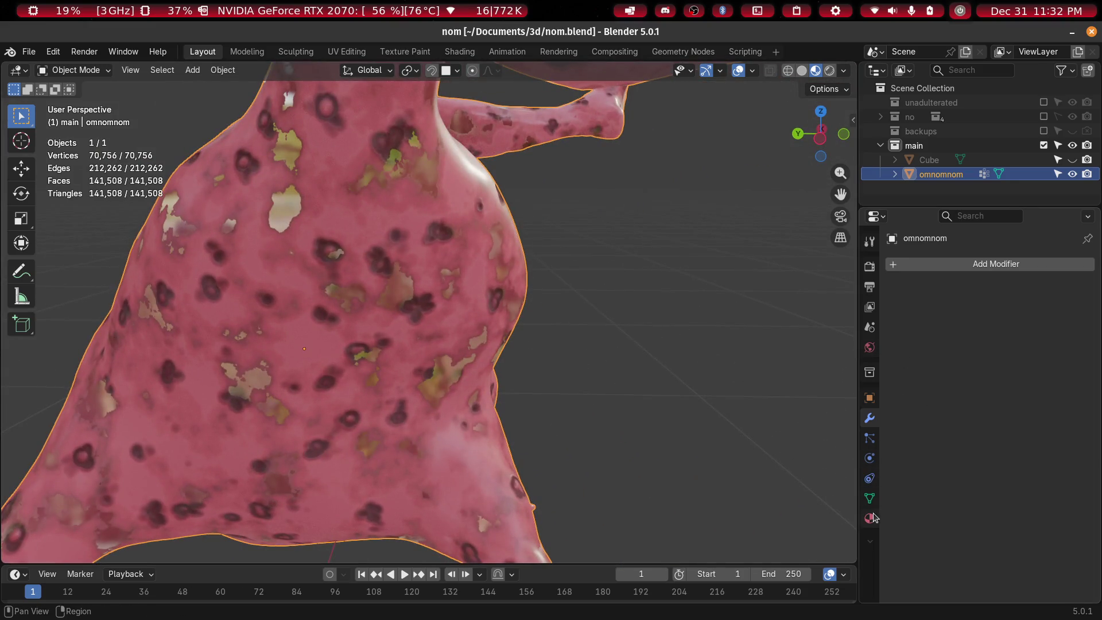
click(870, 518)
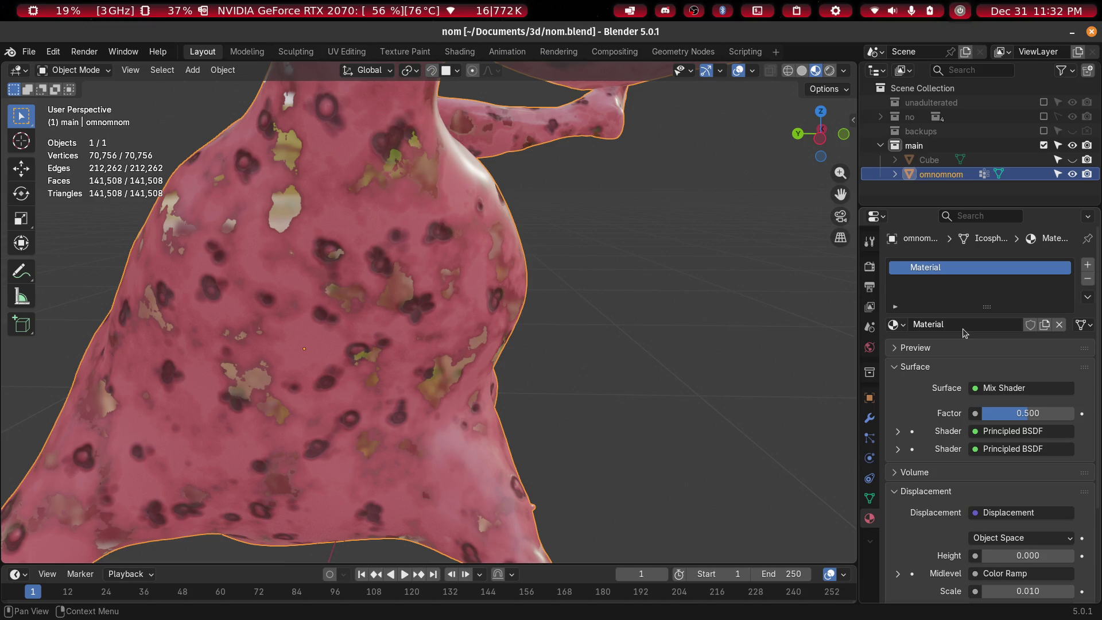
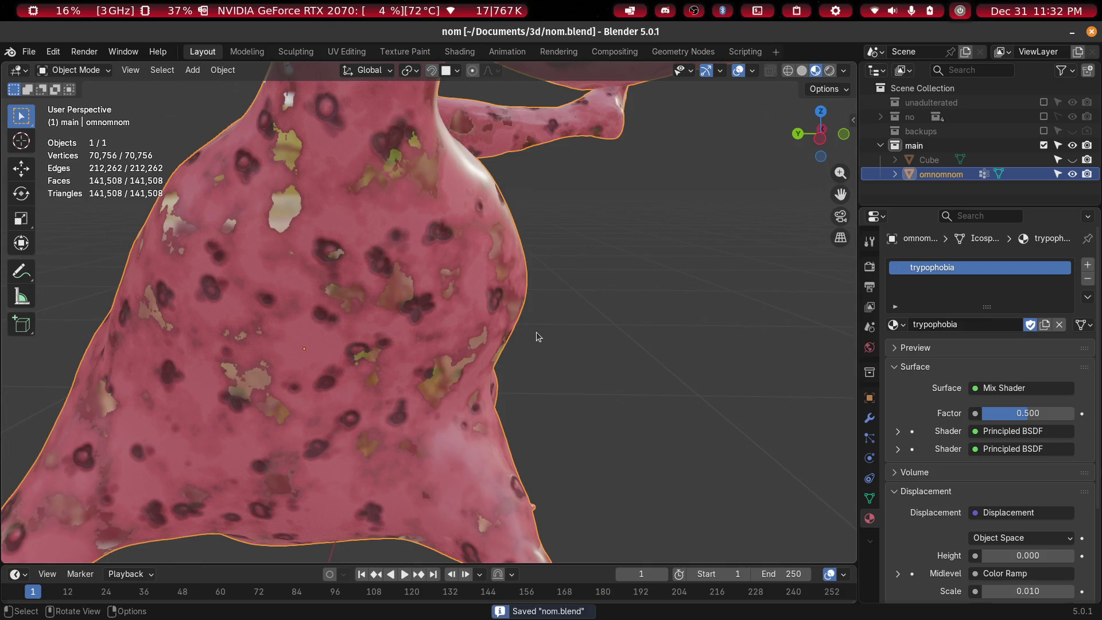
Remove the trypophobia material slot so the creature shows plain grey
click(1088, 278)
scroll(486, 306, down, 5)
scroll(481, 306, up, 5)
Orbit around the grey creature to inspect it from behind
mouse_move(470, 309)
middle_down()
mouse_move(603, 312)
mouse_move(520, 312)
mouse_move(591, 303)
middle_up()
scroll(534, 312, down, 3)
scroll(590, 303, up, 5)
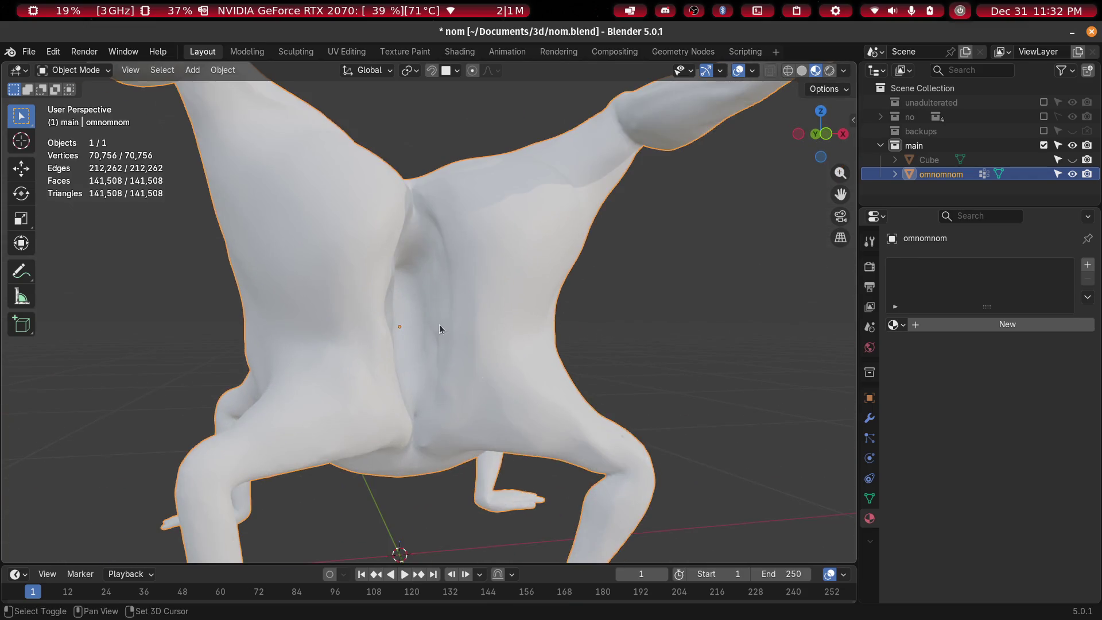
scroll(439, 328, down, 5)
mouse_move(337, 353)
middle_down()
mouse_move(620, 374)
mouse_move(548, 356)
mouse_move(569, 316)
mouse_move(601, 364)
mouse_move(675, 353)
mouse_move(610, 325)
mouse_move(517, 364)
mouse_move(531, 415)
mouse_move(553, 430)
mouse_move(442, 402)
mouse_move(609, 397)
mouse_move(480, 362)
mouse_move(401, 401)
mouse_move(445, 277)
mouse_move(410, 246)
mouse_move(326, 309)
mouse_move(632, 305)
mouse_move(554, 318)
mouse_move(456, 311)
mouse_move(539, 323)
mouse_move(436, 314)
mouse_move(436, 325)
mouse_move(480, 247)
mouse_move(469, 315)
mouse_move(345, 288)
mouse_move(448, 320)
mouse_move(267, 308)
mouse_move(342, 453)
mouse_move(383, 369)
mouse_move(377, 360)
middle_up()
scroll(610, 325, up, 5)
scroll(610, 325, down, 5)
scroll(401, 401, up, 5)
scroll(376, 359, up, 5)
scroll(463, 320, down, 4)
scroll(441, 318, up, 1)
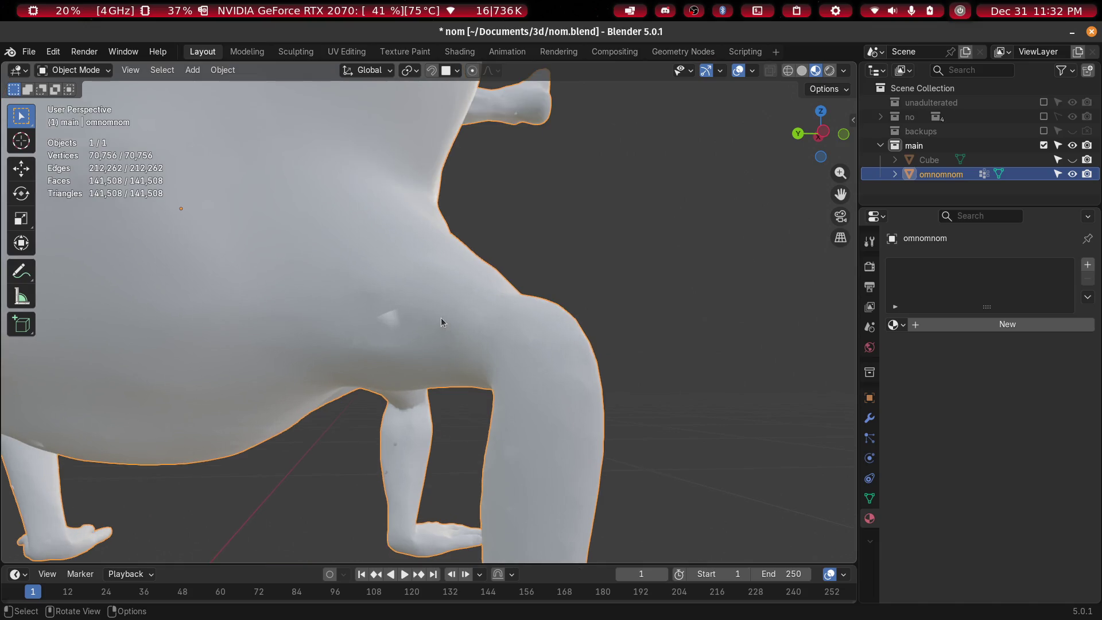
Merge the whole mesh's duplicate vertices by distance, removing 37 of them
key(Tab)
middle_drag(433, 319, 446, 313)
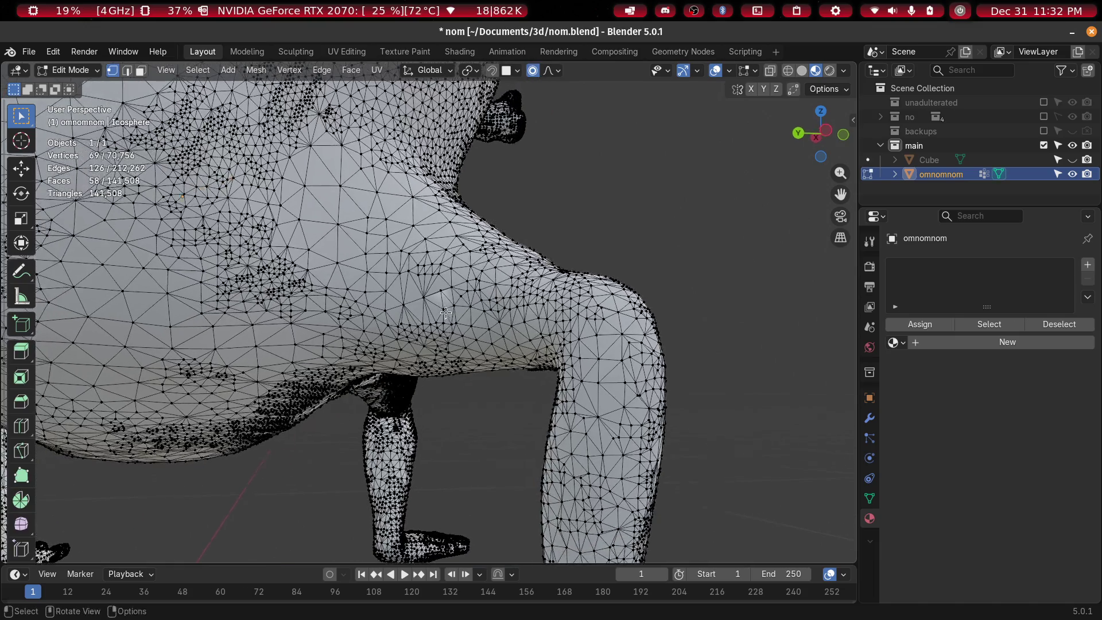
scroll(485, 289, down, 5)
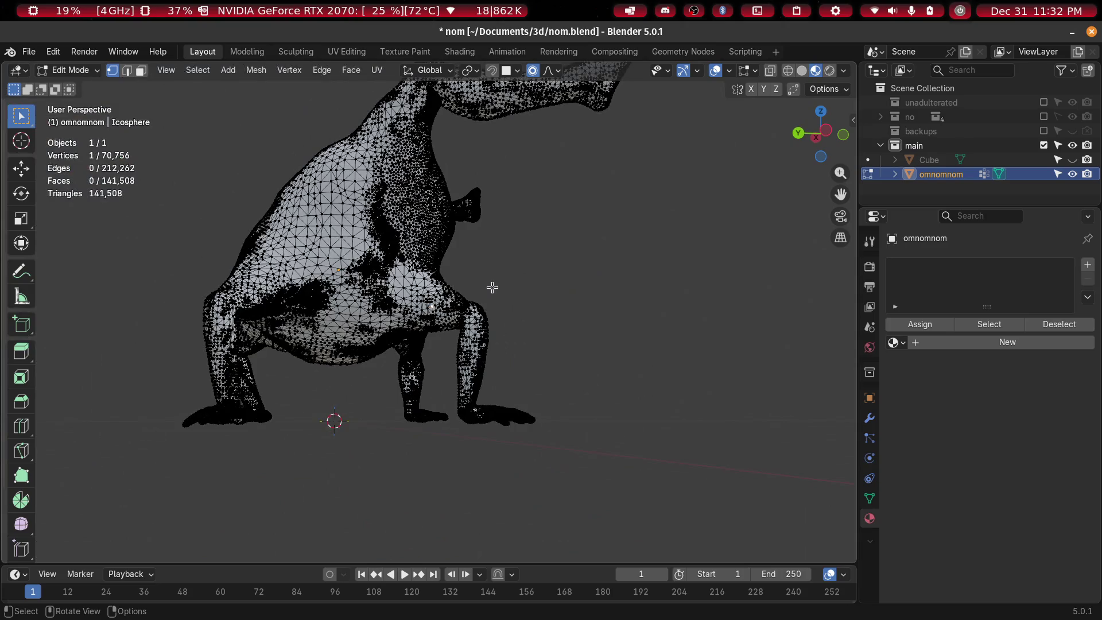
key(a)
key(m)
click(469, 374)
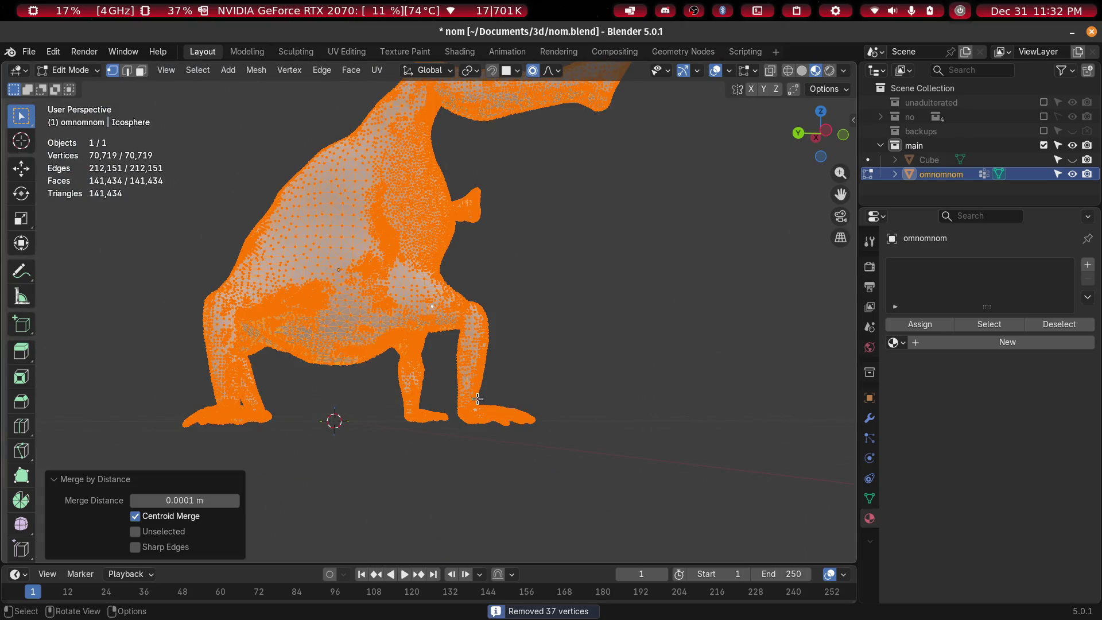
scroll(527, 405, up, 10)
key(Tab)
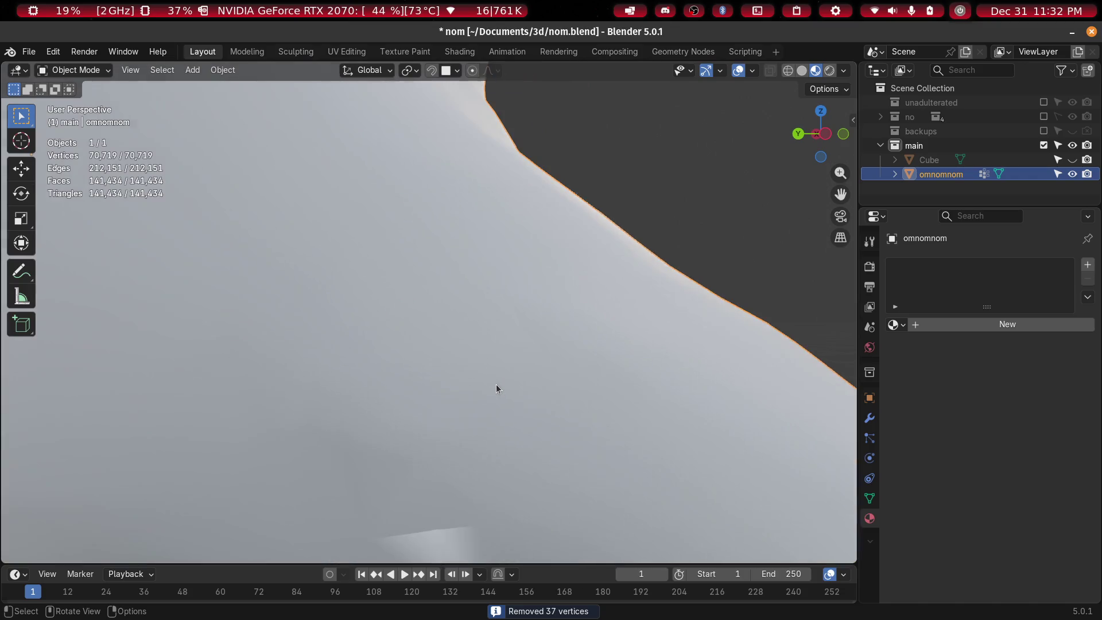
key(Tab)
Vertex-slide the stray belly vertex down to flatten the bump, then return to Object Mode
scroll(484, 402, down, 6)
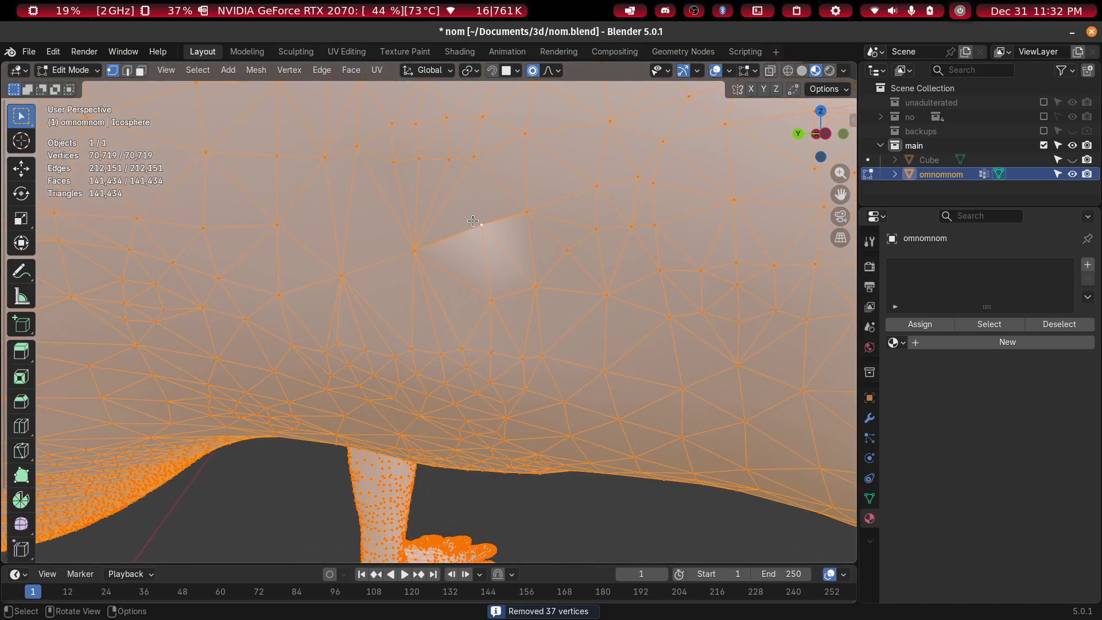
click(480, 225)
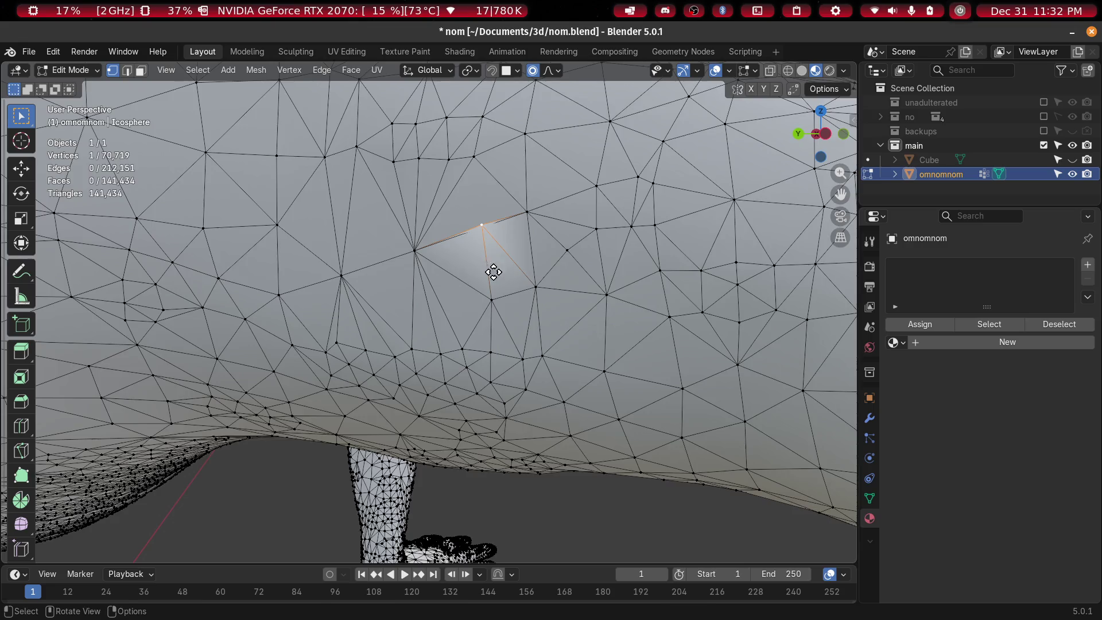
key(g)
key(g)
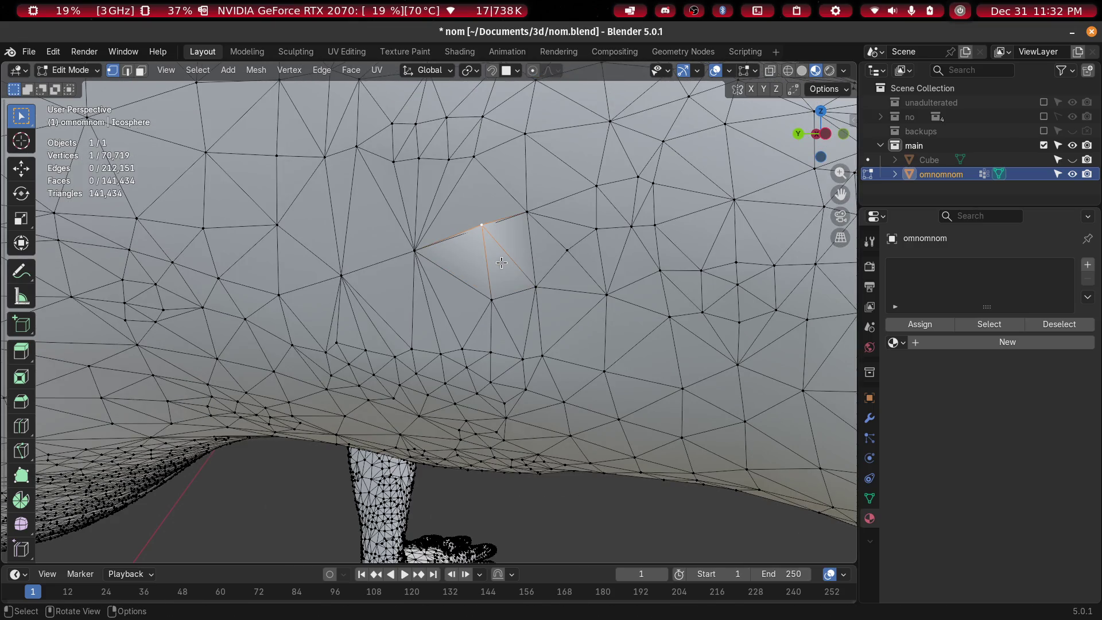
key(shift+v)
click(502, 294)
key(Tab)
mouse_move(495, 284)
middle_down()
mouse_move(346, 335)
mouse_move(529, 320)
mouse_move(517, 238)
mouse_move(628, 189)
mouse_move(785, 328)
mouse_move(602, 309)
mouse_move(419, 368)
mouse_move(577, 371)
mouse_move(509, 344)
mouse_move(436, 357)
mouse_move(493, 174)
middle_up()
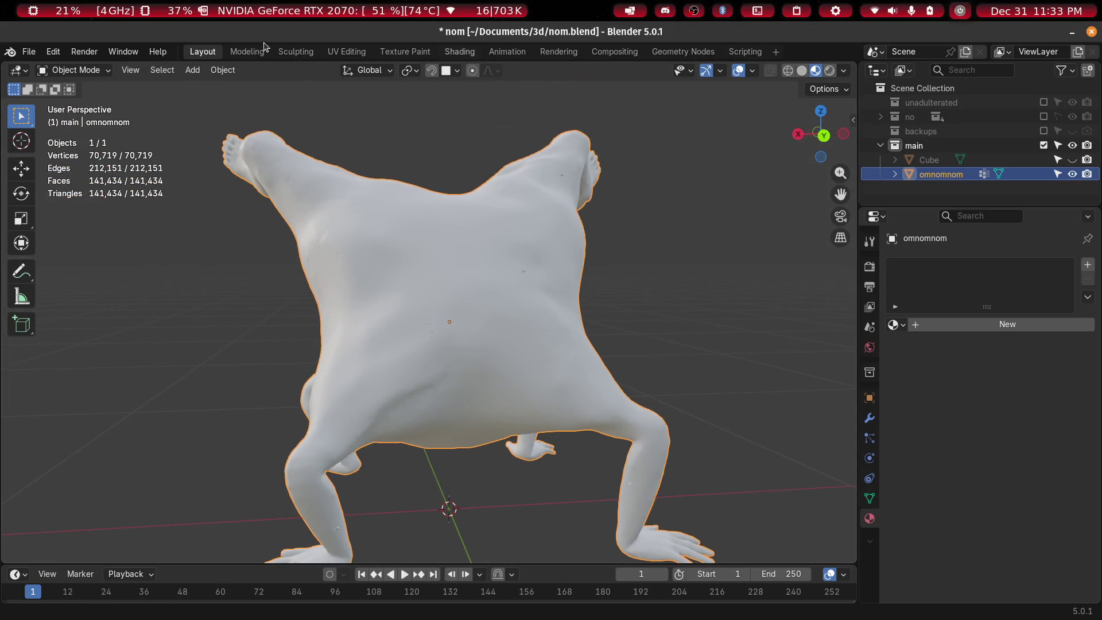
click(283, 53)
Enable dynamic topology and set the Draw brush size to 294 px
mouse_move(667, 381)
middle_down()
mouse_move(300, 381)
mouse_move(386, 301)
mouse_move(312, 300)
middle_up()
scroll(406, 278, up, 3)
mouse_move(406, 278)
middle_down()
mouse_move(463, 259)
mouse_move(400, 277)
mouse_move(332, 320)
mouse_move(206, 315)
middle_up()
middle_drag(551, 206, 540, 145)
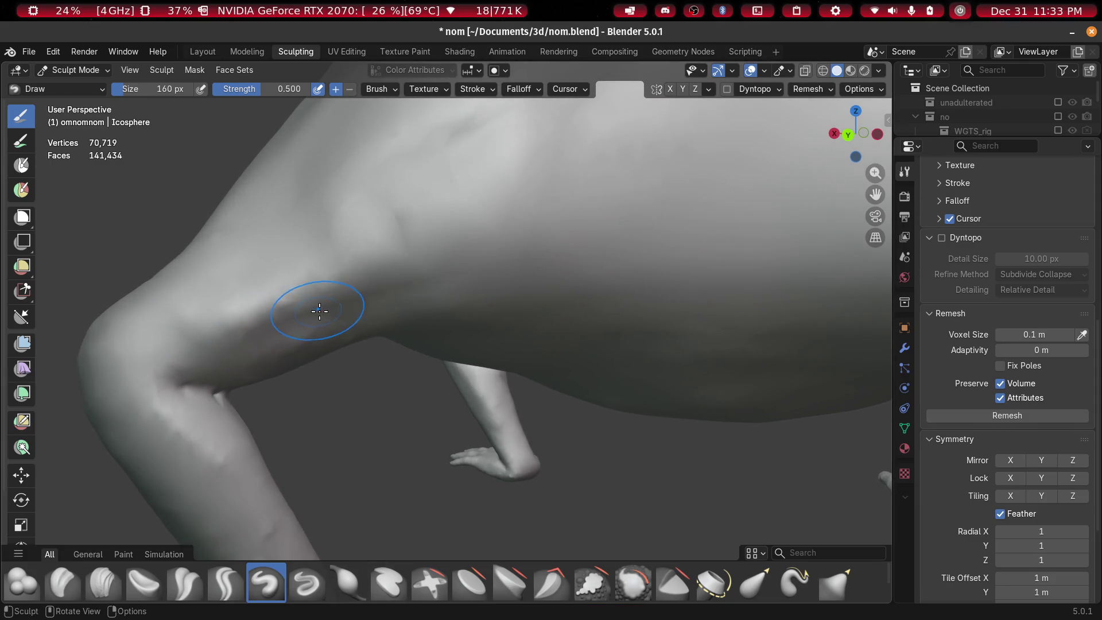
click(948, 242)
key(Return)
mouse_move(277, 291)
middle_down()
mouse_move(337, 303)
mouse_move(367, 430)
mouse_move(382, 357)
middle_up()
key(f)
click(356, 332)
Paint Draw strokes over the creature's upper body and shoulder
mouse_move(345, 347)
mouse_down()
mouse_move(381, 344)
mouse_move(716, 203)
mouse_up()
mouse_move(716, 203)
middle_down()
mouse_move(516, 283)
mouse_move(584, 246)
middle_up()
drag(583, 246, 678, 189)
mouse_move(677, 190)
middle_down()
mouse_move(516, 258)
mouse_move(457, 255)
mouse_move(173, 308)
middle_up()
mouse_move(172, 308)
mouse_down()
mouse_move(509, 277)
mouse_move(625, 172)
mouse_up()
mouse_move(625, 172)
middle_down()
mouse_move(446, 273)
mouse_move(642, 149)
middle_up()
drag(642, 150, 420, 258)
mouse_move(421, 258)
middle_down()
mouse_move(450, 118)
mouse_move(524, 261)
mouse_move(512, 168)
mouse_move(531, 216)
mouse_move(412, 183)
middle_up()
mouse_move(574, 204)
middle_down()
mouse_move(520, 228)
mouse_move(657, 201)
middle_up()
mouse_move(472, 254)
middle_down()
mouse_move(384, 335)
mouse_move(648, 332)
middle_up()
mouse_move(551, 470)
shift+middle_down()
mouse_move(526, 329)
mouse_move(316, 395)
shift+middle_up()
mouse_move(436, 277)
middle_down()
mouse_move(573, 285)
mouse_move(438, 278)
mouse_move(507, 284)
middle_up()
scroll(507, 283, down, 5)
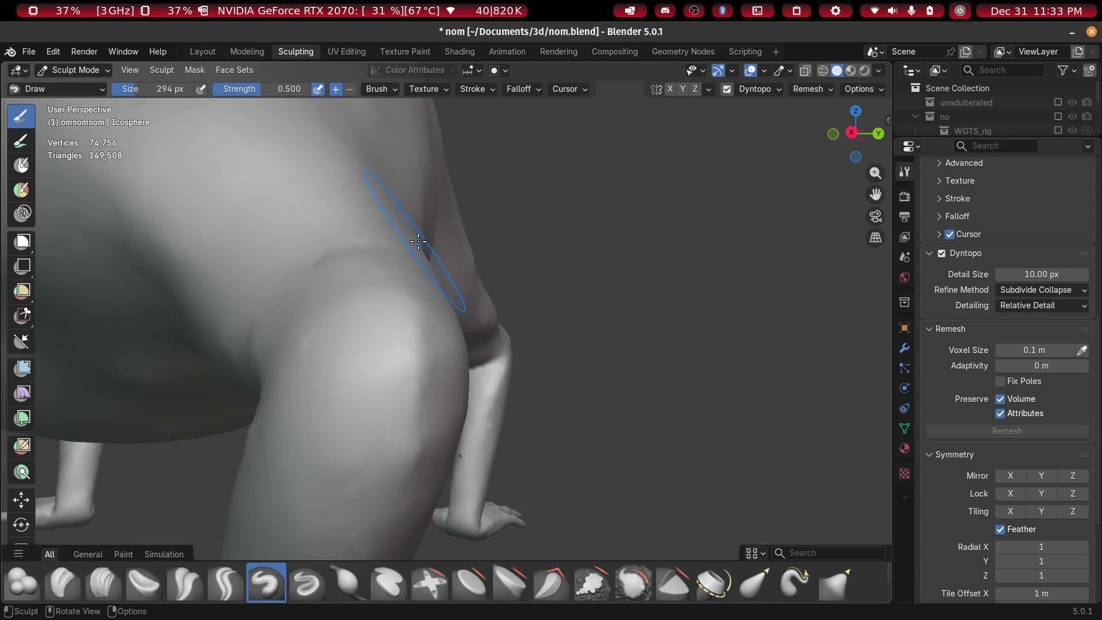
Sculpt Draw strokes on the creature's shoulder and back
scroll(456, 290, up, 5)
mouse_move(489, 411)
mouse_down()
mouse_move(344, 209)
mouse_move(352, 192)
mouse_move(224, 243)
mouse_move(377, 337)
mouse_up()
mouse_move(377, 337)
middle_down()
mouse_move(345, 325)
mouse_move(421, 386)
middle_up()
mouse_move(297, 188)
middle_down()
mouse_move(222, 253)
mouse_move(337, 308)
mouse_move(180, 263)
middle_up()
drag(179, 264, 248, 292)
middle_drag(248, 293, 270, 356)
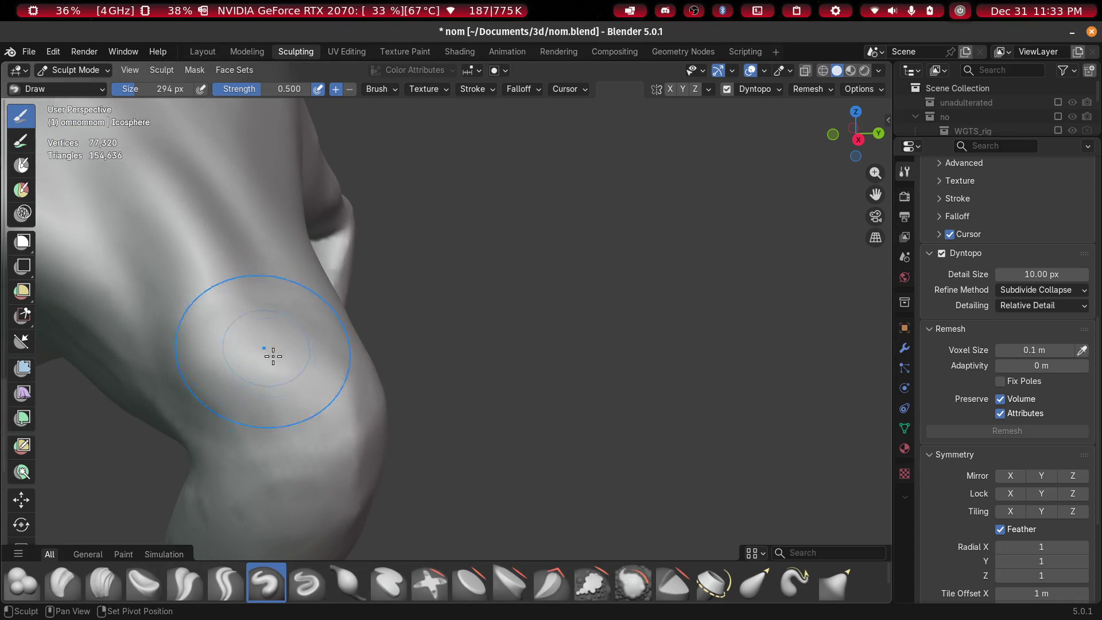
mouse_move(192, 350)
middle_down()
mouse_move(326, 417)
mouse_move(310, 402)
middle_up()
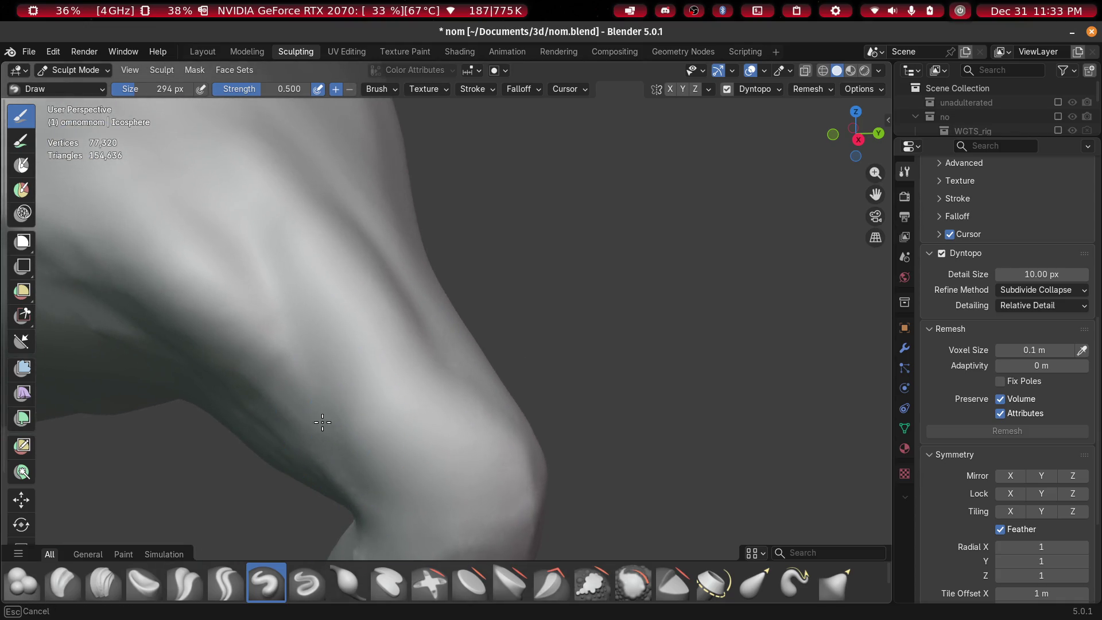
middle_drag(234, 308, 290, 367)
mouse_move(190, 57)
middle_down()
mouse_move(276, 230)
mouse_move(320, 283)
mouse_move(557, 416)
middle_up()
Smooth wrinkles from knee to shoulder and add strokes along the arm and shoulder
mouse_move(557, 416)
shift+mouse_down()
mouse_move(393, 291)
mouse_move(346, 185)
shift+mouse_up()
shift+drag(386, 223, 320, 205)
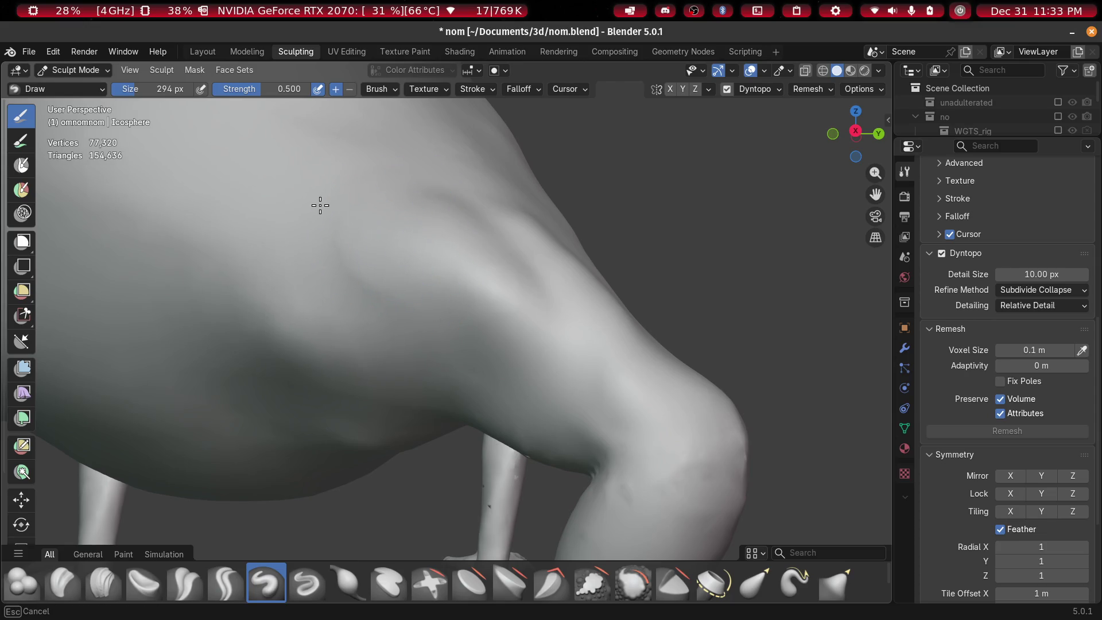
mouse_move(418, 229)
middle_down()
mouse_move(482, 256)
mouse_move(494, 216)
mouse_move(524, 226)
mouse_move(435, 239)
mouse_move(463, 256)
mouse_move(563, 243)
middle_up()
mouse_move(563, 243)
mouse_down()
mouse_move(417, 193)
mouse_move(364, 155)
mouse_up()
mouse_move(608, 226)
mouse_down()
mouse_move(562, 242)
mouse_move(362, 166)
mouse_up()
mouse_move(516, 176)
middle_down()
mouse_move(579, 224)
mouse_move(541, 229)
mouse_move(532, 254)
mouse_move(574, 238)
mouse_move(635, 266)
mouse_move(602, 241)
mouse_move(596, 345)
middle_up()
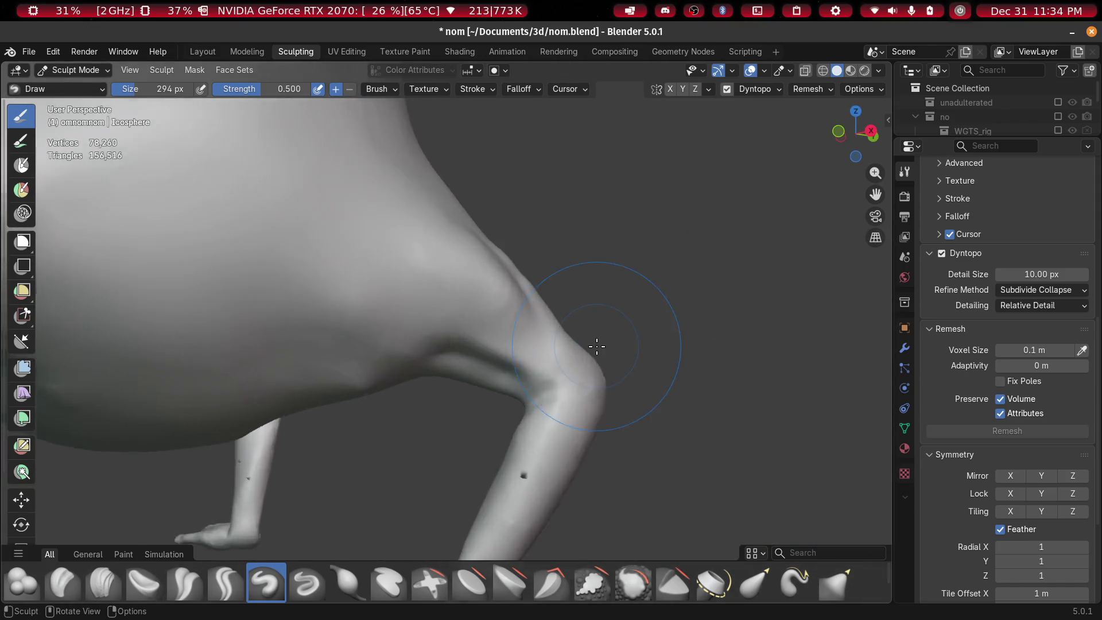
Sculpt Draw strokes down the creature's leg
scroll(443, 221, up, 6)
drag(414, 288, 401, 402)
mouse_move(401, 401)
middle_down()
mouse_move(511, 400)
mouse_move(652, 376)
mouse_move(691, 357)
mouse_move(652, 339)
mouse_move(737, 414)
middle_up()
mouse_move(737, 413)
mouse_down()
mouse_move(699, 323)
mouse_move(739, 438)
mouse_up()
mouse_move(738, 438)
middle_down()
mouse_move(620, 352)
mouse_move(640, 271)
middle_up()
drag(640, 271, 709, 448)
mouse_move(708, 448)
middle_down()
mouse_move(667, 497)
mouse_move(660, 482)
middle_up()
mouse_move(541, 251)
middle_down()
mouse_move(604, 376)
mouse_move(574, 198)
middle_up()
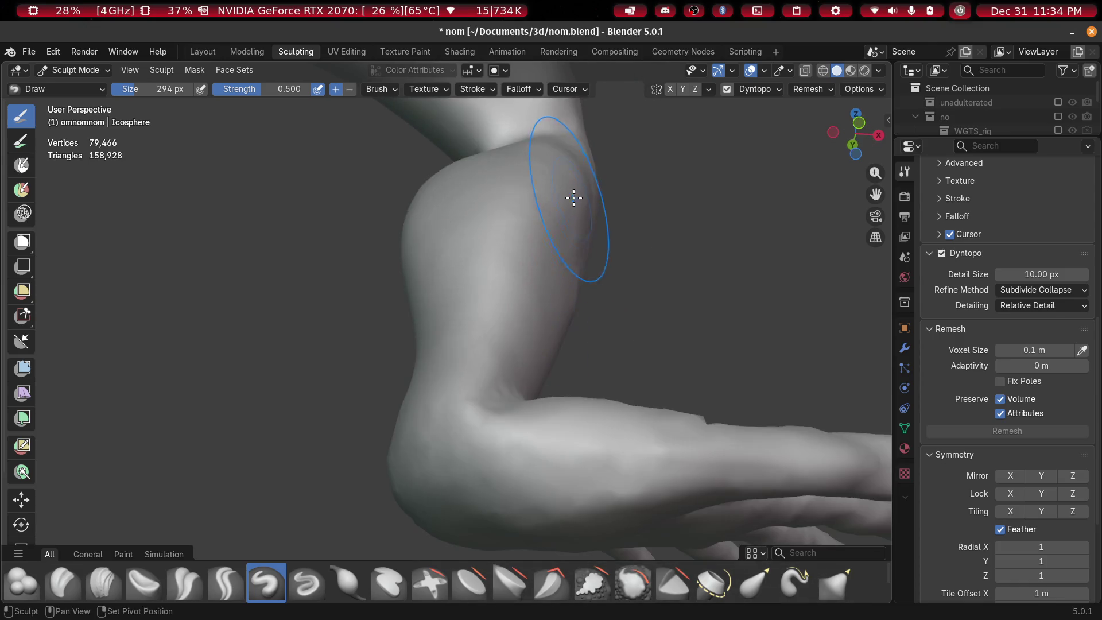
mouse_move(487, 329)
middle_down()
mouse_move(566, 239)
mouse_move(517, 287)
mouse_move(480, 300)
mouse_move(476, 330)
mouse_move(460, 320)
middle_up()
Reshape the shin and knee bend with Draw strokes
drag(460, 319, 401, 401)
mouse_move(460, 383)
middle_down()
mouse_move(652, 402)
mouse_move(580, 416)
middle_up()
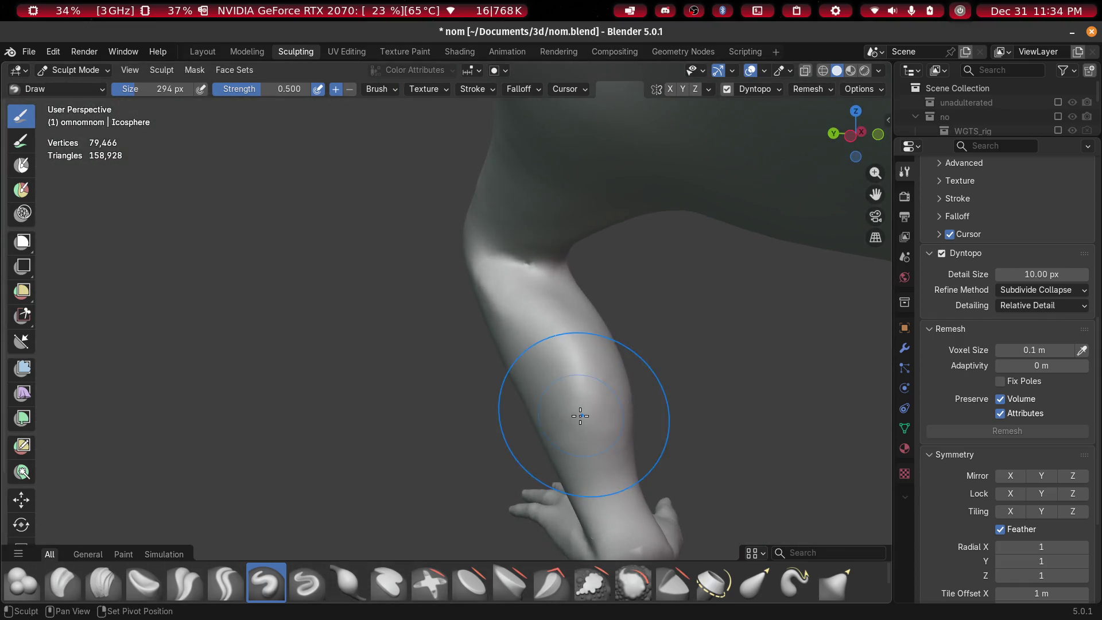
drag(581, 416, 579, 400)
mouse_move(544, 389)
middle_down()
mouse_move(596, 329)
mouse_move(546, 387)
mouse_move(539, 318)
mouse_move(670, 306)
mouse_move(505, 291)
mouse_move(511, 328)
mouse_move(445, 322)
middle_up()
drag(445, 322, 520, 196)
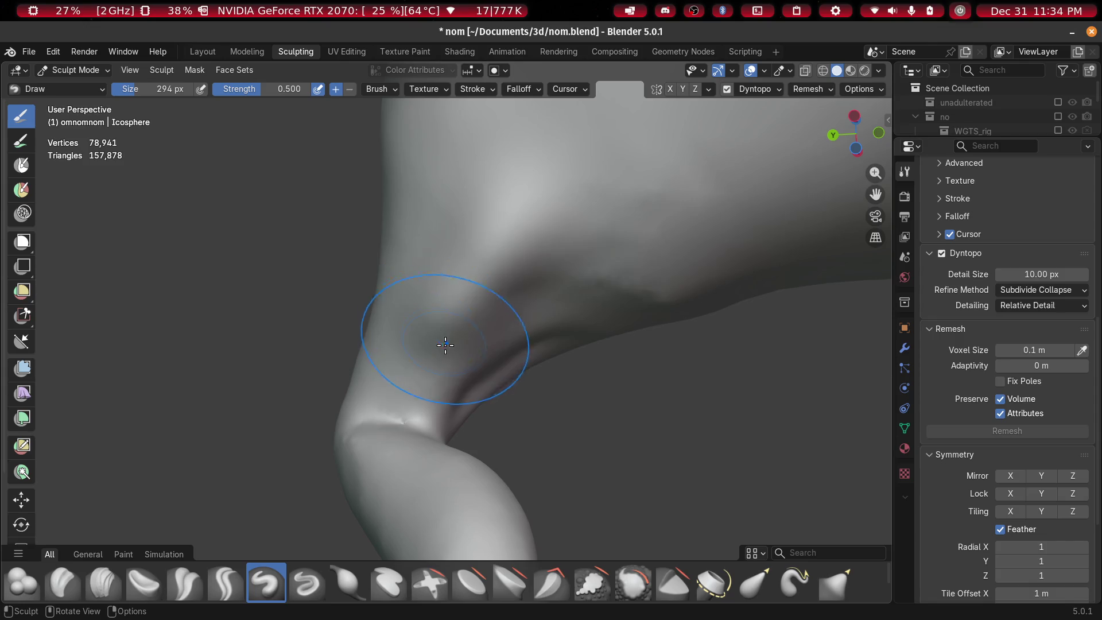
middle_drag(585, 300, 529, 302)
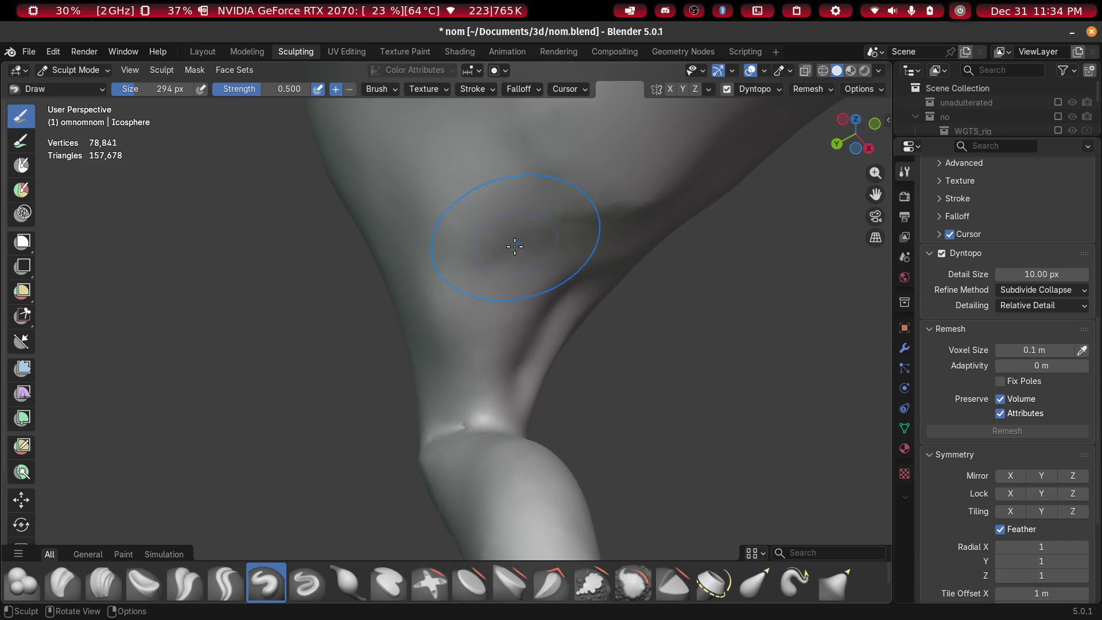
mouse_move(525, 297)
mouse_down()
mouse_move(438, 239)
mouse_move(431, 197)
mouse_up()
middle_drag(431, 197, 714, 320)
mouse_move(403, 324)
middle_down()
mouse_move(600, 290)
mouse_move(583, 259)
middle_up()
mouse_move(655, 363)
middle_down()
mouse_move(613, 328)
mouse_move(551, 333)
middle_up()
mouse_move(495, 291)
middle_down()
mouse_move(510, 241)
mouse_move(468, 331)
middle_up()
Reshape the torso crease, undoing the diagonal ridge added below it
scroll(547, 292, up, 2)
mouse_move(386, 302)
mouse_down()
mouse_move(357, 344)
mouse_move(408, 298)
mouse_move(421, 305)
mouse_move(325, 339)
mouse_up()
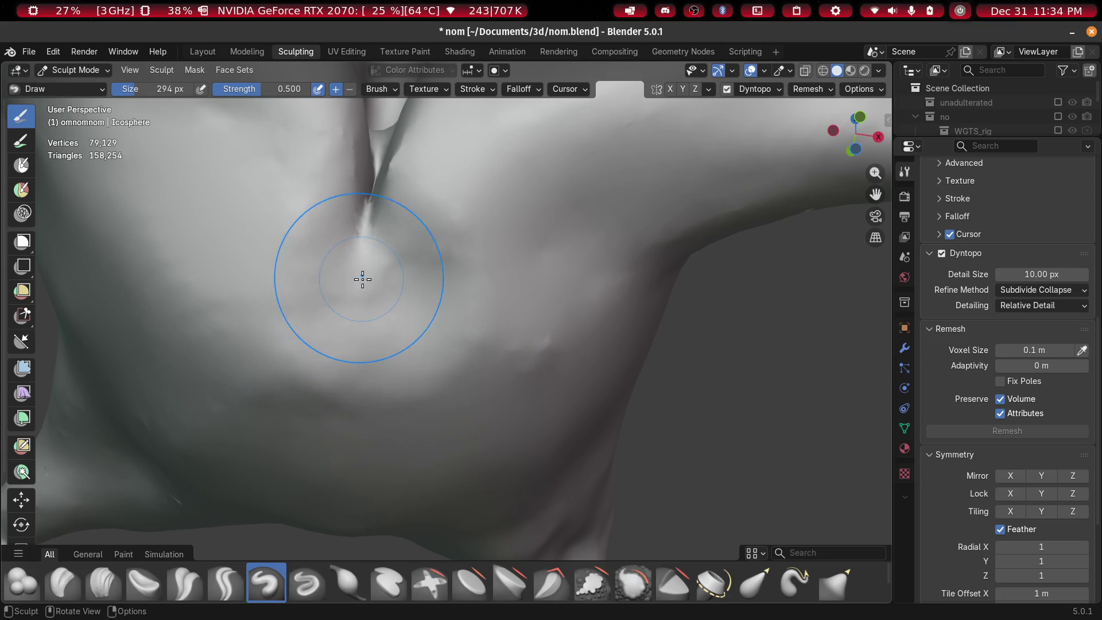
scroll(362, 298, down, 5)
scroll(362, 320, up, 5)
mouse_move(361, 320)
middle_down()
mouse_move(386, 238)
mouse_move(390, 291)
middle_up()
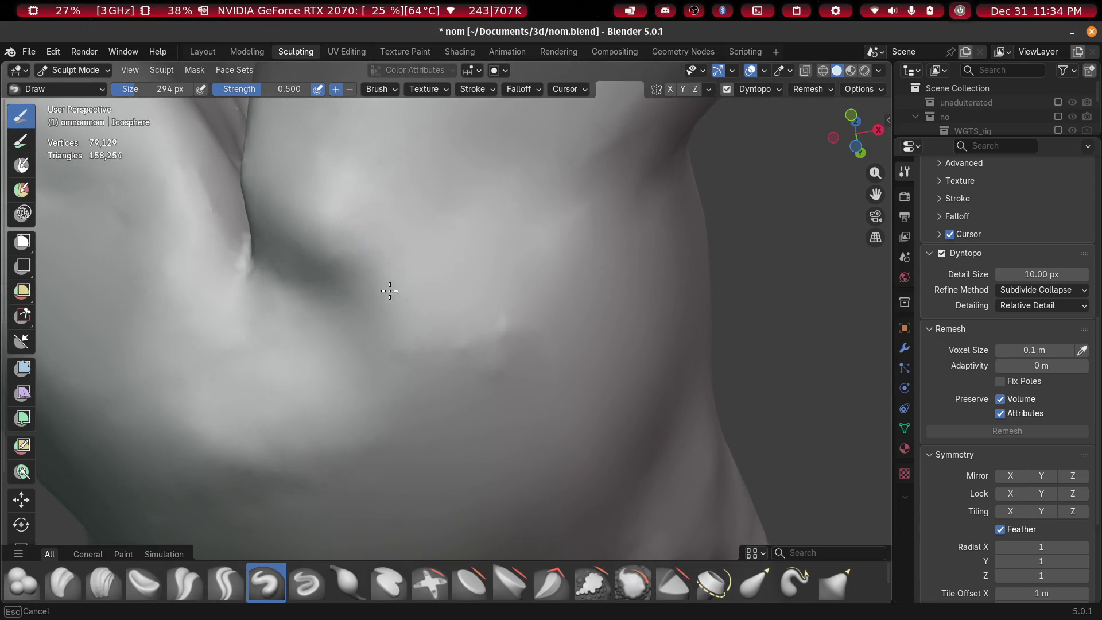
drag(390, 291, 527, 409)
key(ctrl+z)
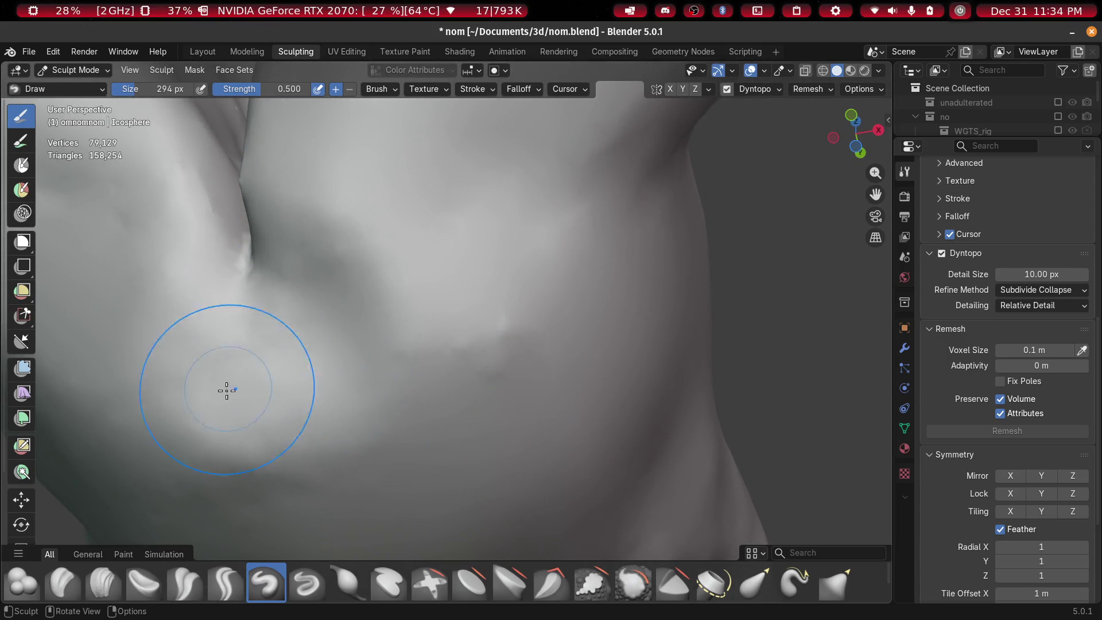
click(104, 584)
Set the Clay Strips brush to 228 px and lay clay ridges on the torso
key(f)
click(310, 298)
drag(290, 270, 451, 370)
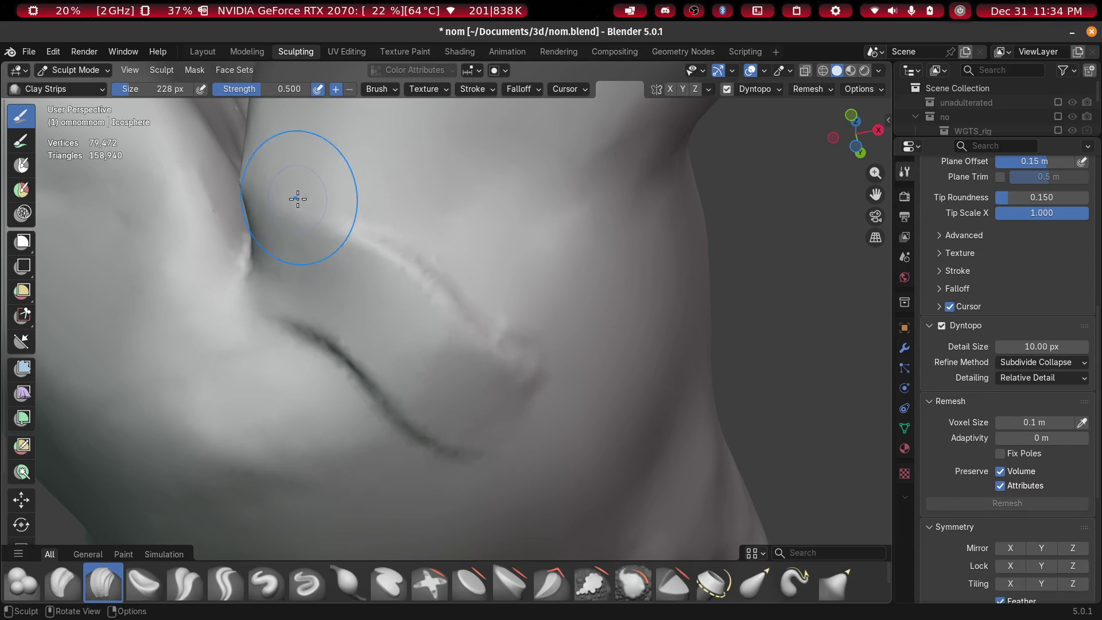
drag(298, 199, 406, 238)
shift+middle_drag(406, 239, 379, 286)
drag(529, 395, 546, 313)
mouse_move(546, 312)
middle_down()
mouse_move(457, 384)
mouse_move(455, 327)
middle_up()
mouse_move(527, 229)
mouse_down()
mouse_move(534, 361)
mouse_move(463, 499)
mouse_up()
mouse_move(462, 499)
middle_down()
mouse_move(502, 361)
mouse_move(474, 360)
mouse_move(500, 377)
middle_up()
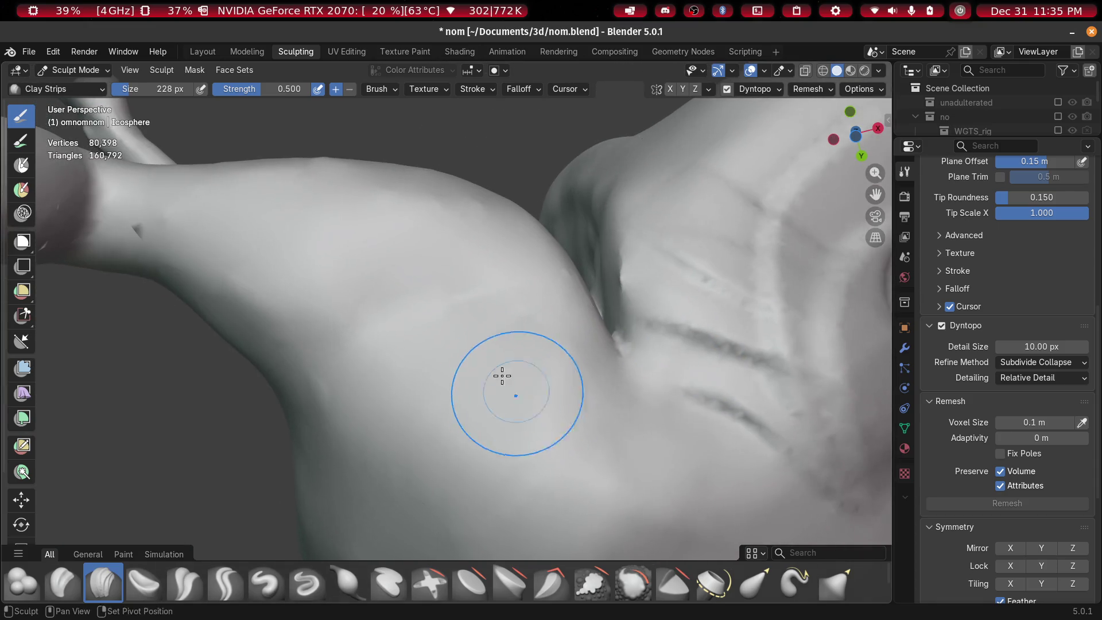
drag(500, 376, 494, 512)
Carve and smooth clay grooves across the shoulder
drag(327, 325, 409, 519)
mouse_move(409, 518)
shift+middle_down()
mouse_move(467, 467)
mouse_move(325, 460)
mouse_move(391, 504)
shift+middle_up()
drag(390, 504, 462, 399)
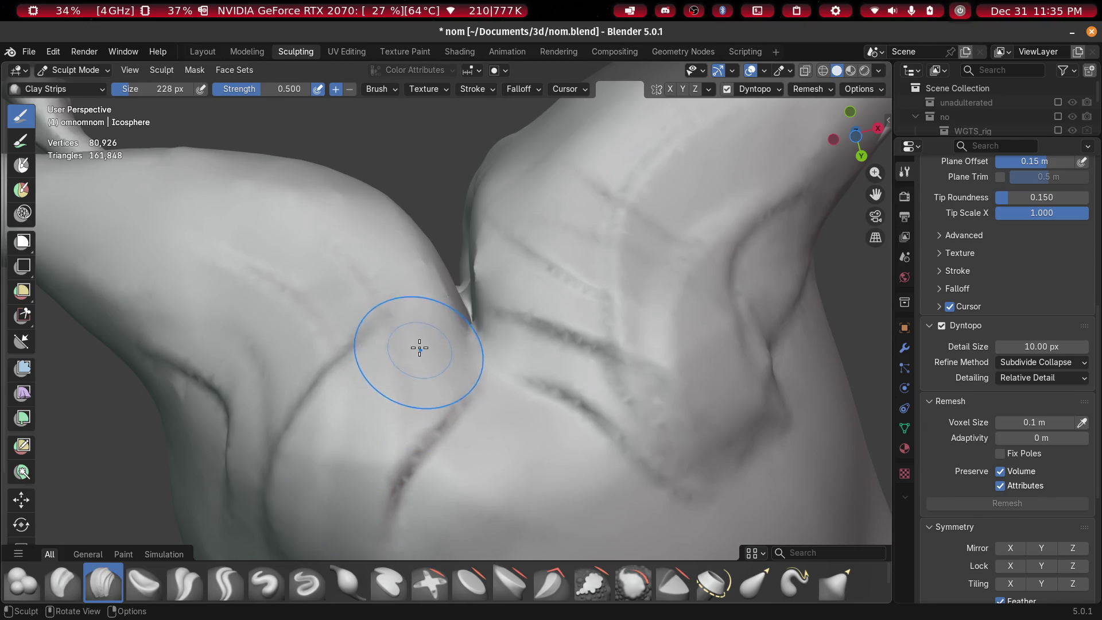
mouse_move(408, 314)
shift+mouse_down()
mouse_move(285, 467)
mouse_move(370, 364)
mouse_move(389, 424)
mouse_move(418, 418)
mouse_move(320, 339)
mouse_move(220, 531)
shift+mouse_up()
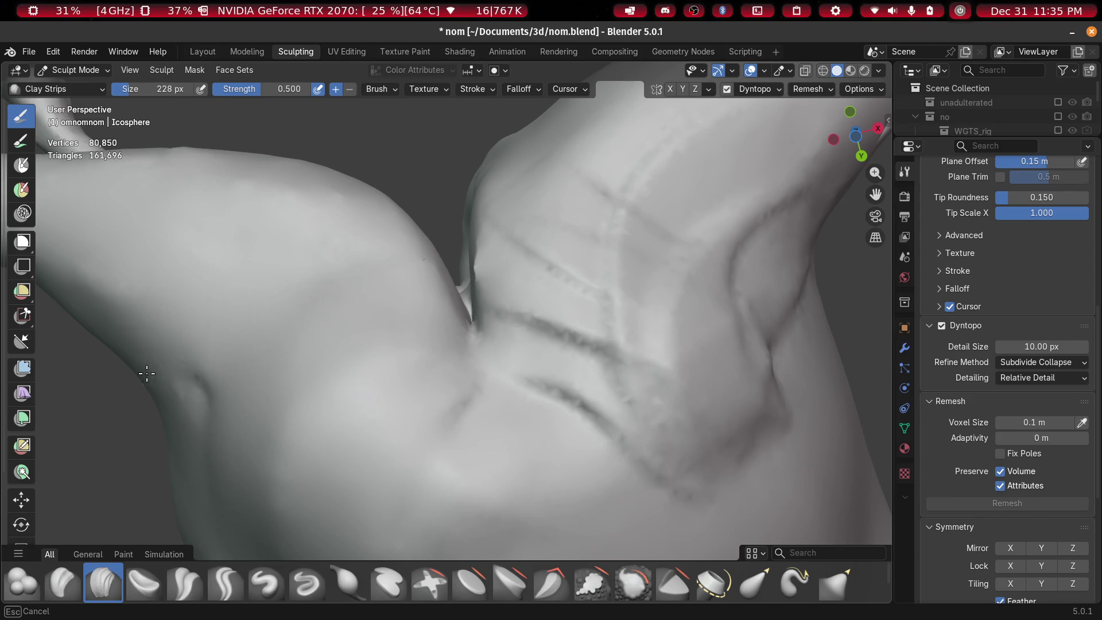
drag(512, 375, 582, 237)
mouse_move(588, 188)
shift+mouse_down()
mouse_move(546, 418)
mouse_move(676, 497)
shift+mouse_up()
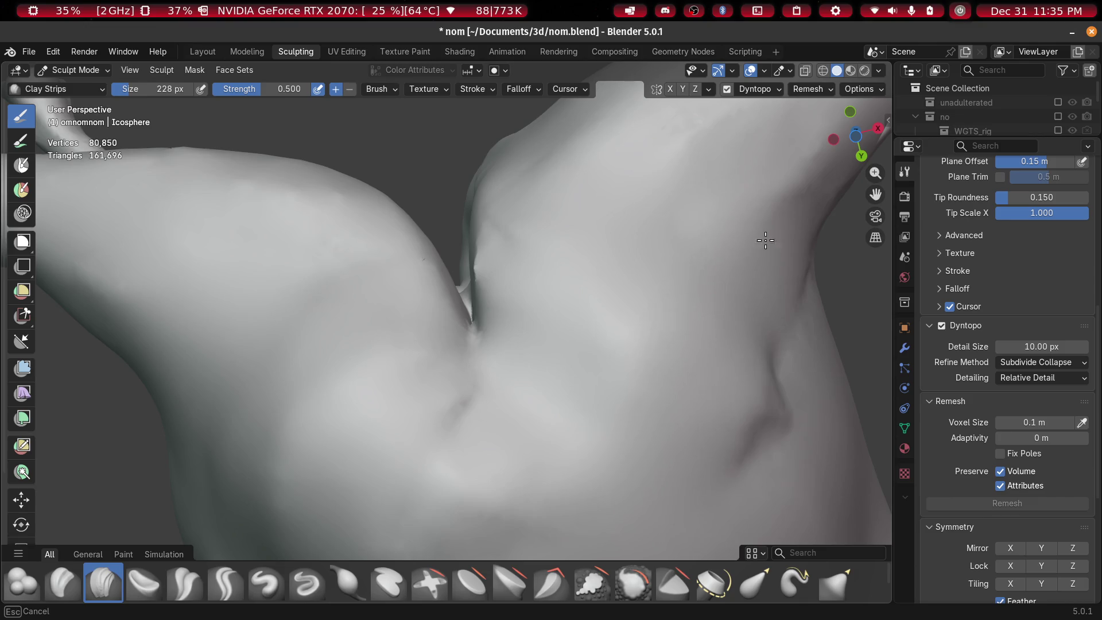
mouse_move(594, 409)
middle_down()
mouse_move(640, 475)
mouse_move(615, 472)
middle_up()
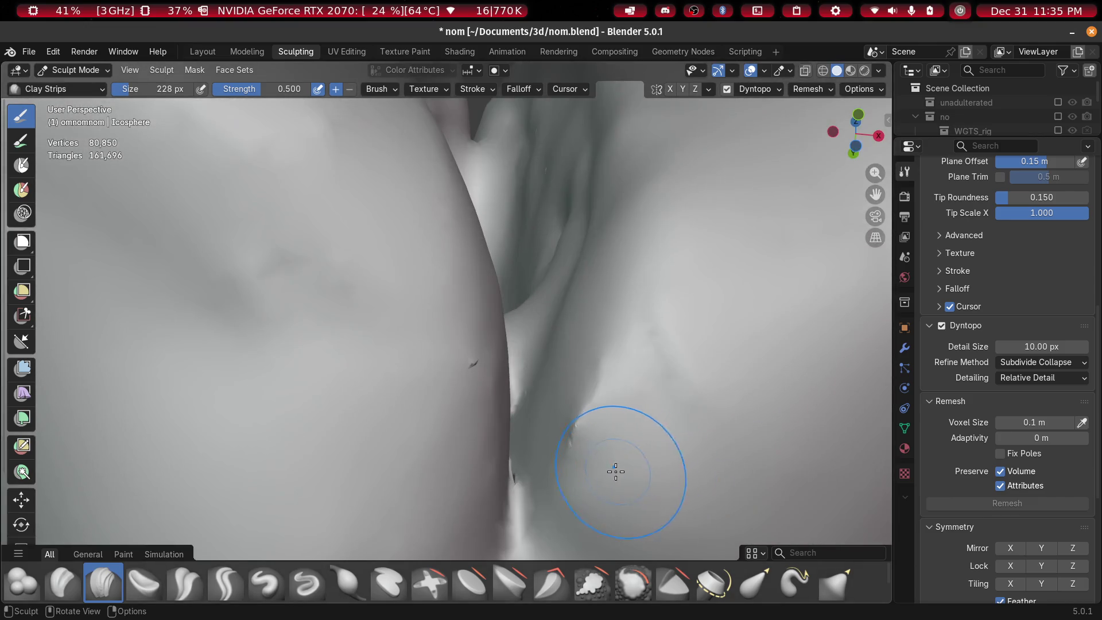
Add clay strokes along the body up to the crease tip, undoing a stray dent
drag(567, 466, 649, 216)
mouse_move(649, 216)
middle_down()
mouse_move(650, 333)
mouse_move(684, 274)
mouse_move(670, 237)
mouse_move(652, 460)
middle_up()
drag(652, 459, 635, 165)
mouse_move(635, 164)
middle_down()
mouse_move(674, 381)
mouse_move(599, 194)
mouse_move(644, 290)
mouse_move(637, 276)
mouse_move(639, 411)
middle_up()
drag(639, 411, 644, 405)
middle_drag(644, 405, 623, 310)
drag(622, 310, 569, 197)
mouse_move(568, 197)
middle_down()
mouse_move(580, 329)
mouse_move(564, 372)
mouse_move(580, 271)
mouse_move(561, 364)
middle_up()
drag(561, 364, 507, 218)
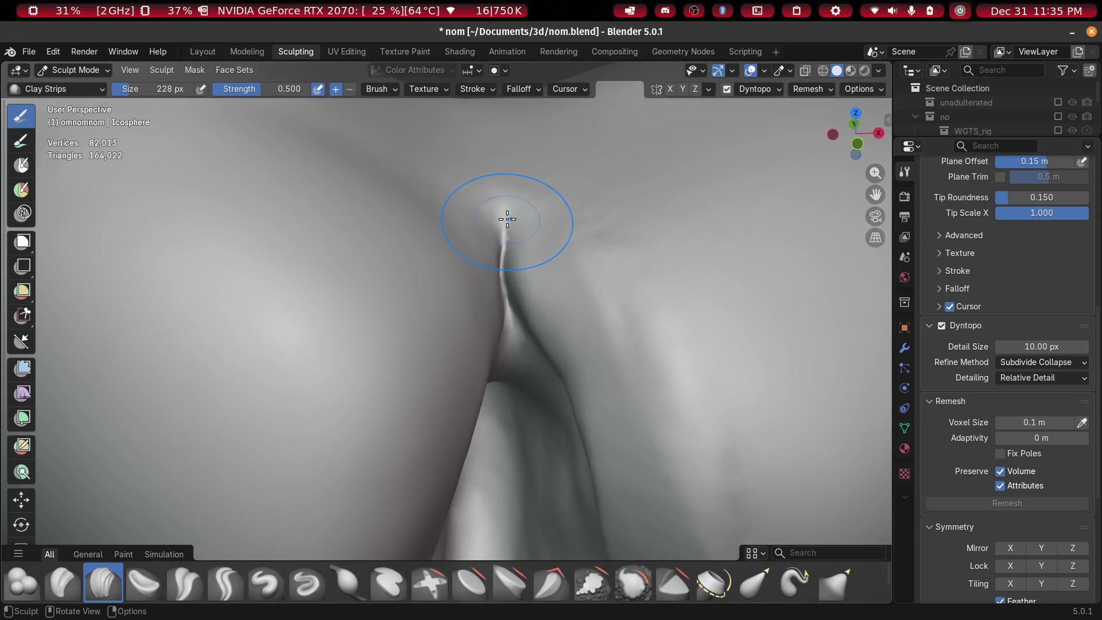
drag(443, 315, 529, 220)
mouse_move(493, 263)
middle_down()
mouse_move(433, 251)
mouse_move(544, 253)
middle_up()
key(ctrl+z)
Add vertical creases and downward clay strokes, then smooth the lower-left creases
middle_drag(460, 419, 566, 187)
drag(566, 188, 424, 468)
mouse_move(423, 467)
middle_down()
mouse_move(521, 192)
mouse_move(424, 361)
mouse_move(453, 426)
mouse_move(445, 243)
middle_up()
drag(445, 244, 445, 475)
mouse_move(445, 475)
middle_down()
mouse_move(448, 369)
mouse_move(468, 376)
middle_up()
drag(467, 376, 500, 484)
middle_drag(500, 484, 558, 290)
drag(558, 290, 568, 560)
mouse_move(568, 560)
middle_down()
mouse_move(620, 373)
mouse_move(578, 253)
mouse_move(710, 498)
mouse_move(521, 413)
mouse_move(344, 313)
middle_up()
drag(344, 312, 402, 425)
middle_drag(402, 425, 611, 479)
mouse_move(427, 312)
middle_down()
mouse_move(499, 386)
mouse_move(475, 384)
middle_up()
drag(475, 384, 574, 471)
mouse_move(469, 422)
middle_down()
mouse_move(534, 477)
mouse_move(524, 442)
middle_up()
drag(554, 481, 339, 325)
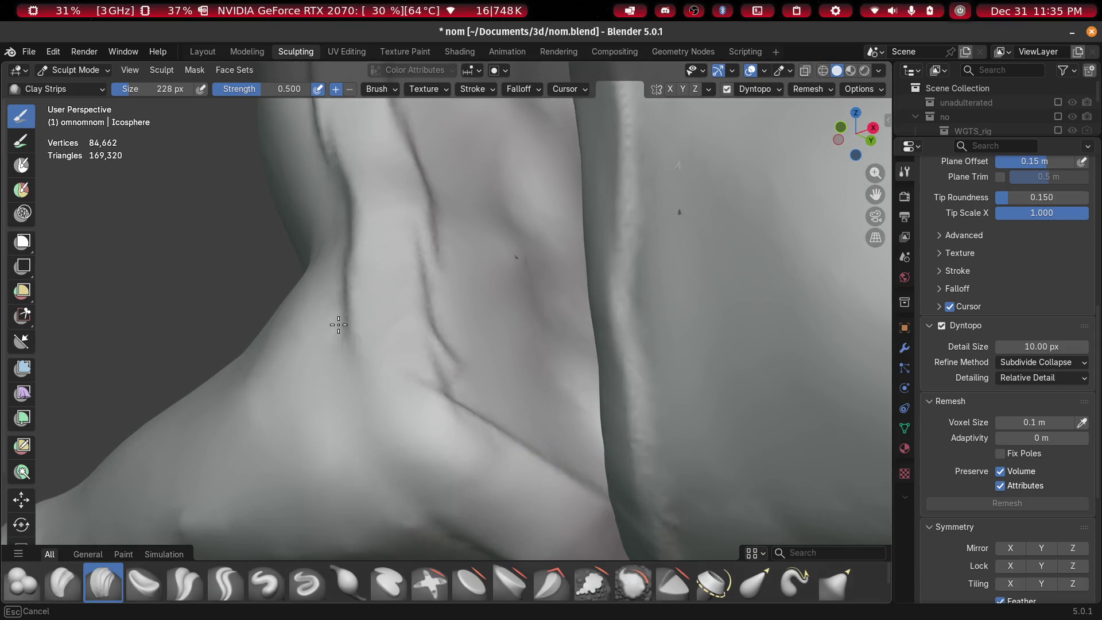
Fill in the crease on the body surface with Clay Strips, then inspect the notch at the top
middle_drag(476, 446, 460, 419)
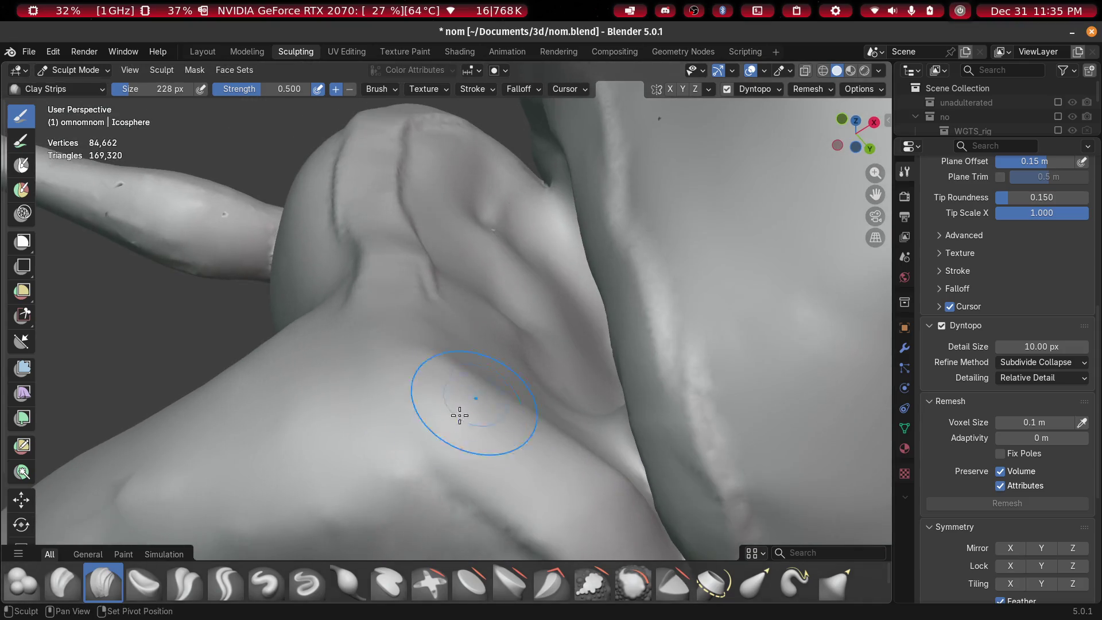
mouse_move(534, 472)
middle_down()
mouse_move(630, 413)
mouse_move(655, 466)
middle_up()
mouse_move(654, 465)
mouse_down()
mouse_move(635, 443)
mouse_move(725, 426)
mouse_up()
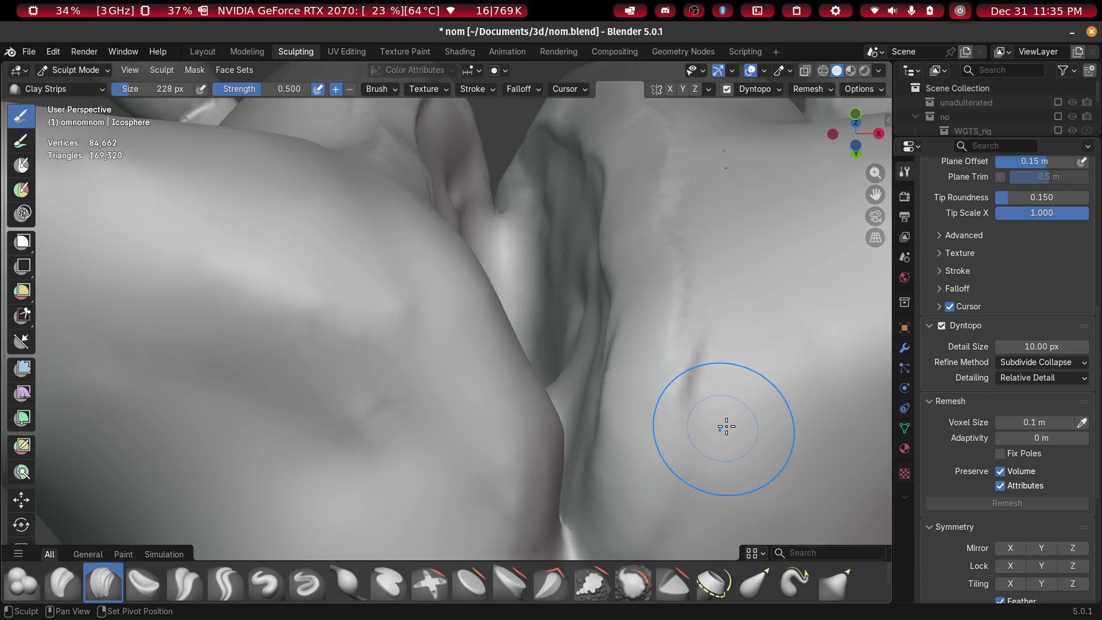
mouse_move(711, 222)
middle_down()
mouse_move(713, 283)
mouse_move(631, 515)
middle_up()
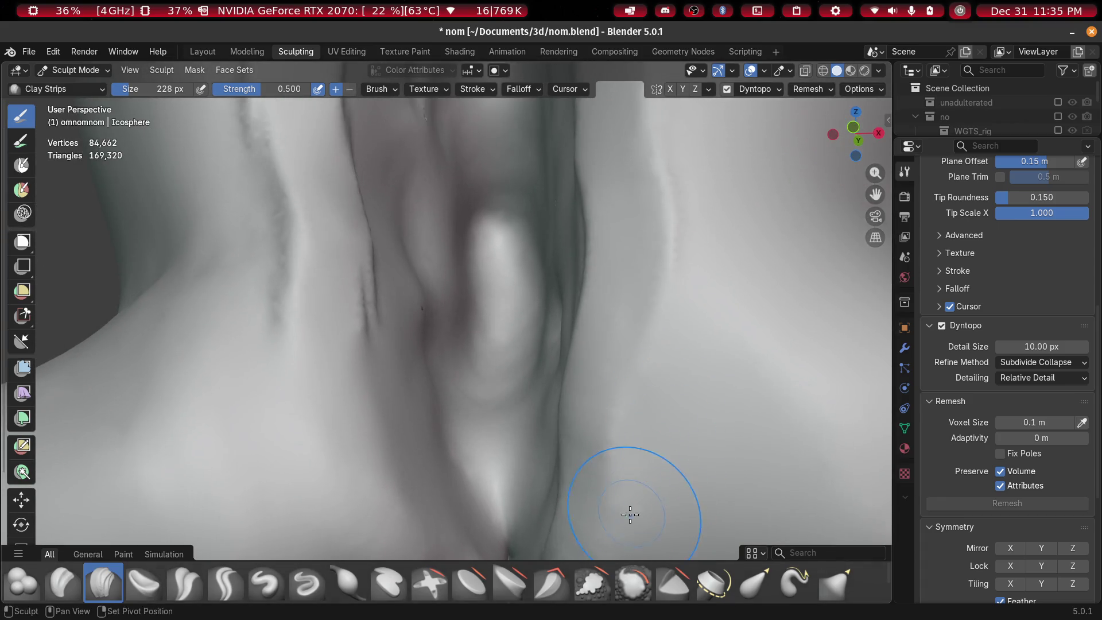
shift+middle_drag(705, 174, 674, 489)
shift+middle_drag(660, 139, 655, 473)
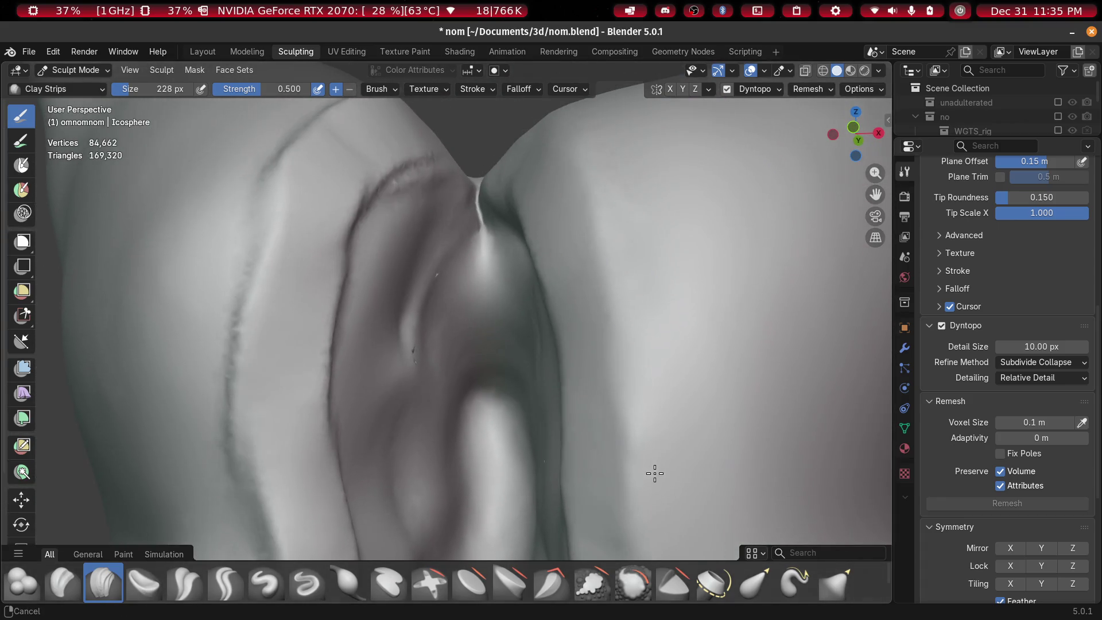
middle_drag(551, 110, 618, 383)
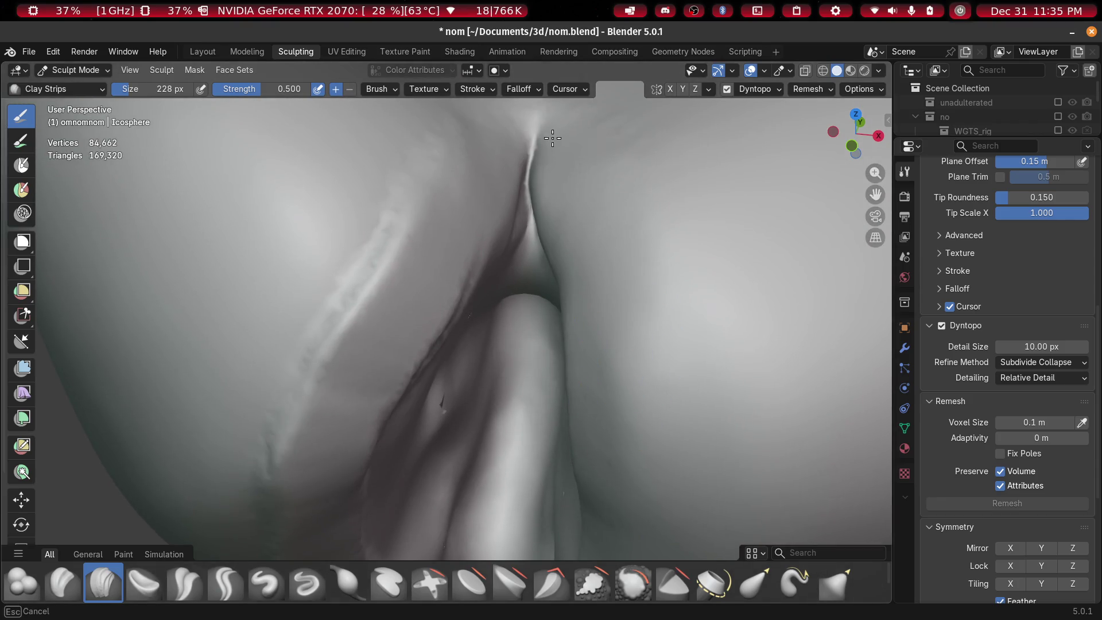
mouse_move(363, 243)
middle_down()
mouse_move(334, 345)
mouse_move(330, 322)
mouse_move(320, 464)
middle_up()
Build up clay strokes along the bent limb near the fold between the forms
shift+middle_drag(340, 424, 323, 297)
mouse_move(385, 444)
shift+middle_down()
mouse_move(401, 177)
mouse_move(372, 422)
shift+middle_up()
mouse_move(427, 377)
shift+middle_down()
mouse_move(419, 445)
mouse_move(462, 215)
shift+middle_up()
mouse_move(387, 331)
middle_down()
mouse_move(484, 342)
mouse_move(399, 302)
middle_up()
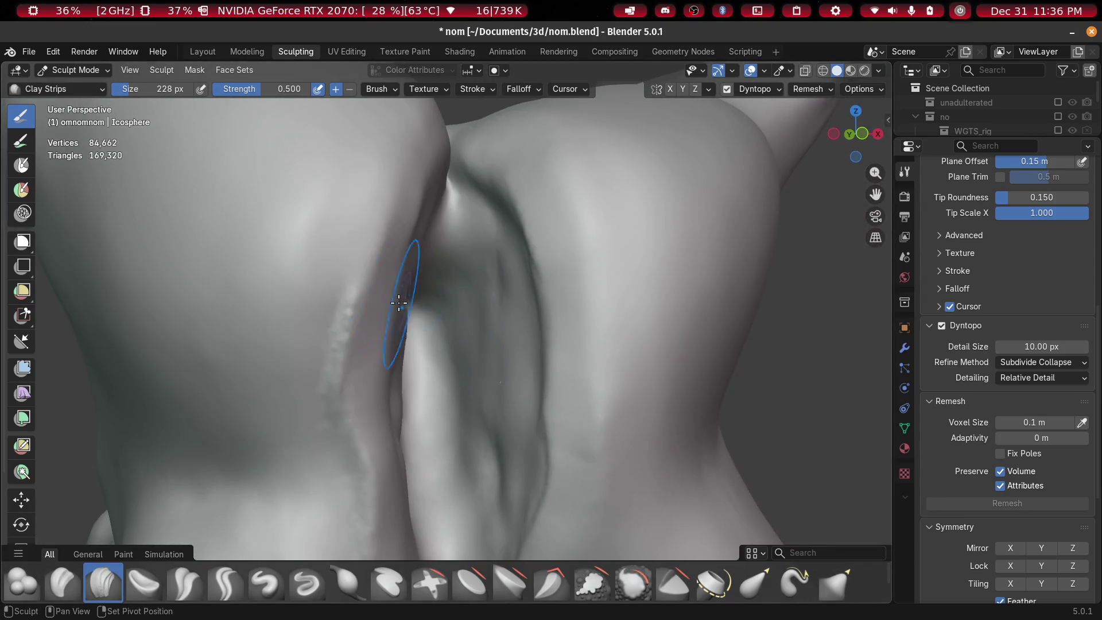
shift+middle_drag(375, 365, 312, 205)
mouse_move(302, 481)
middle_down()
mouse_move(352, 431)
mouse_move(241, 384)
mouse_move(344, 308)
mouse_move(318, 299)
mouse_move(367, 387)
mouse_move(409, 256)
middle_up()
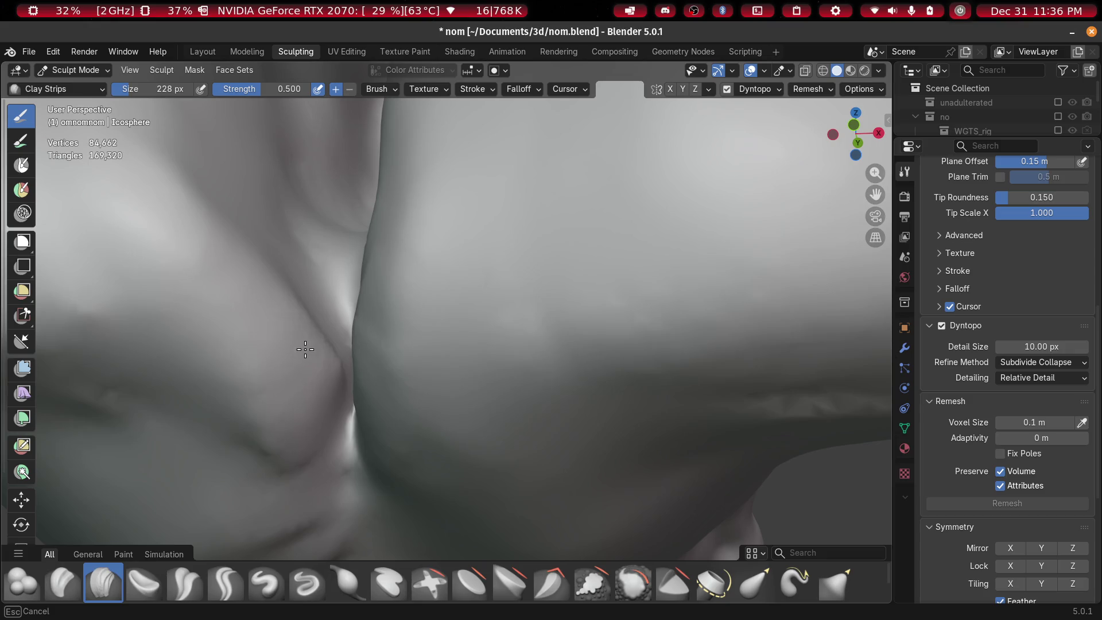
mouse_move(320, 455)
middle_down()
mouse_move(295, 455)
mouse_move(290, 438)
mouse_move(394, 275)
mouse_move(449, 319)
mouse_move(428, 443)
middle_up()
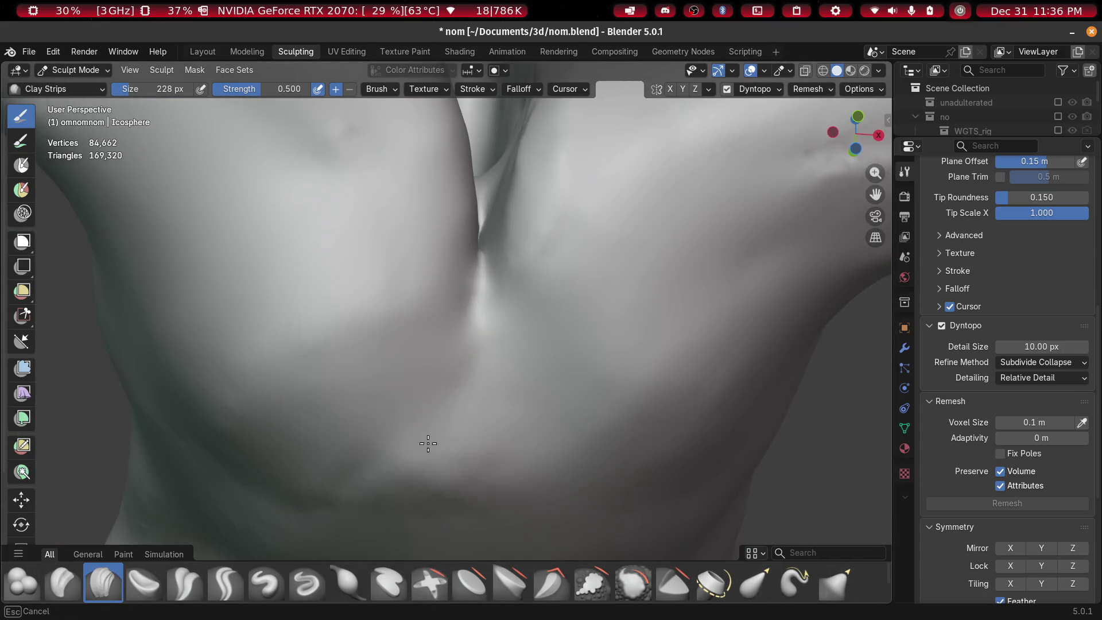
scroll(473, 403, down, 2)
mouse_move(343, 421)
middle_down()
mouse_move(583, 372)
mouse_move(511, 446)
mouse_move(359, 519)
mouse_move(381, 514)
middle_up()
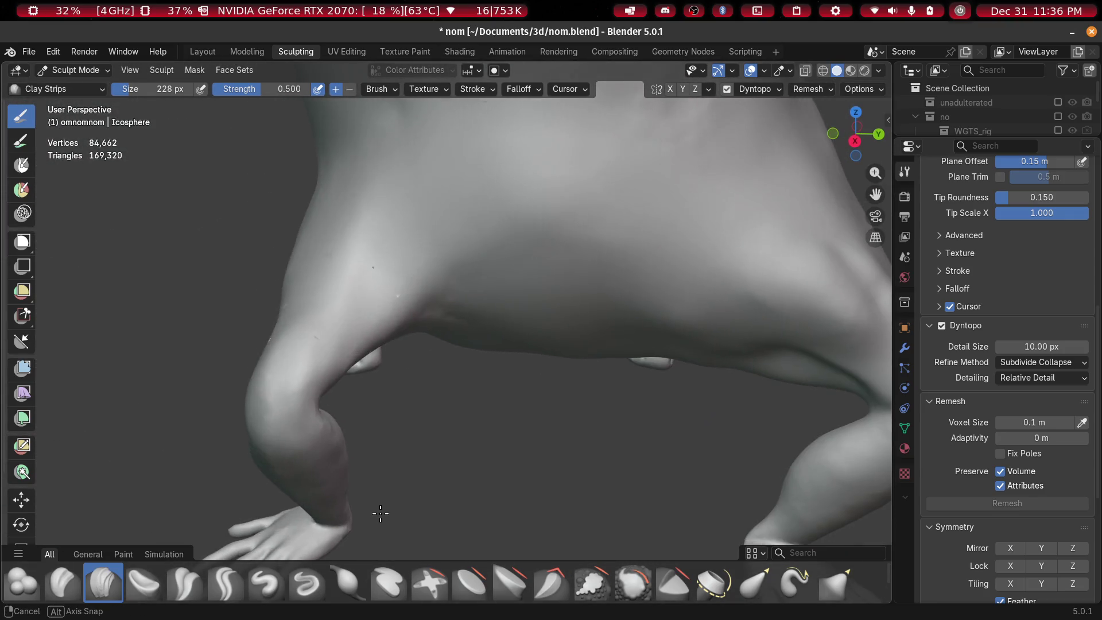
scroll(247, 444, up, 3)
mouse_move(216, 399)
mouse_down()
mouse_move(300, 285)
mouse_move(310, 186)
mouse_move(344, 241)
mouse_up()
scroll(356, 264, down, 4)
middle_drag(369, 283, 369, 272)
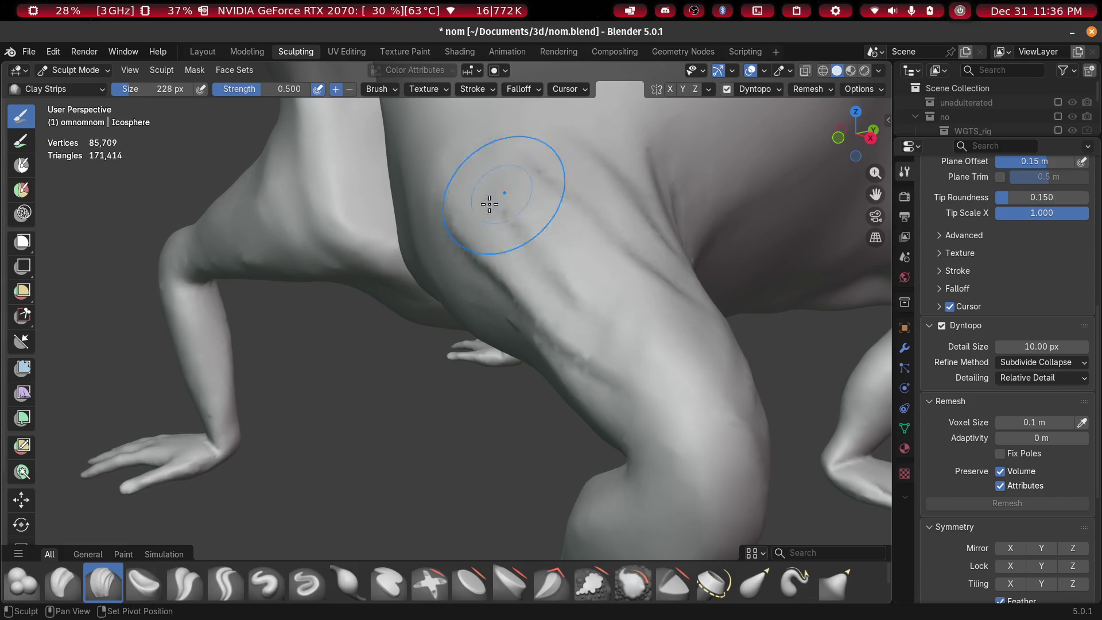
Carve a crease running up the leg from the knee
middle_drag(700, 309, 411, 280)
scroll(411, 280, up, 3)
scroll(526, 377, down, 5)
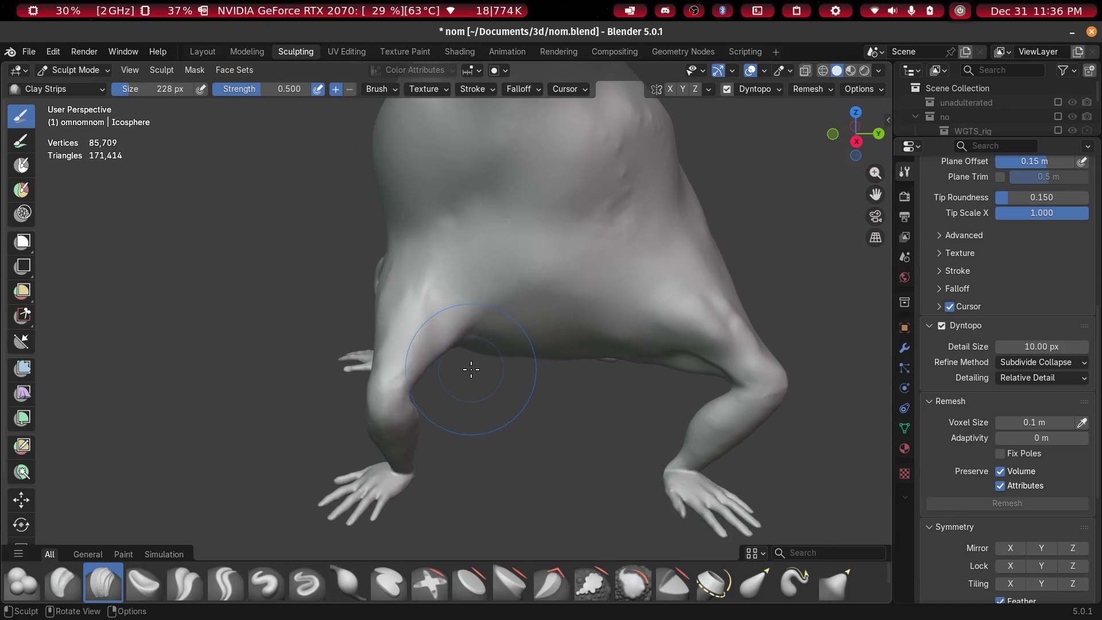
scroll(470, 369, up, 5)
mouse_move(488, 333)
middle_down()
mouse_move(694, 369)
mouse_move(345, 373)
mouse_move(426, 347)
mouse_move(226, 374)
mouse_move(298, 345)
mouse_move(532, 394)
mouse_move(398, 406)
mouse_move(433, 308)
mouse_move(511, 307)
mouse_move(436, 310)
mouse_move(460, 322)
mouse_move(479, 380)
middle_up()
drag(537, 412, 369, 230)
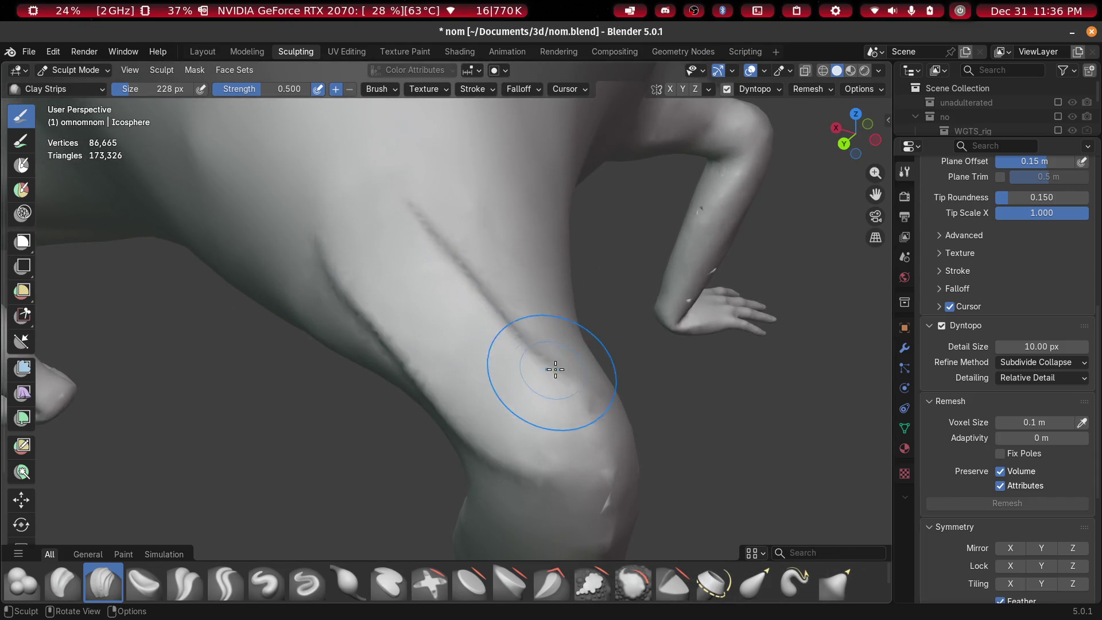
Carve Clay Strips strokes into the torso surface after checking the arms and elbow
mouse_move(490, 210)
middle_down()
mouse_move(494, 315)
mouse_move(316, 275)
middle_up()
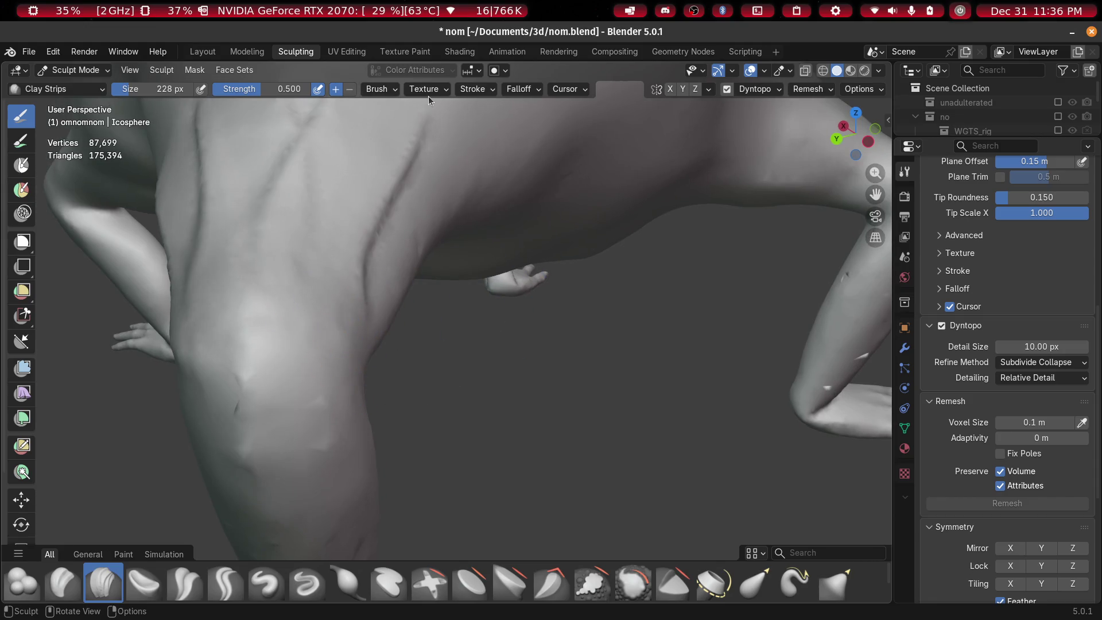
mouse_move(557, 310)
middle_down()
mouse_move(423, 305)
mouse_move(401, 290)
mouse_move(377, 322)
mouse_move(355, 301)
mouse_move(338, 305)
middle_up()
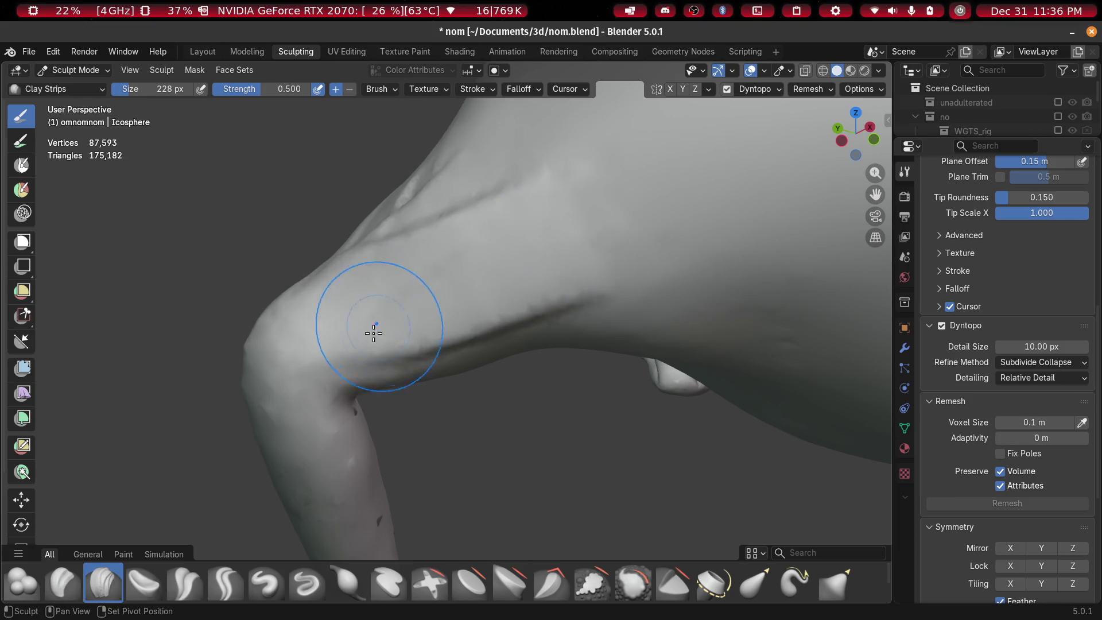
mouse_move(521, 155)
middle_down()
mouse_move(475, 288)
mouse_move(518, 341)
middle_up()
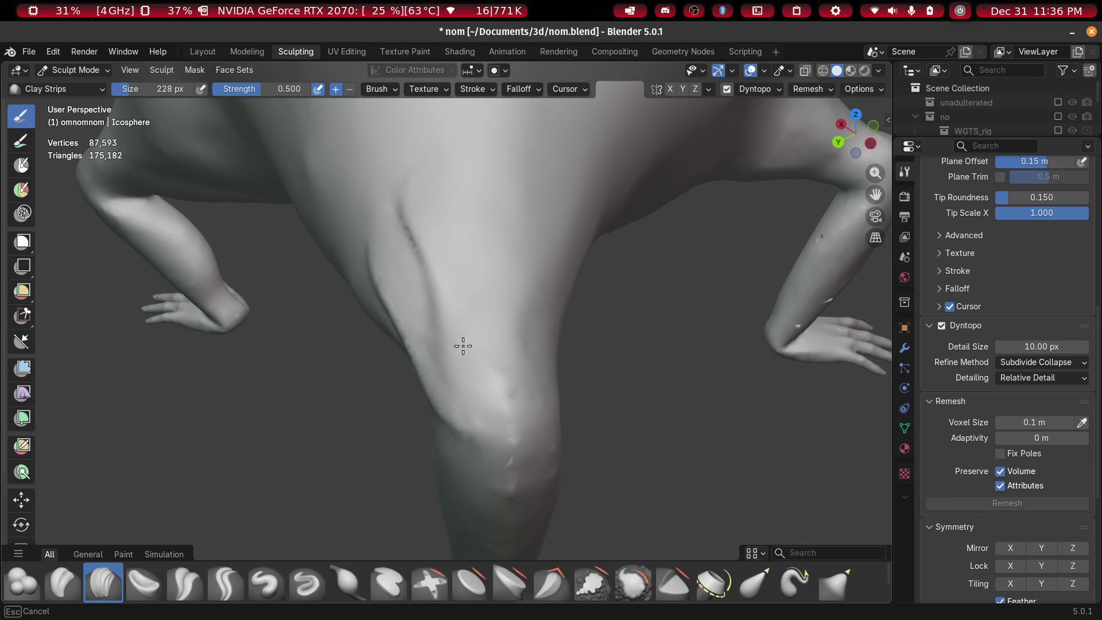
mouse_move(446, 302)
middle_down()
mouse_move(507, 249)
mouse_move(485, 291)
middle_up()
mouse_move(443, 260)
middle_down()
mouse_move(293, 246)
mouse_move(300, 287)
middle_up()
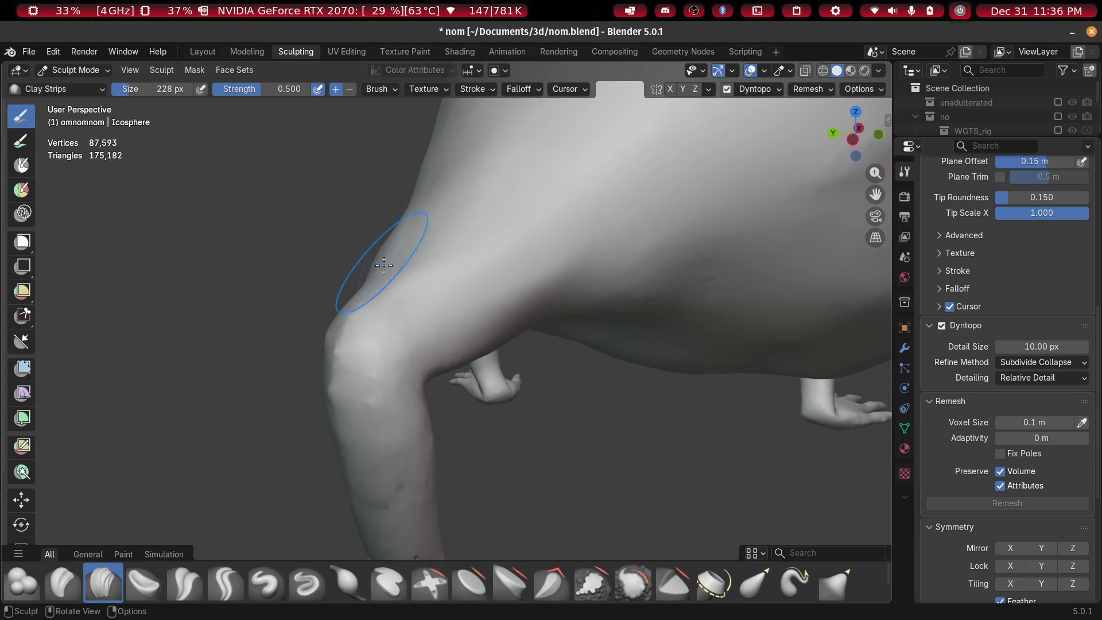
mouse_move(430, 210)
mouse_down()
mouse_move(455, 217)
mouse_move(615, 128)
mouse_up()
mouse_move(615, 128)
middle_down()
mouse_move(463, 290)
mouse_move(564, 307)
mouse_move(484, 253)
mouse_move(473, 165)
mouse_move(555, 144)
middle_up()
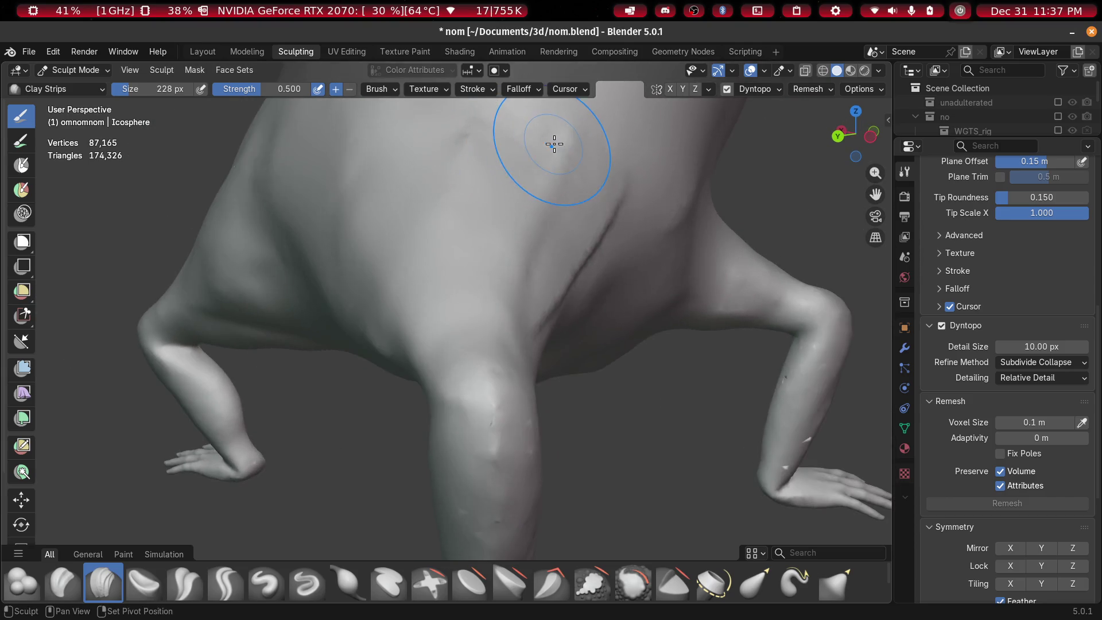
Orbit to a front view of the crouching figure and switch to the Elastic Grab brush
mouse_move(613, 243)
middle_down()
mouse_move(498, 224)
mouse_move(467, 206)
mouse_move(450, 310)
mouse_move(360, 357)
middle_up()
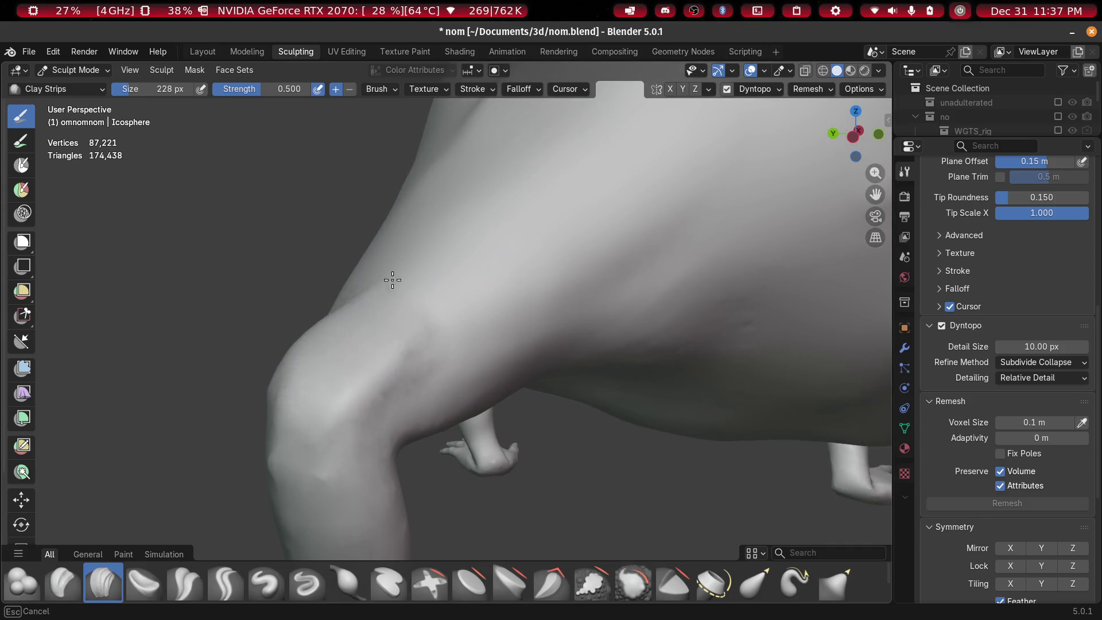
mouse_move(518, 229)
middle_down()
mouse_move(436, 354)
mouse_move(503, 350)
middle_up()
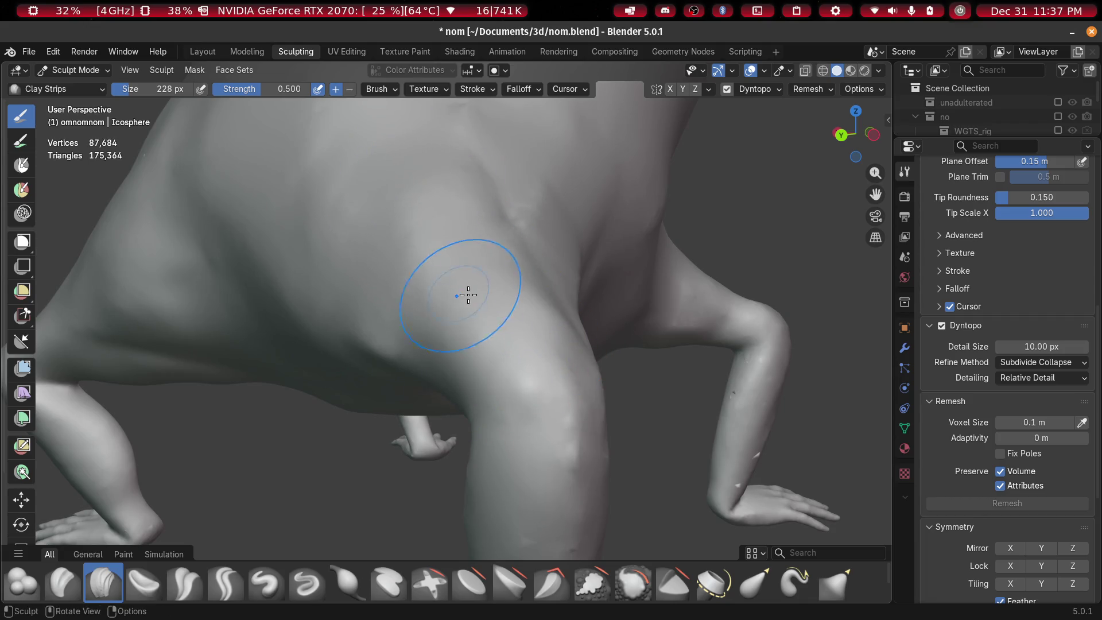
middle_drag(469, 295, 374, 286)
mouse_move(525, 198)
middle_down()
mouse_move(591, 249)
mouse_move(324, 247)
mouse_move(450, 246)
mouse_move(538, 329)
mouse_move(494, 325)
mouse_move(628, 323)
mouse_move(374, 320)
mouse_move(464, 331)
mouse_move(362, 455)
middle_up()
scroll(629, 323, up, 3)
click(765, 585)
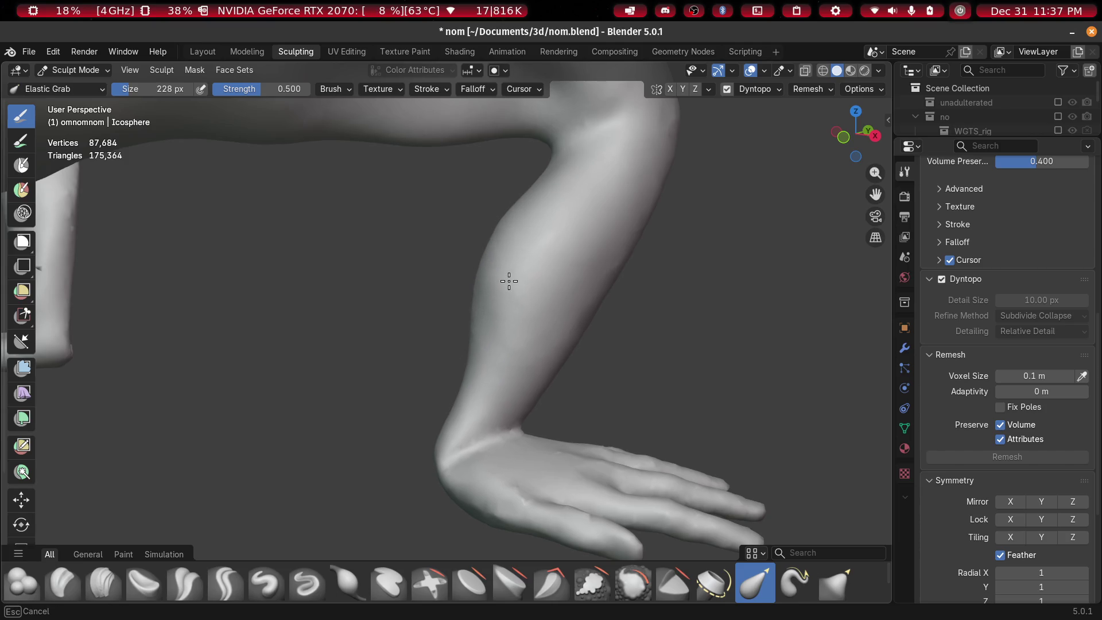
Orbit and zoom in close on one lower leg, then Alt+Tab to another application
mouse_move(479, 288)
middle_down()
mouse_move(706, 278)
mouse_move(416, 286)
middle_up()
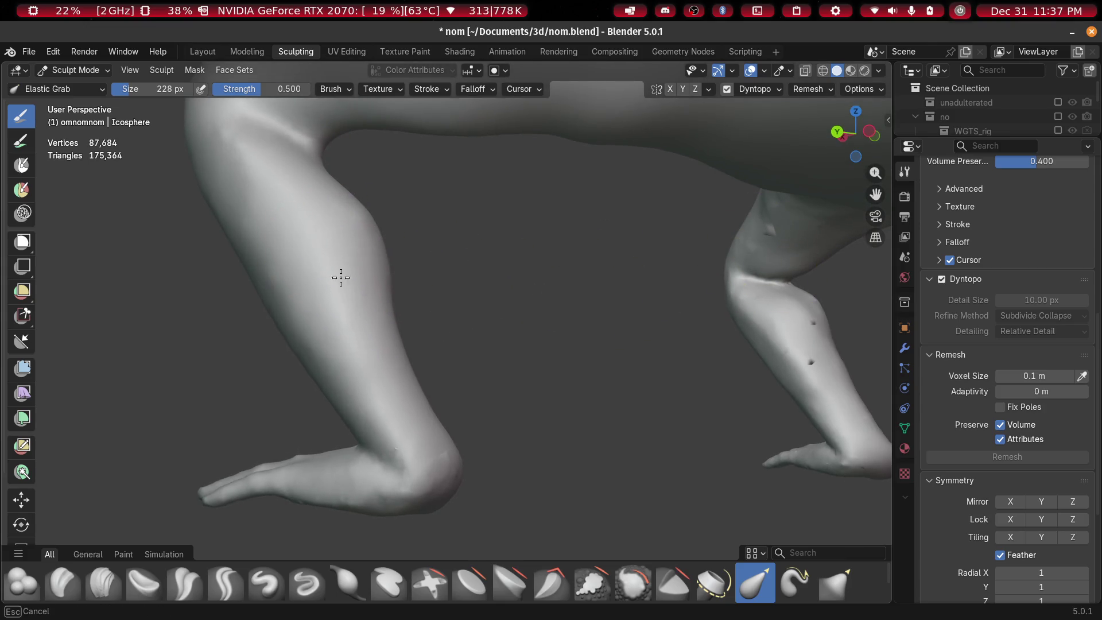
mouse_move(434, 296)
middle_down()
mouse_move(428, 313)
mouse_move(177, 337)
mouse_move(369, 327)
middle_up()
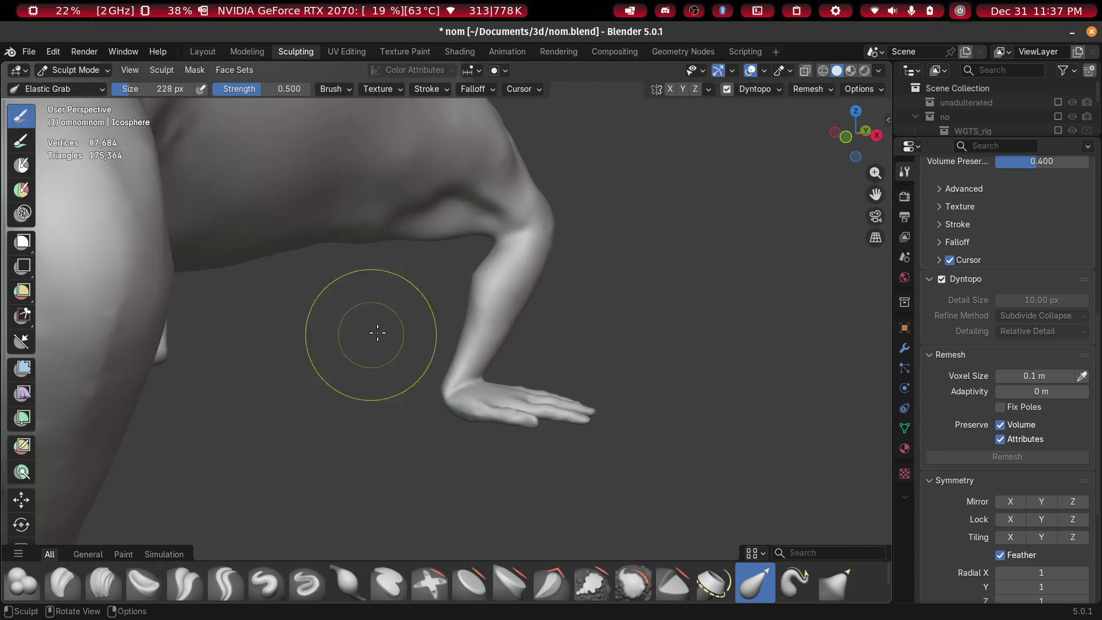
scroll(482, 310, up, 3)
mouse_move(483, 310)
middle_down()
mouse_move(482, 455)
mouse_move(561, 450)
mouse_move(428, 254)
middle_up()
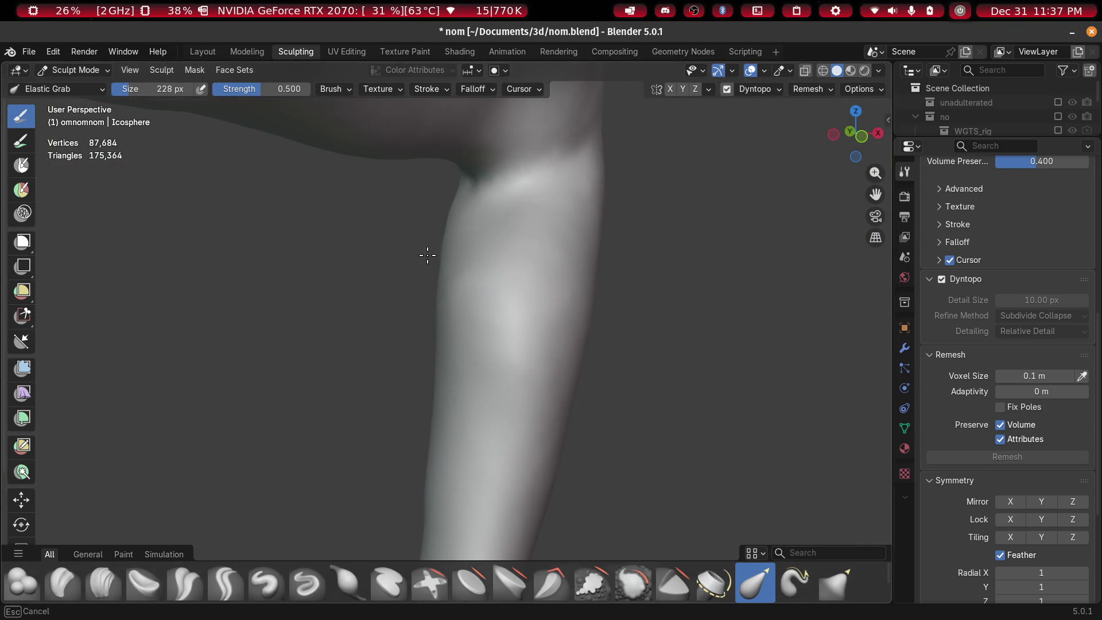
key(alt+Tab)
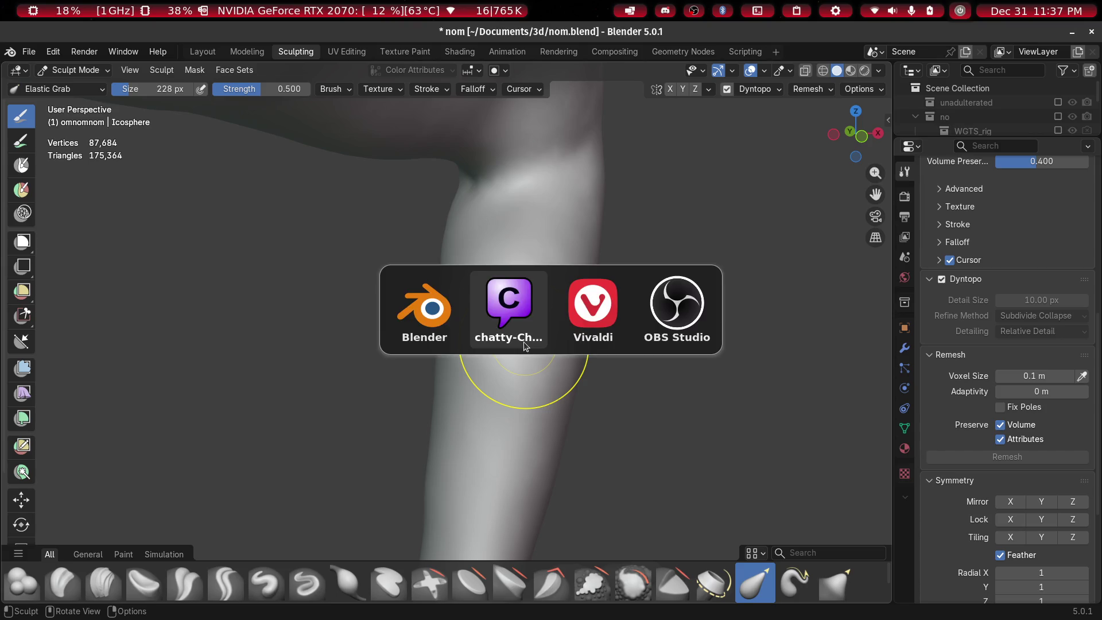
key(alt+Tab)
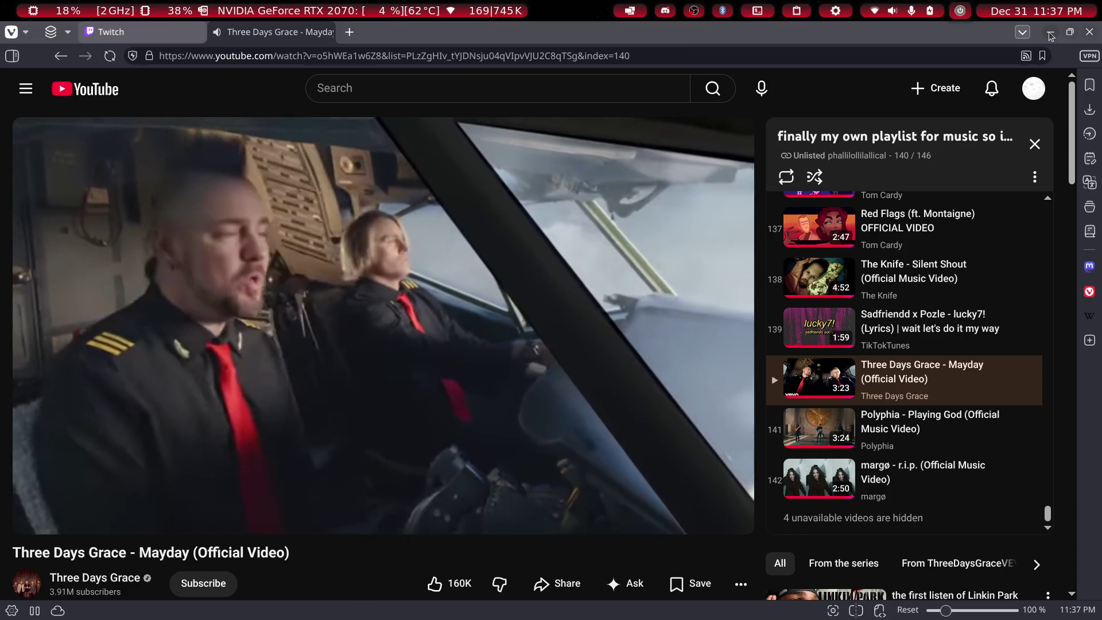
click(1050, 36)
scroll(413, 344, down, 3)
Try stretching the leg surface upward with Elastic Grab, then undo it
mouse_move(414, 344)
middle_down()
mouse_move(443, 364)
mouse_move(172, 351)
mouse_move(245, 313)
middle_up()
scroll(392, 313, up, 4)
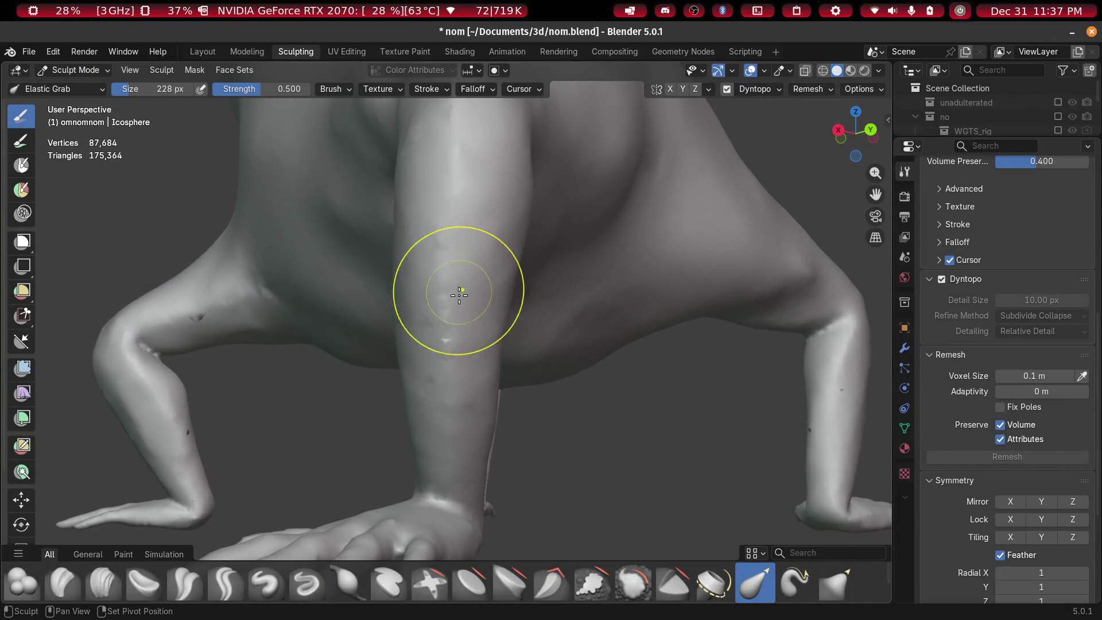
scroll(440, 386, up, 2)
drag(441, 483, 493, 127)
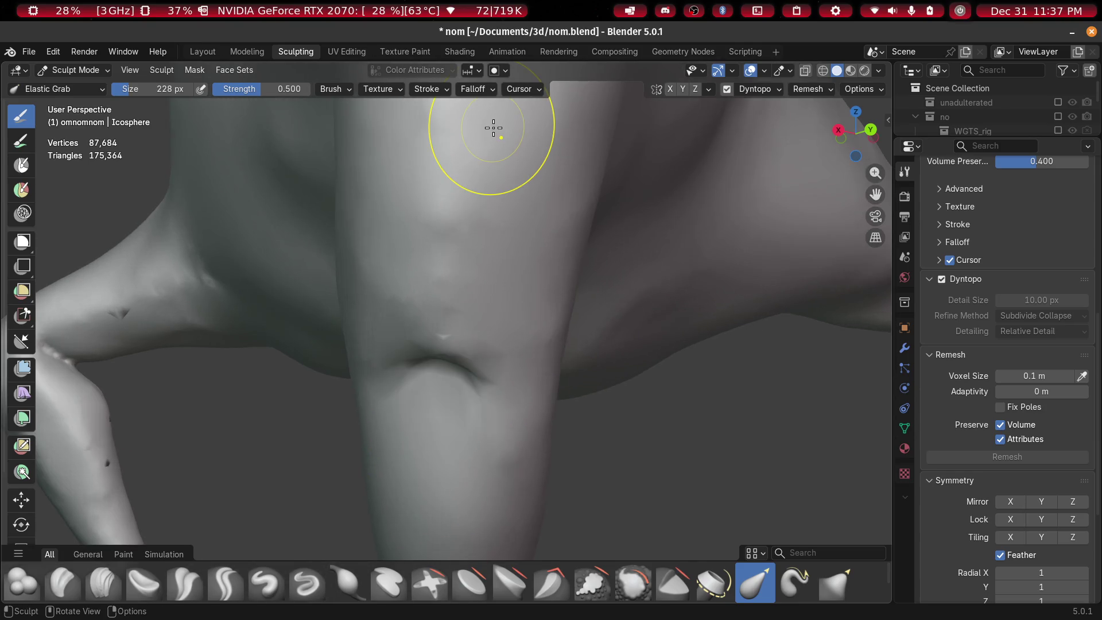
key(ctrl+z)
key(ctrl+z)
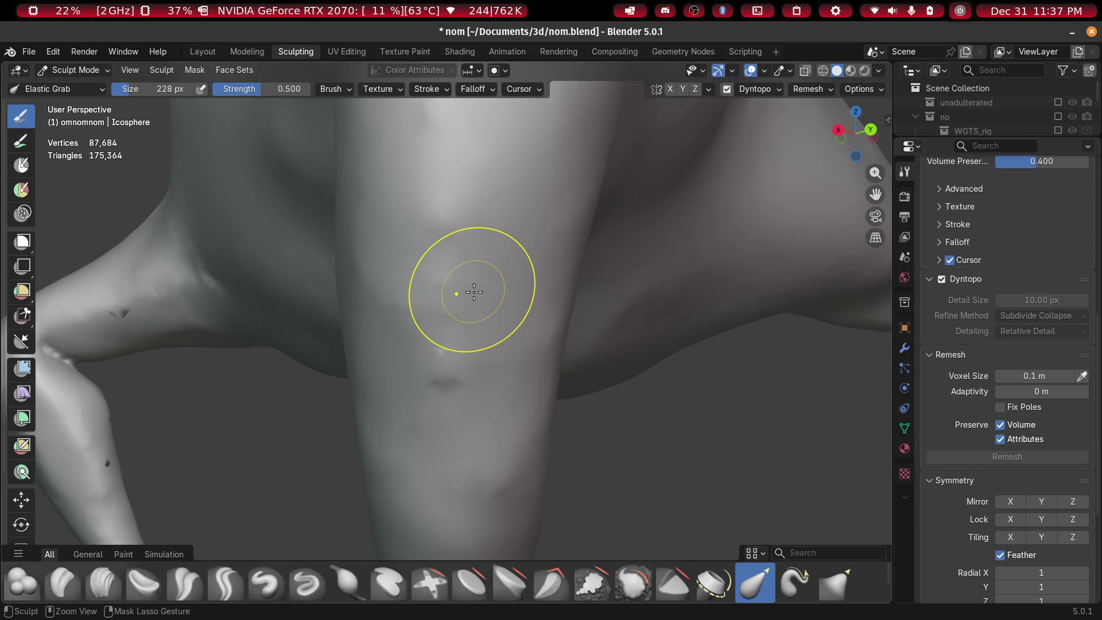
Carve several creases down the front leg with the Clay Strips brush
click(95, 584)
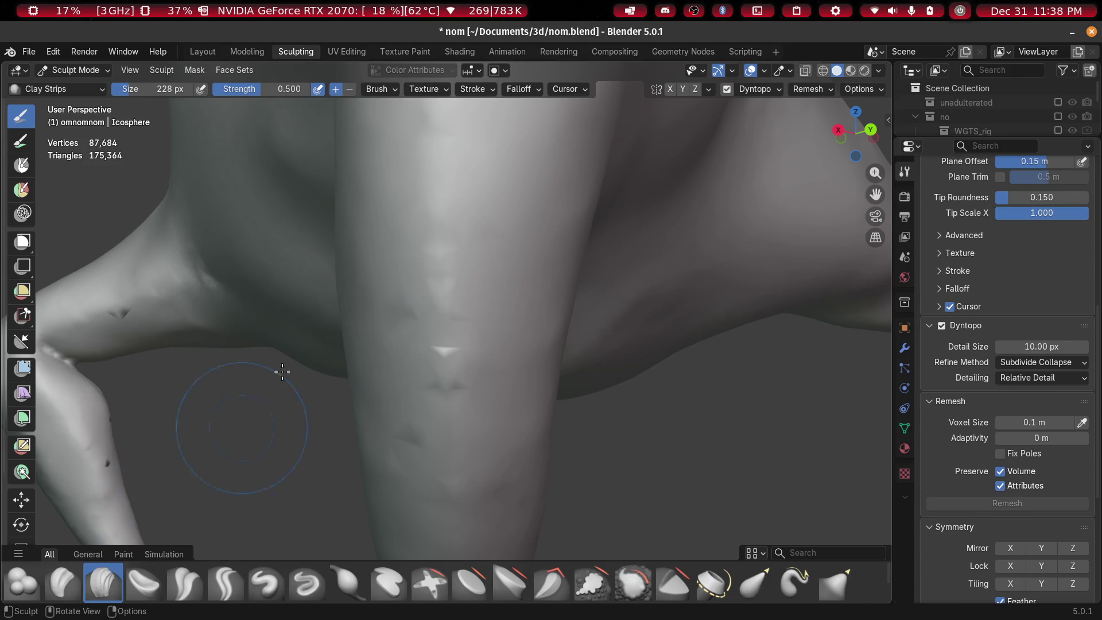
drag(493, 191, 459, 471)
mouse_move(398, 406)
middle_down()
mouse_move(436, 517)
mouse_move(536, 184)
middle_up()
drag(536, 184, 538, 341)
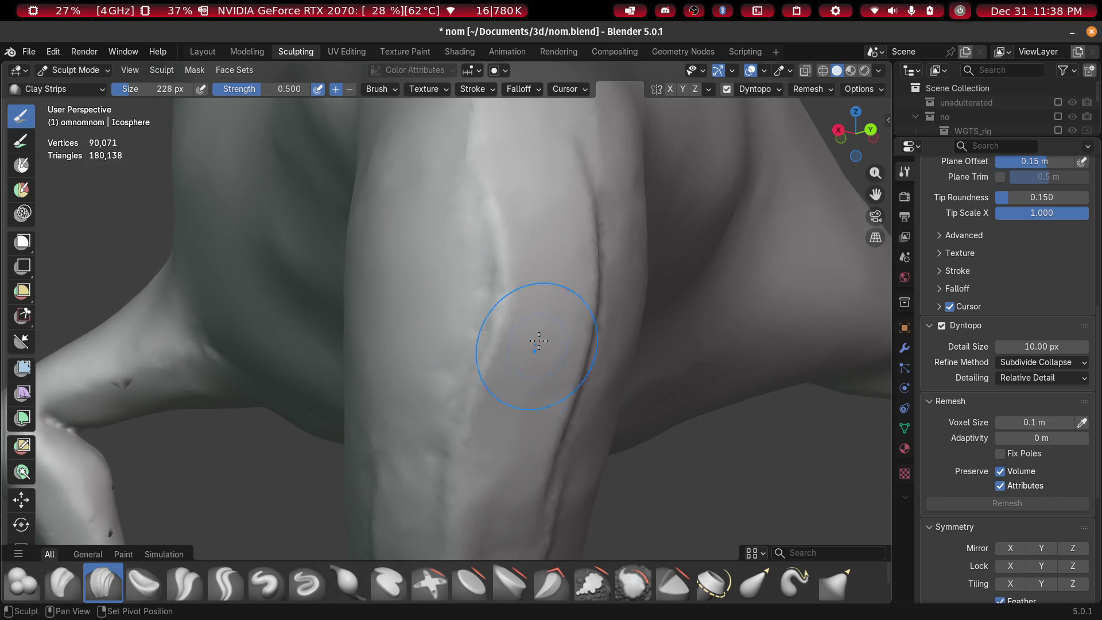
middle_drag(539, 341, 465, 222)
drag(465, 222, 394, 505)
middle_drag(393, 505, 480, 423)
mouse_move(480, 423)
mouse_down()
mouse_move(436, 265)
mouse_move(467, 281)
mouse_move(448, 316)
mouse_up()
Smooth and fill the crease running down the upright leg
mouse_move(432, 505)
middle_down()
mouse_move(541, 312)
mouse_move(646, 494)
mouse_move(647, 350)
mouse_move(597, 169)
middle_up()
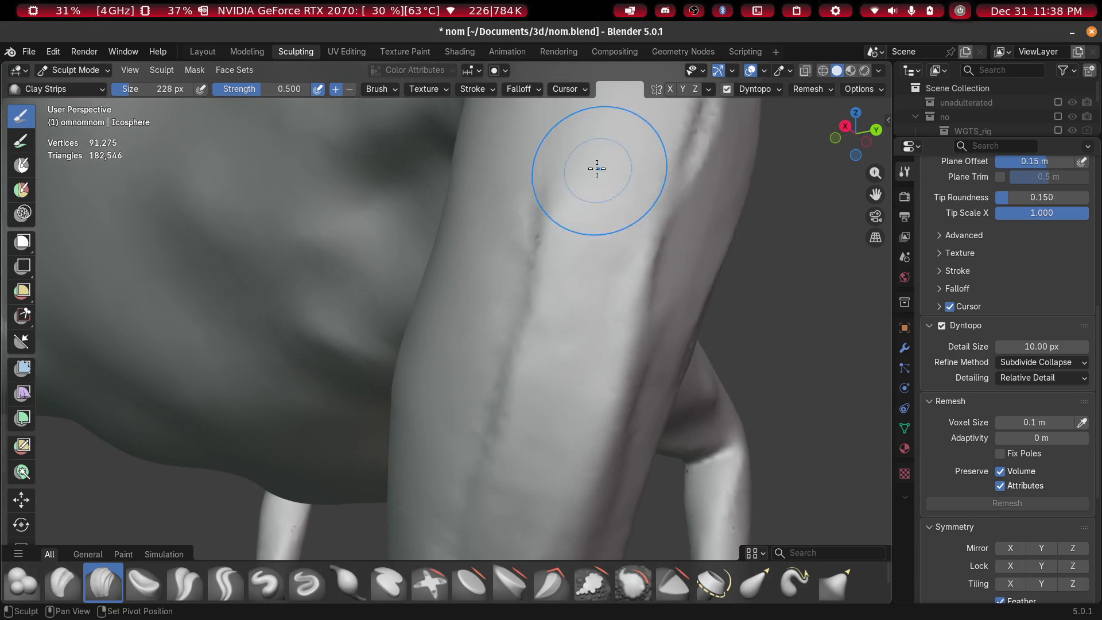
middle_drag(716, 290, 629, 285)
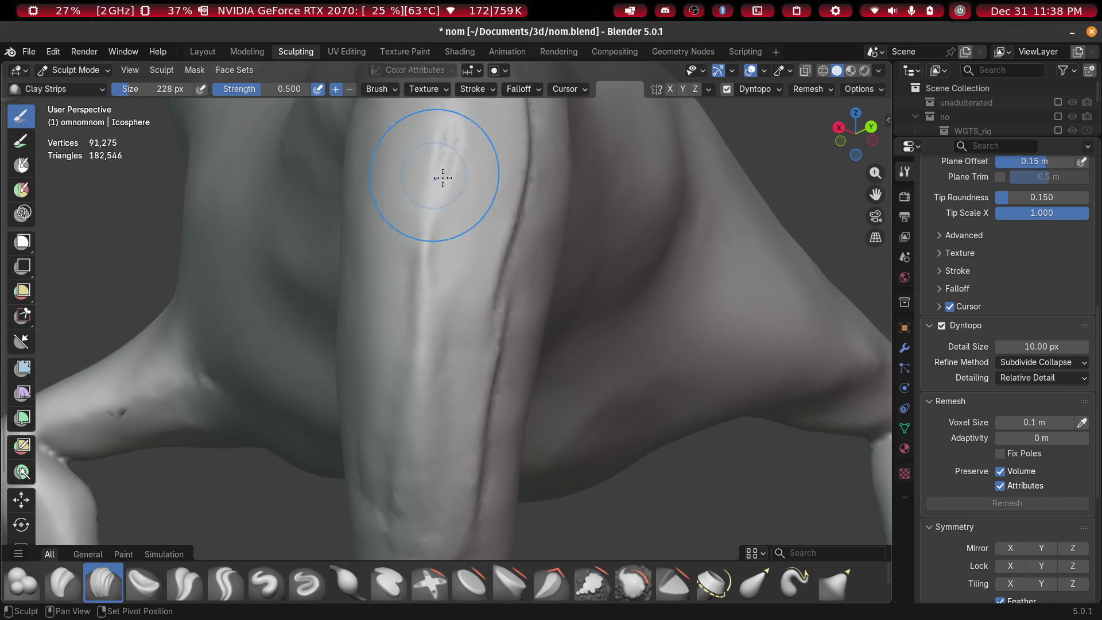
drag(444, 178, 425, 157)
middle_drag(405, 478, 270, 136)
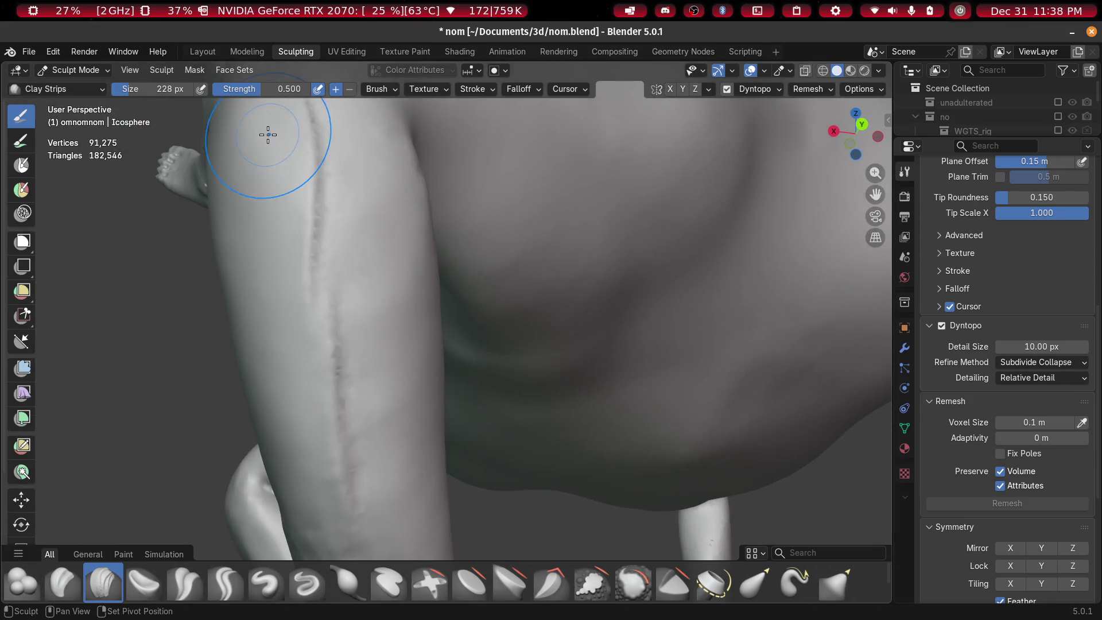
middle_drag(325, 243, 332, 263)
mouse_move(348, 342)
middle_down()
mouse_move(343, 291)
mouse_move(353, 334)
middle_up()
Dab small touches of clay onto the leg beside the forearm
mouse_move(291, 260)
middle_down()
mouse_move(440, 162)
mouse_move(599, 230)
middle_up()
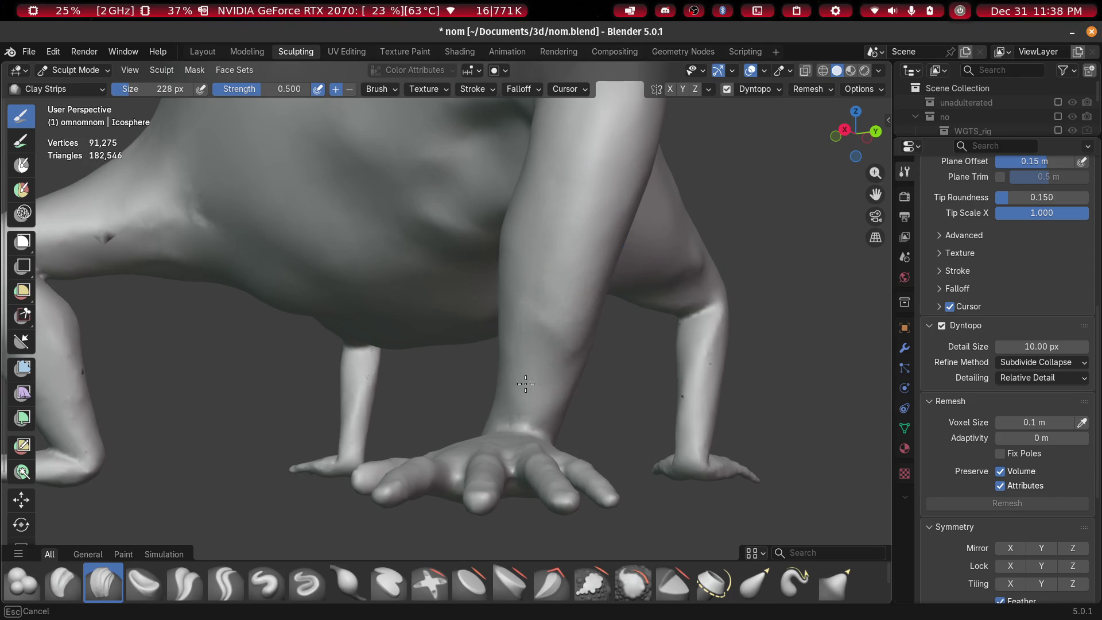
mouse_move(572, 326)
middle_down()
mouse_move(497, 322)
mouse_move(580, 300)
mouse_move(585, 344)
mouse_move(625, 362)
mouse_move(582, 327)
middle_up()
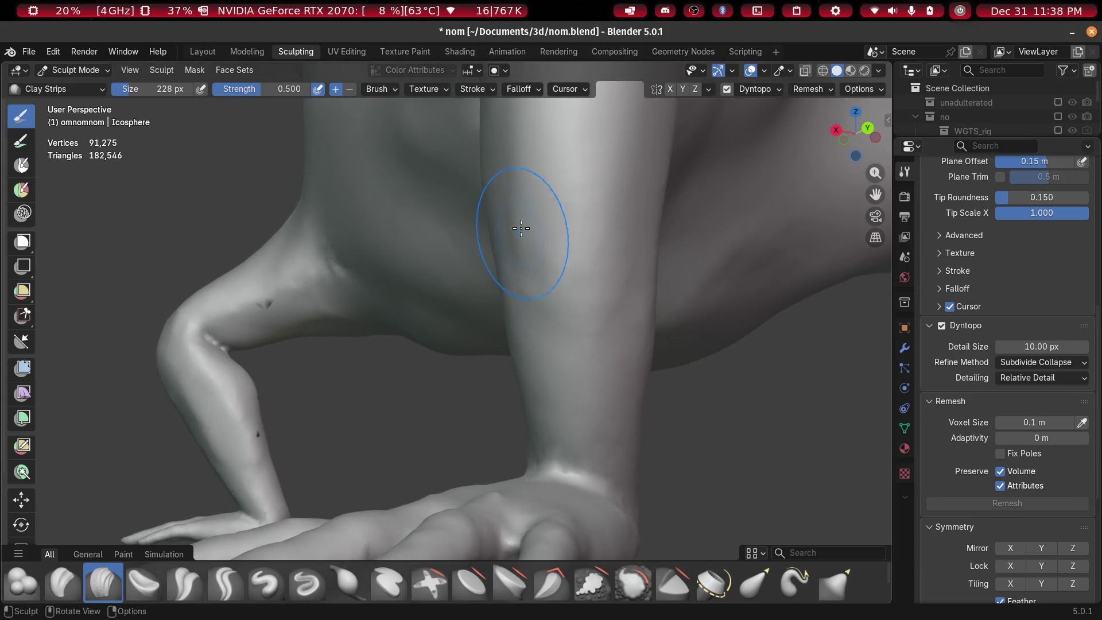
middle_drag(521, 228, 599, 229)
mouse_move(552, 277)
middle_down()
mouse_move(714, 246)
mouse_move(603, 298)
mouse_move(458, 342)
mouse_move(569, 377)
mouse_move(590, 314)
mouse_move(657, 322)
mouse_move(292, 408)
mouse_move(517, 394)
mouse_move(394, 394)
mouse_move(431, 384)
middle_up()
scroll(458, 342, down, 5)
scroll(431, 384, up, 3)
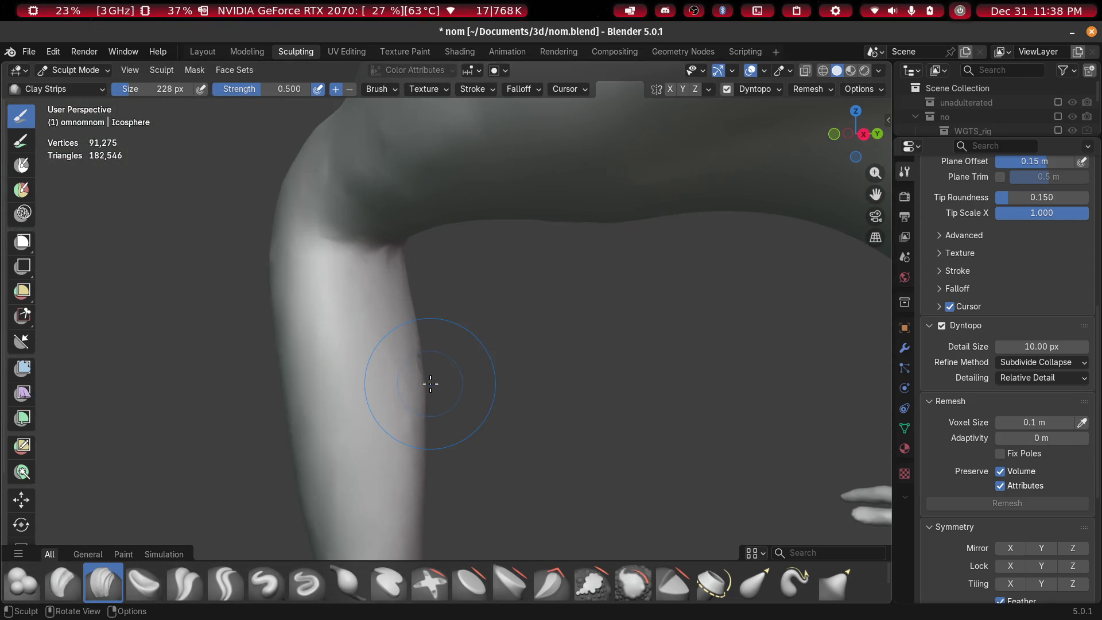
drag(394, 376, 381, 406)
mouse_move(381, 406)
middle_down()
mouse_move(379, 337)
mouse_move(247, 345)
mouse_move(386, 296)
mouse_move(349, 291)
middle_up()
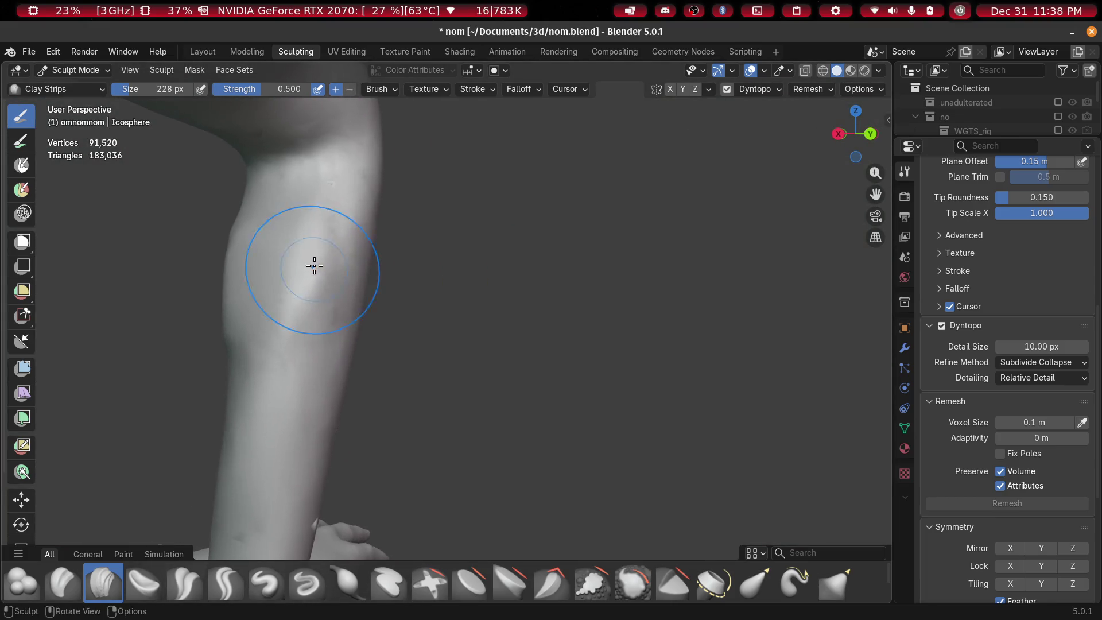
Smooth away bumps on the bent leg, then check the arm and elbow
mouse_move(321, 355)
middle_down()
mouse_move(468, 349)
mouse_move(472, 329)
middle_up()
shift+drag(573, 247, 569, 222)
mouse_move(596, 290)
middle_down()
mouse_move(457, 277)
mouse_move(285, 346)
middle_up()
middle_drag(385, 248, 351, 283)
scroll(319, 230, up, 2)
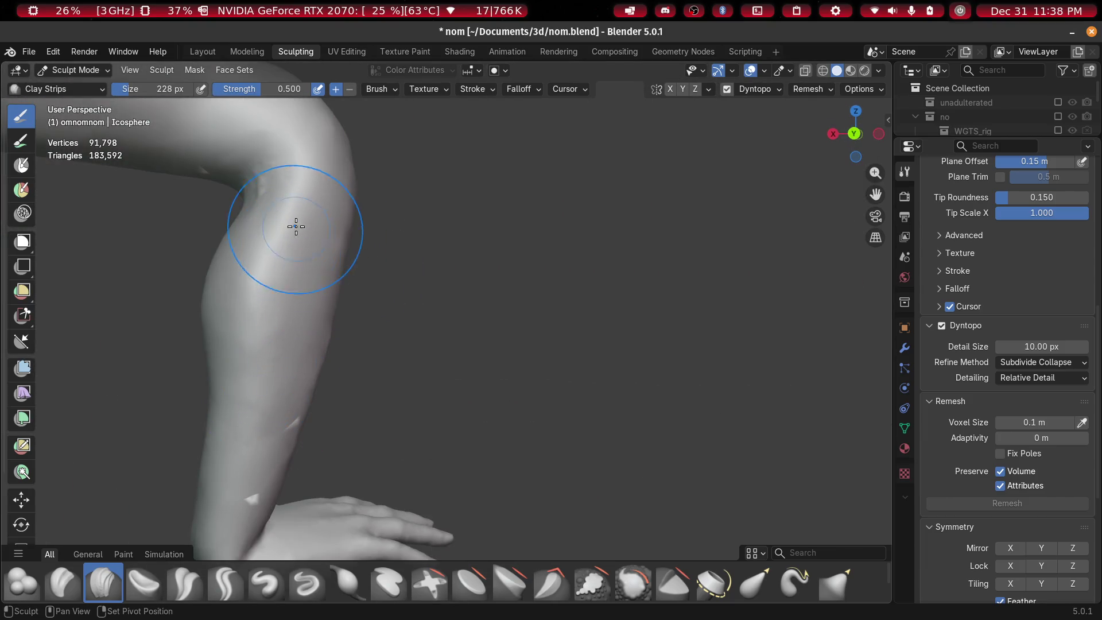
scroll(266, 364, down, 4)
middle_drag(266, 364, 298, 322)
scroll(310, 361, up, 4)
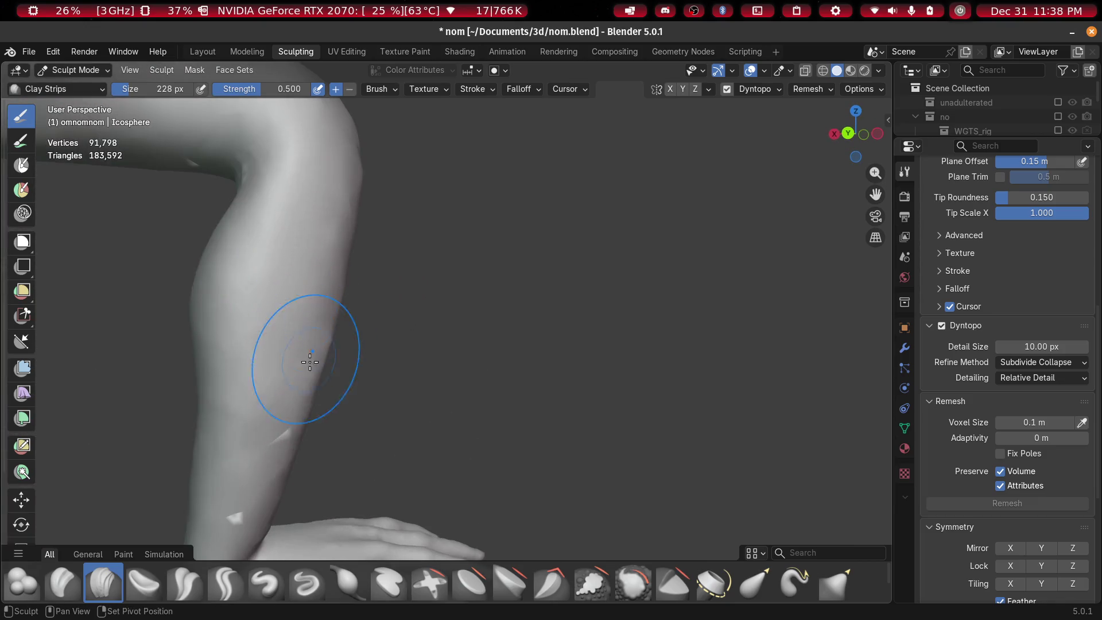
scroll(300, 465, down, 4)
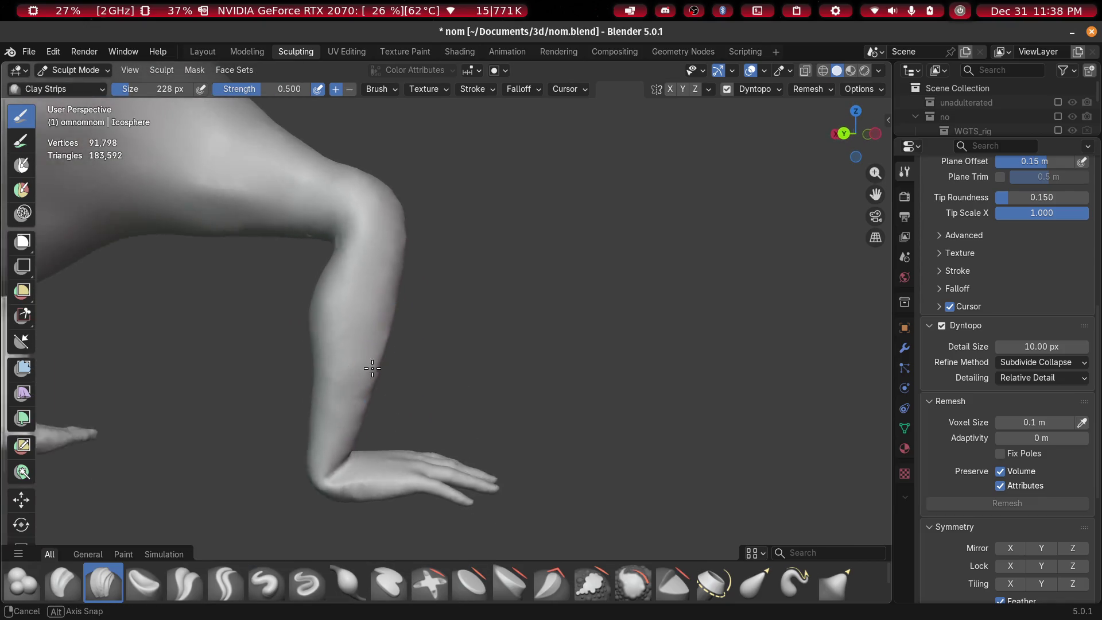
middle_drag(300, 465, 364, 298)
scroll(298, 361, up, 4)
scroll(298, 360, down, 4)
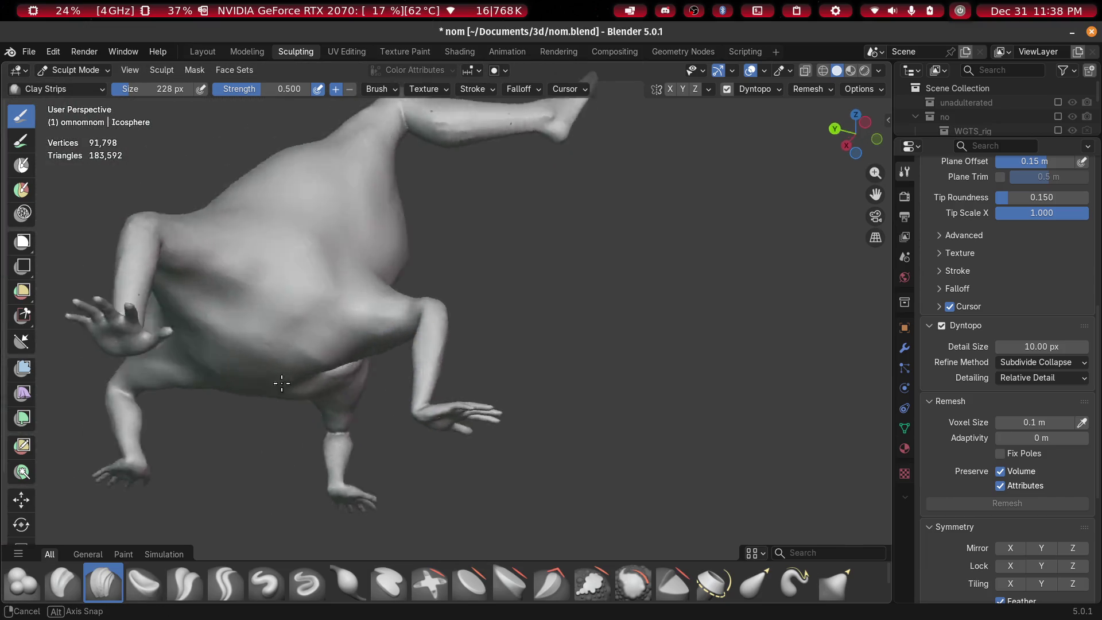
Add a couple of Clay Strips strokes along the upper arm
middle_drag(283, 381, 266, 455)
scroll(204, 401, up, 3)
mouse_move(204, 401)
middle_down()
mouse_move(665, 404)
mouse_move(542, 352)
middle_up()
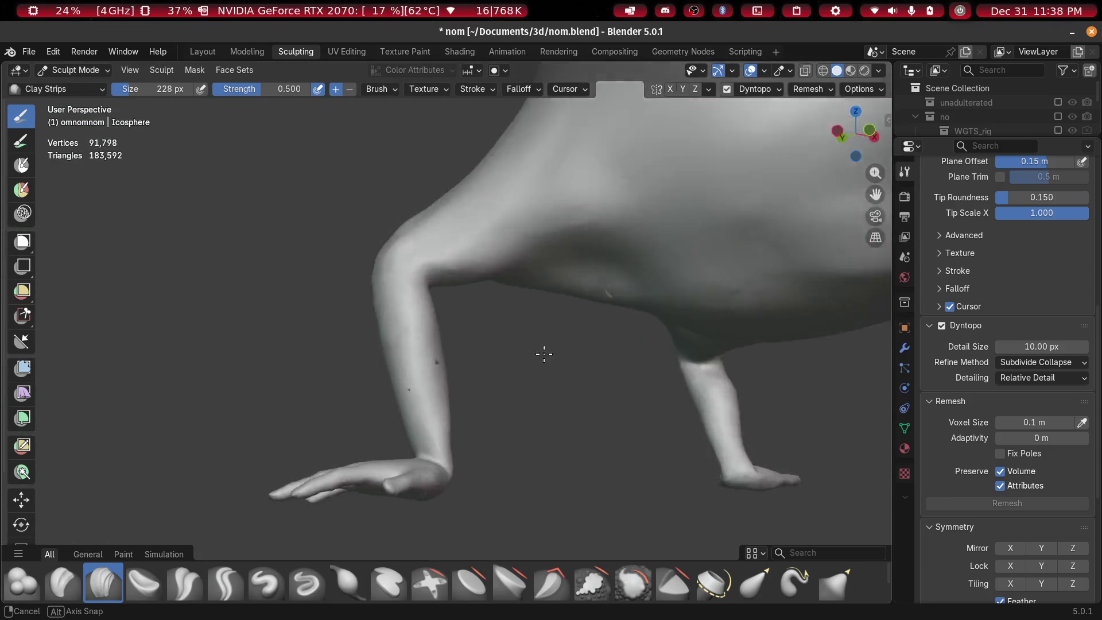
scroll(468, 345, up, 4)
drag(480, 398, 492, 275)
mouse_move(492, 276)
middle_down()
mouse_move(386, 293)
mouse_move(506, 237)
middle_up()
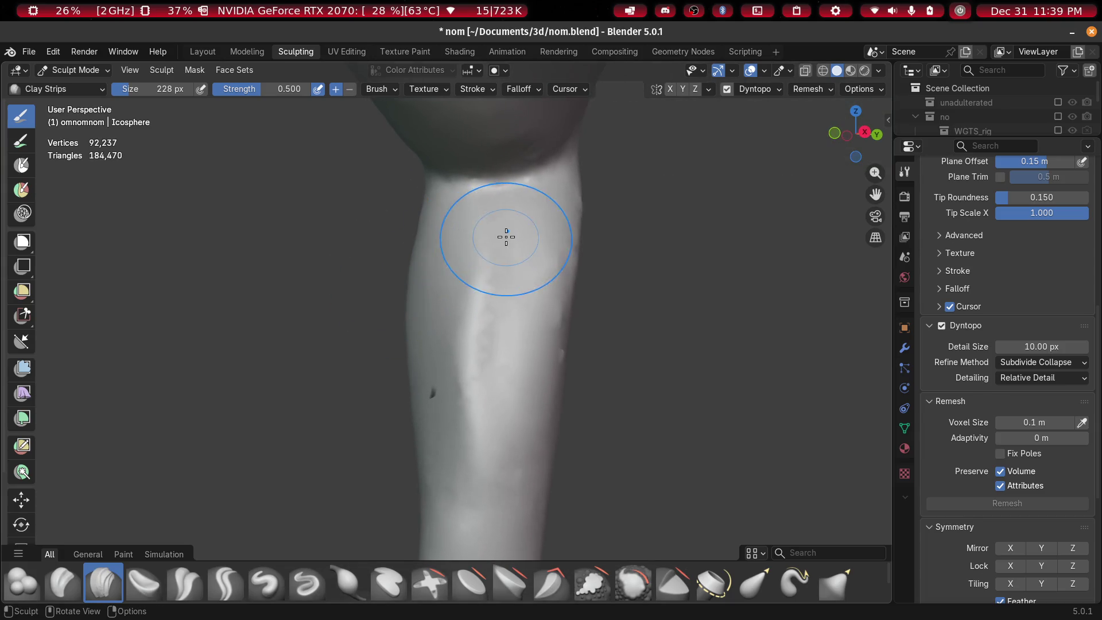
mouse_move(514, 397)
middle_down()
mouse_move(583, 249)
mouse_move(507, 239)
middle_up()
drag(507, 239, 485, 460)
mouse_move(485, 460)
middle_down()
mouse_move(594, 354)
mouse_move(750, 376)
mouse_move(580, 333)
middle_up()
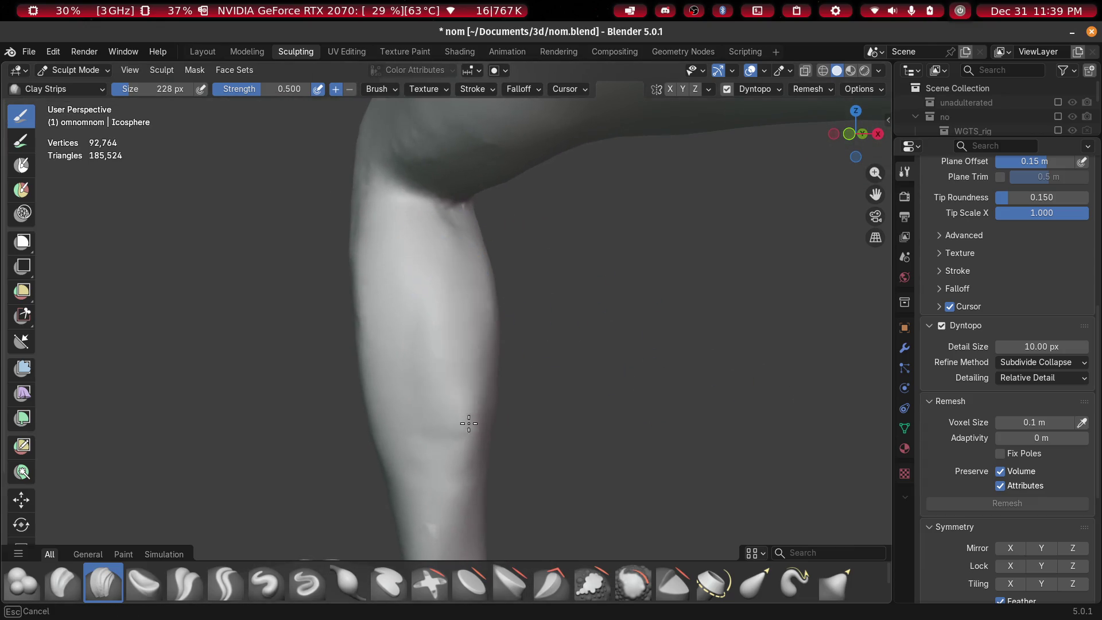
Orbit to review the arm, hand and body from the sides and below
mouse_move(436, 305)
middle_down()
mouse_move(524, 300)
mouse_move(359, 419)
mouse_move(522, 389)
mouse_move(252, 368)
mouse_move(332, 360)
middle_up()
mouse_move(440, 366)
middle_down()
mouse_move(546, 372)
mouse_move(534, 273)
middle_up()
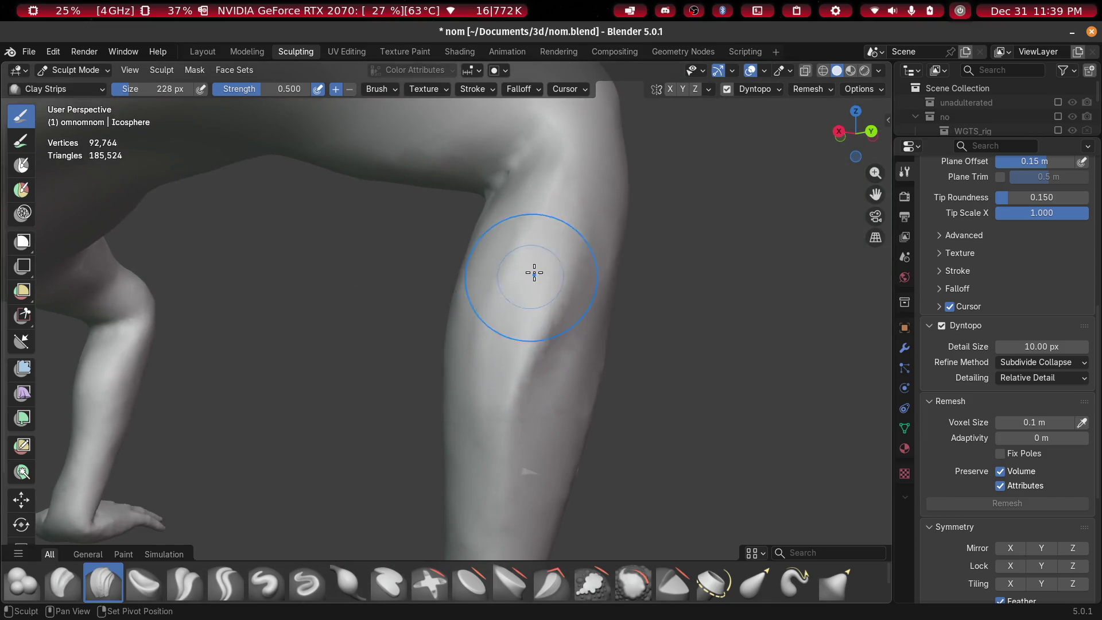
middle_drag(550, 228, 551, 213)
mouse_move(482, 526)
middle_down()
mouse_move(659, 349)
mouse_move(468, 386)
mouse_move(486, 394)
mouse_move(481, 461)
middle_up()
scroll(481, 461, up, 3)
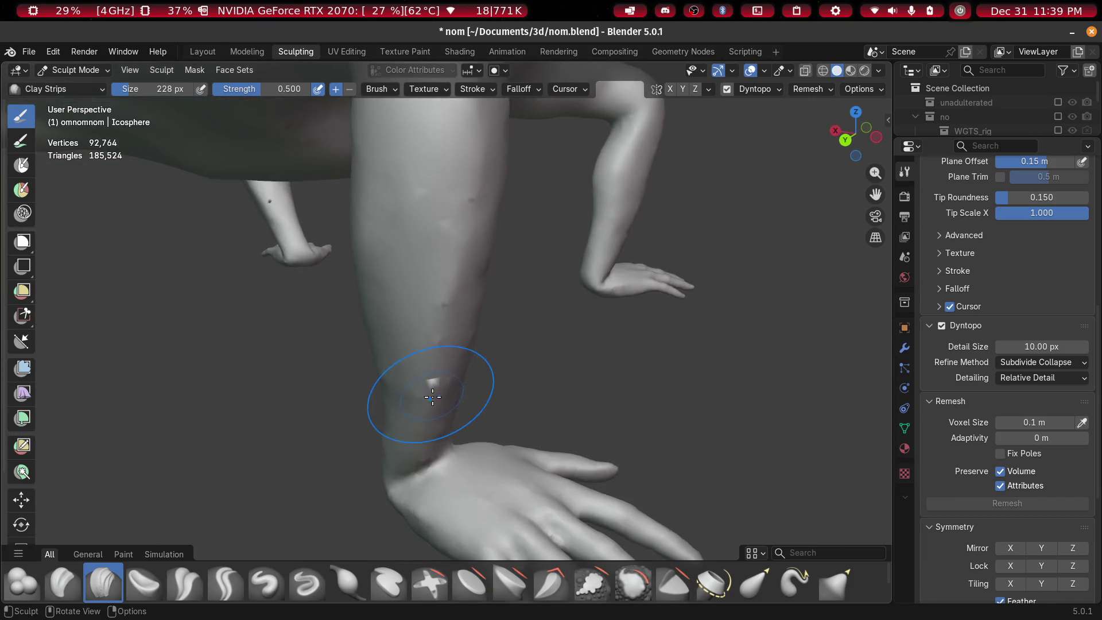
mouse_move(457, 198)
middle_down()
mouse_move(438, 201)
mouse_move(441, 239)
middle_up()
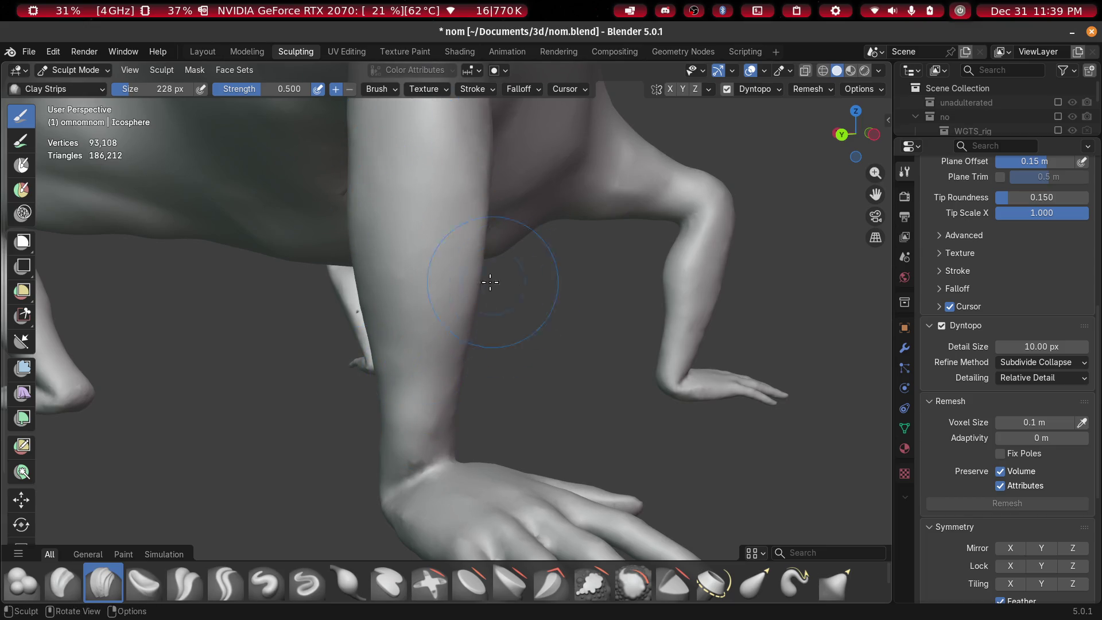
middle_drag(491, 282, 436, 227)
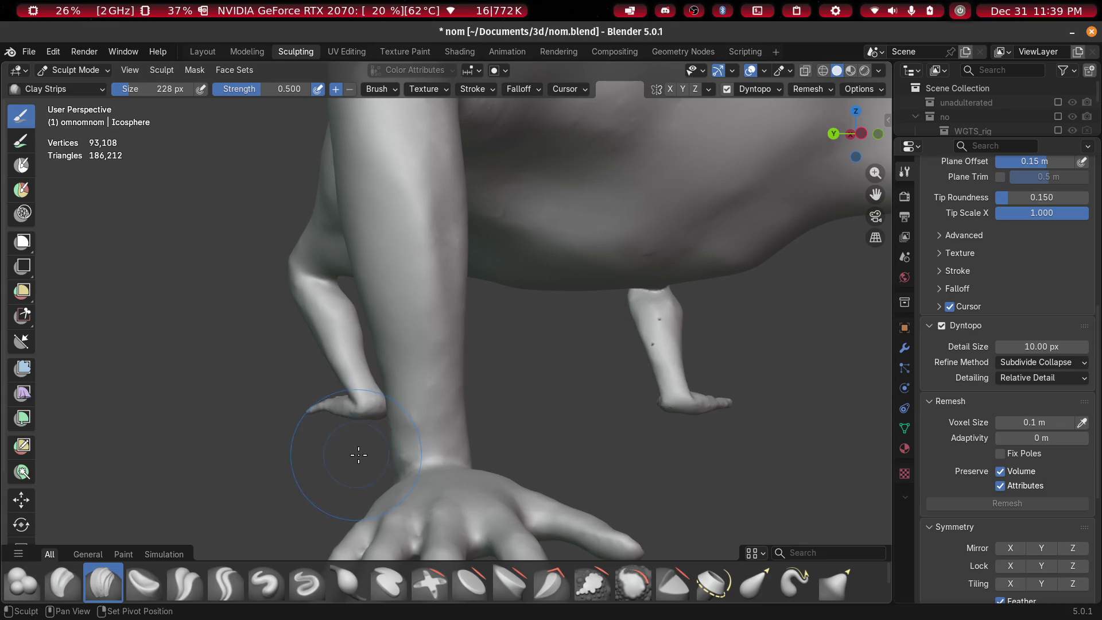
mouse_move(420, 140)
middle_down()
mouse_move(438, 209)
mouse_move(433, 335)
mouse_move(502, 256)
mouse_move(604, 171)
mouse_move(595, 212)
middle_up()
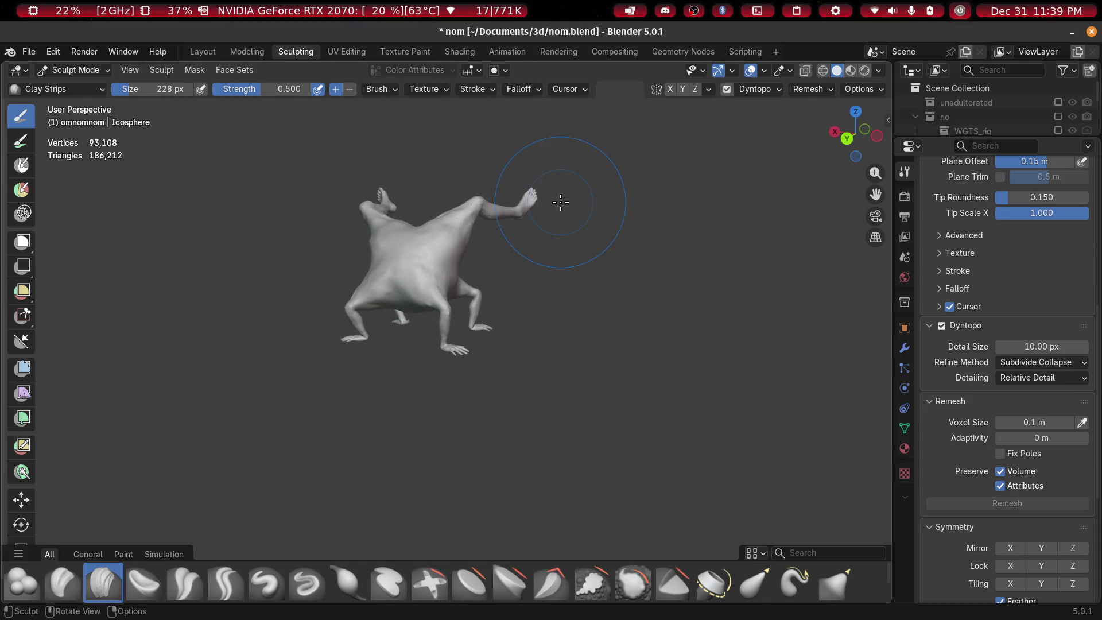
scroll(540, 215, up, 3)
scroll(522, 227, down, 2)
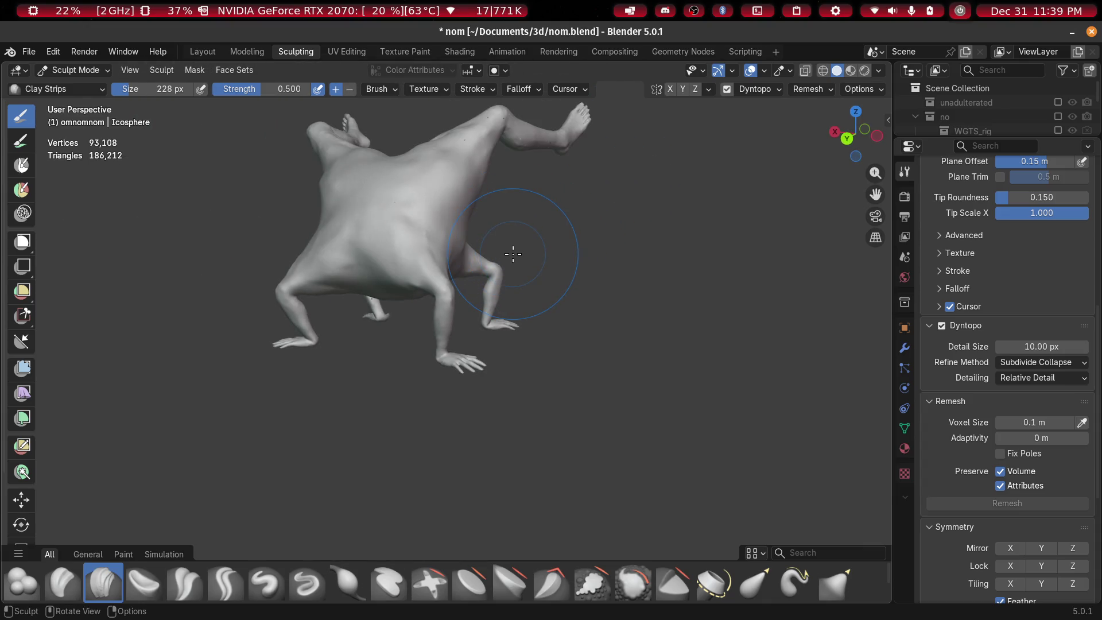
scroll(467, 352, up, 5)
Sculpt a clay strip across the torso
mouse_move(467, 352)
middle_down()
mouse_move(497, 401)
mouse_move(385, 411)
mouse_move(436, 367)
middle_up()
scroll(430, 419, down, 5)
scroll(438, 361, up, 4)
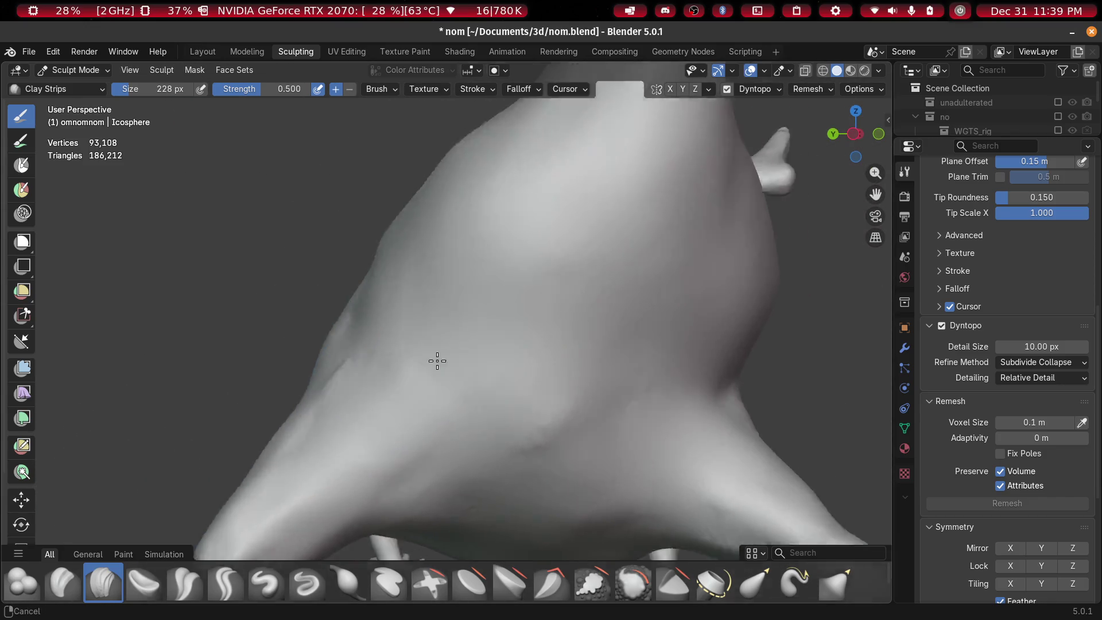
scroll(345, 372, down, 4)
mouse_move(345, 373)
middle_down()
mouse_move(393, 362)
mouse_move(516, 420)
middle_up()
scroll(385, 377, up, 4)
mouse_move(509, 421)
middle_down()
mouse_move(524, 329)
mouse_move(524, 349)
mouse_move(475, 305)
mouse_move(483, 285)
middle_up()
scroll(483, 285, up, 5)
scroll(441, 283, down, 5)
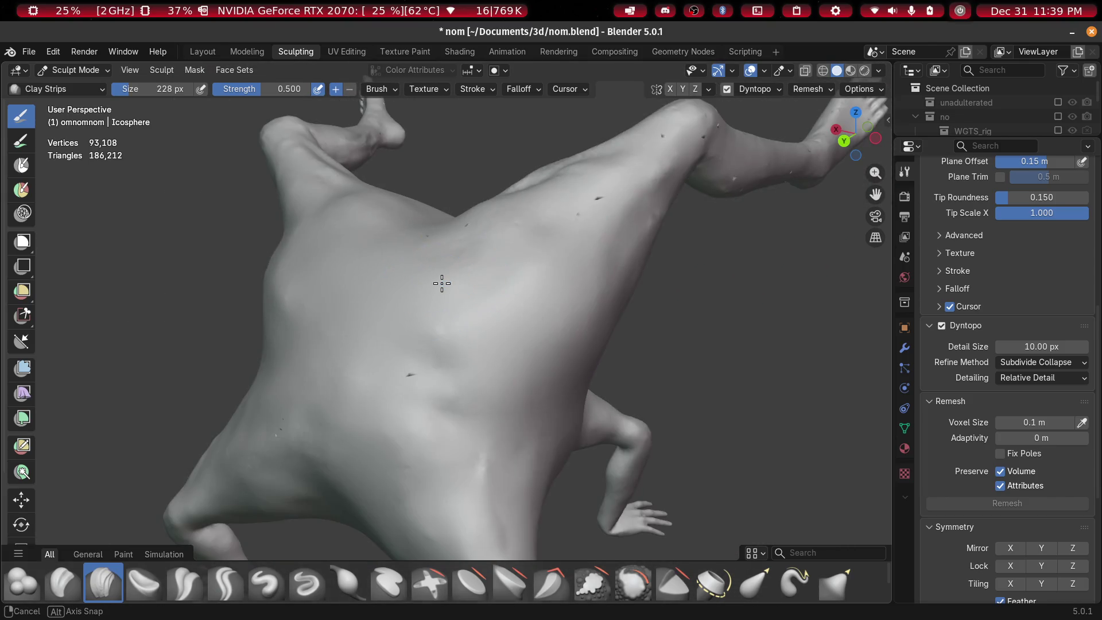
scroll(442, 275, up, 5)
mouse_move(427, 263)
mouse_down()
mouse_move(411, 350)
mouse_move(437, 378)
mouse_up()
Undo the last stroke, set the brush to 148 px, and carve a deep strip down the torso
key(ctrl+z)
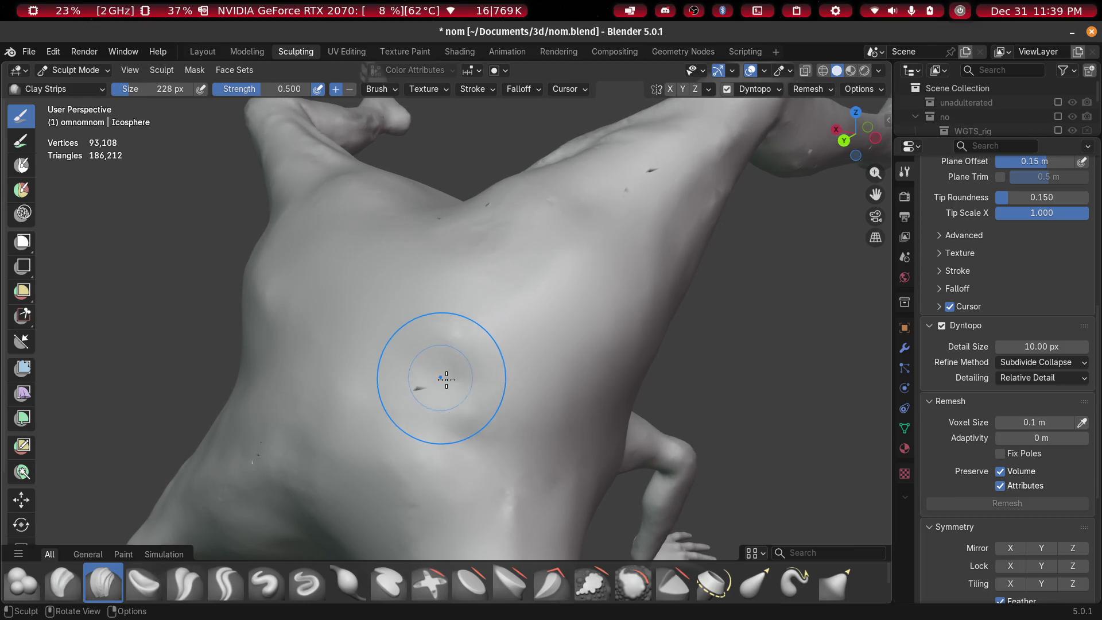
key(f)
click(436, 383)
drag(394, 287, 458, 459)
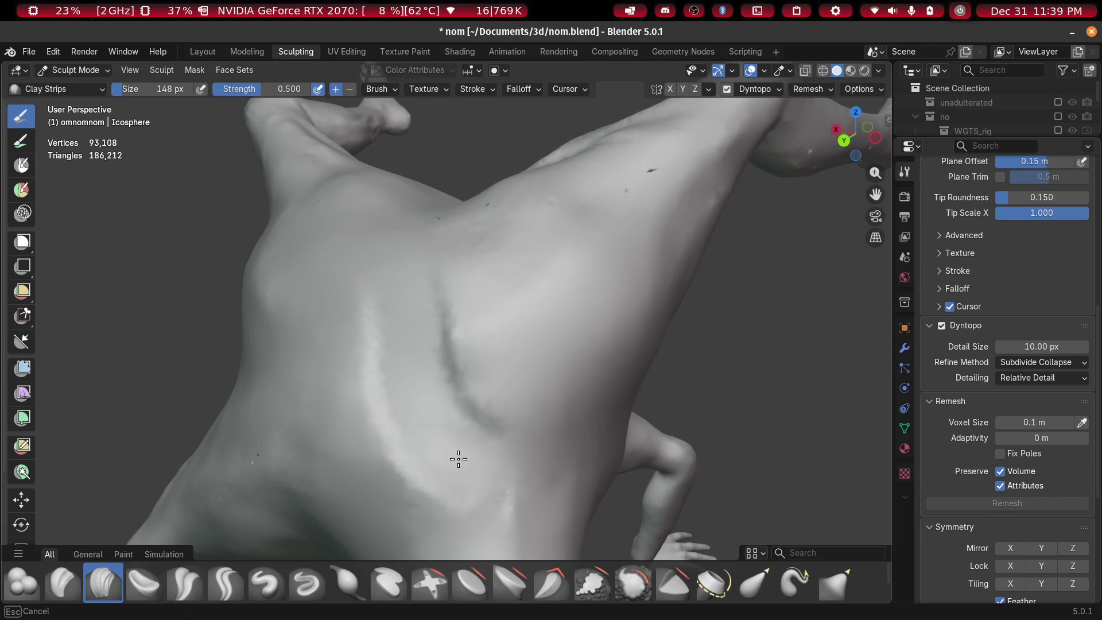
drag(410, 272, 501, 515)
Add diagonal Clay Strips grooves across the lower torso
mouse_move(443, 460)
middle_down()
mouse_move(532, 438)
mouse_move(443, 239)
middle_up()
drag(443, 239, 303, 484)
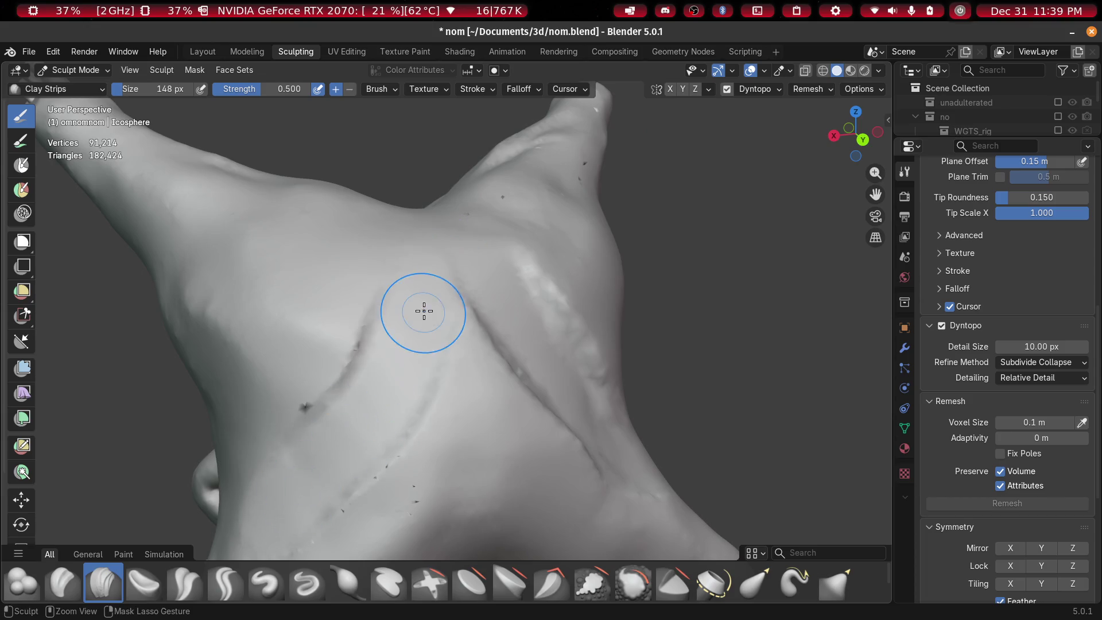
drag(423, 310, 245, 491)
mouse_move(409, 369)
middle_down()
mouse_move(423, 371)
mouse_move(398, 335)
mouse_move(454, 385)
middle_up()
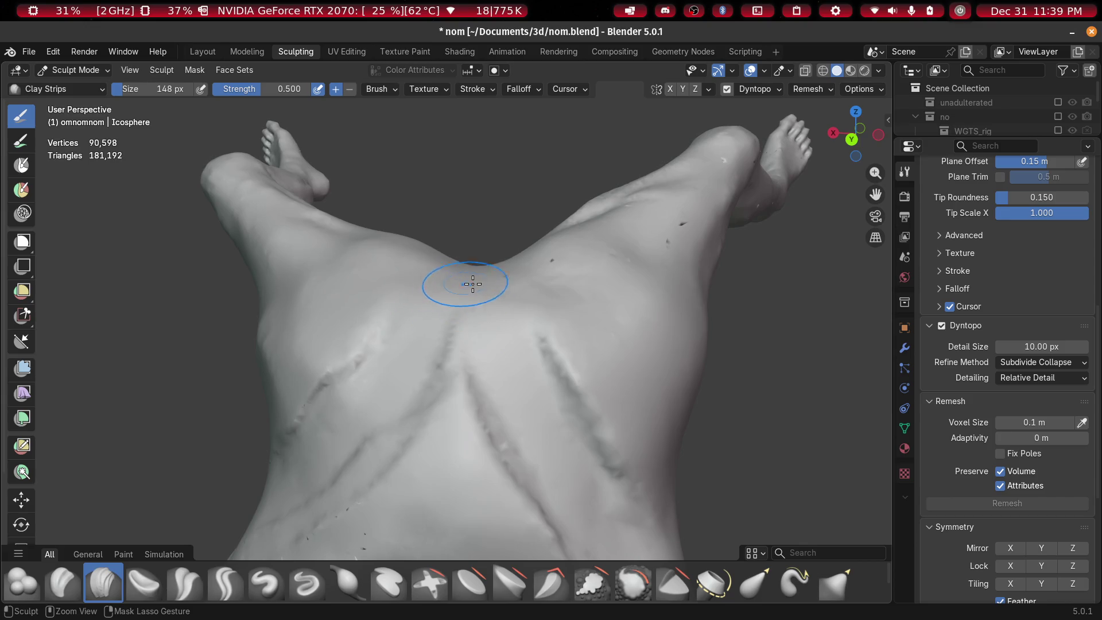
mouse_move(511, 402)
mouse_down()
mouse_move(497, 388)
mouse_move(532, 524)
mouse_up()
mouse_move(531, 524)
shift+middle_down()
mouse_move(581, 436)
mouse_move(537, 315)
shift+middle_up()
mouse_move(536, 315)
mouse_down()
mouse_move(415, 469)
mouse_move(418, 423)
mouse_move(356, 505)
mouse_up()
Reshape the torso grooves with a ridge on the right and short strokes lower left
middle_drag(504, 310, 401, 344)
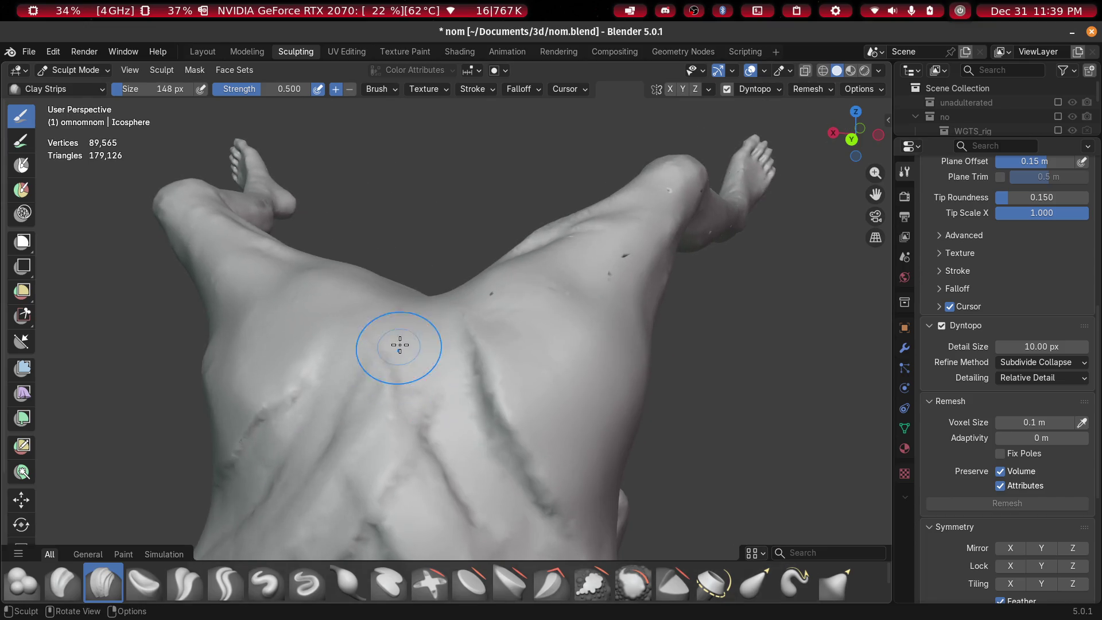
drag(453, 327, 570, 474)
middle_drag(363, 358, 467, 423)
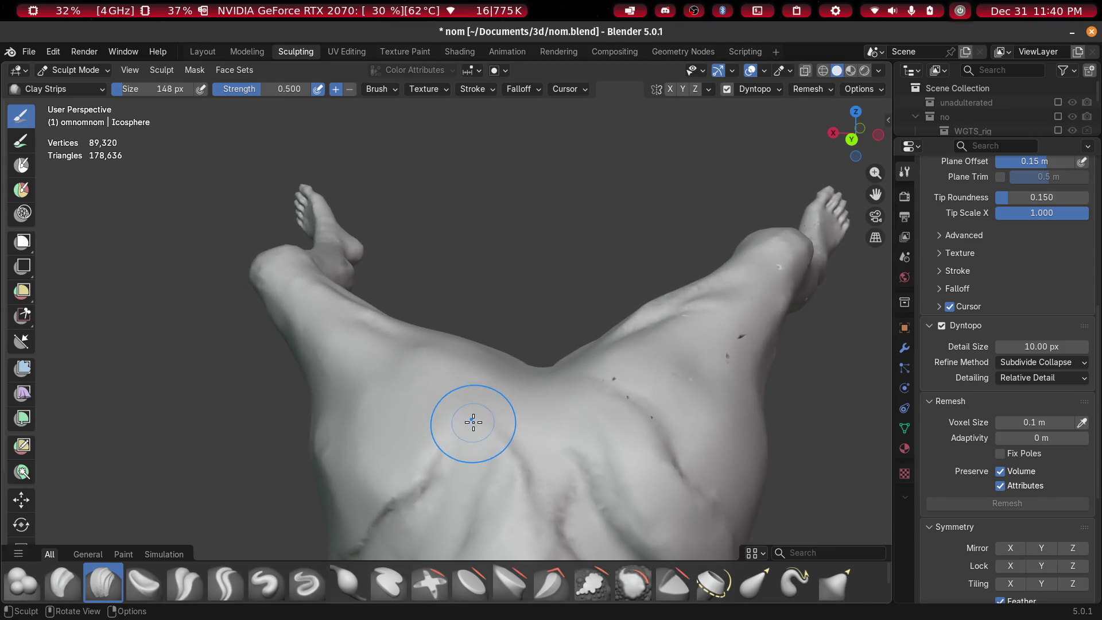
drag(467, 423, 333, 514)
shift+middle_drag(450, 403, 467, 441)
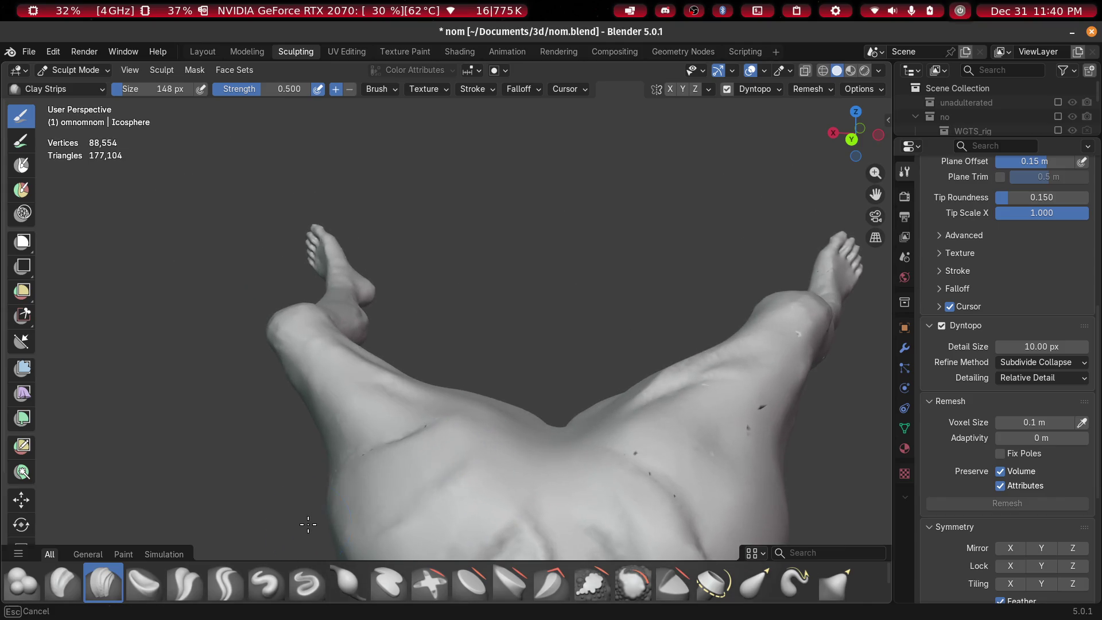
shift+middle_drag(696, 443, 438, 369)
drag(526, 400, 615, 467)
mouse_move(615, 467)
middle_down()
mouse_move(652, 484)
mouse_move(499, 459)
mouse_move(553, 388)
mouse_move(456, 438)
mouse_move(474, 369)
middle_up()
mouse_move(545, 399)
ctrl+mouse_down()
mouse_move(499, 454)
mouse_move(456, 431)
mouse_move(415, 303)
ctrl+mouse_up()
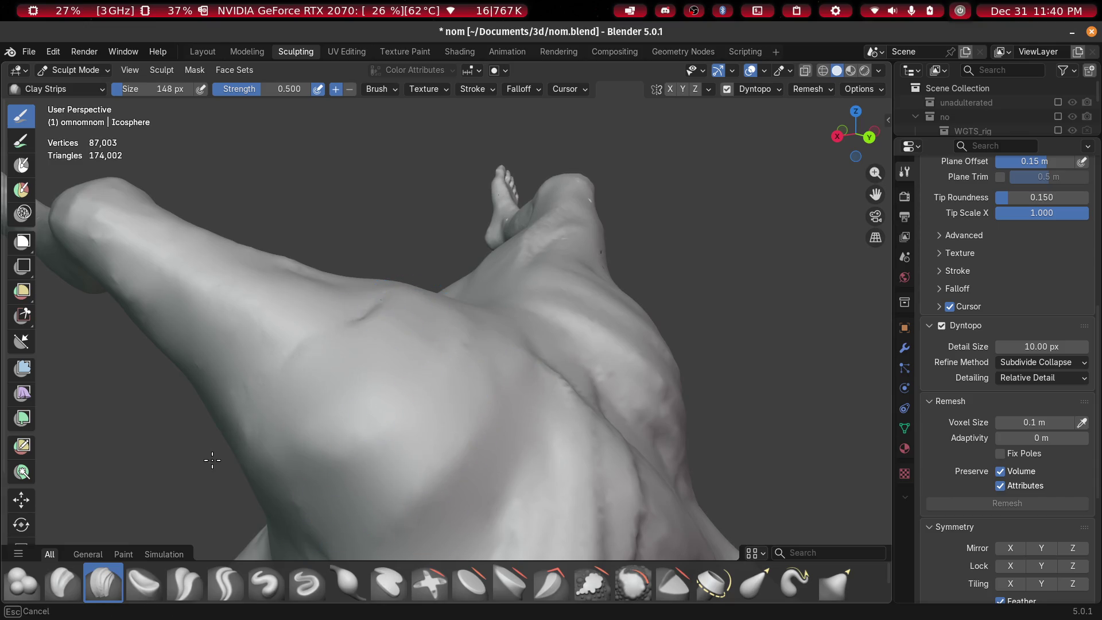
Smooth away the dark diagonal creases on the torso
mouse_move(492, 438)
middle_down()
mouse_move(408, 381)
mouse_move(626, 521)
middle_up()
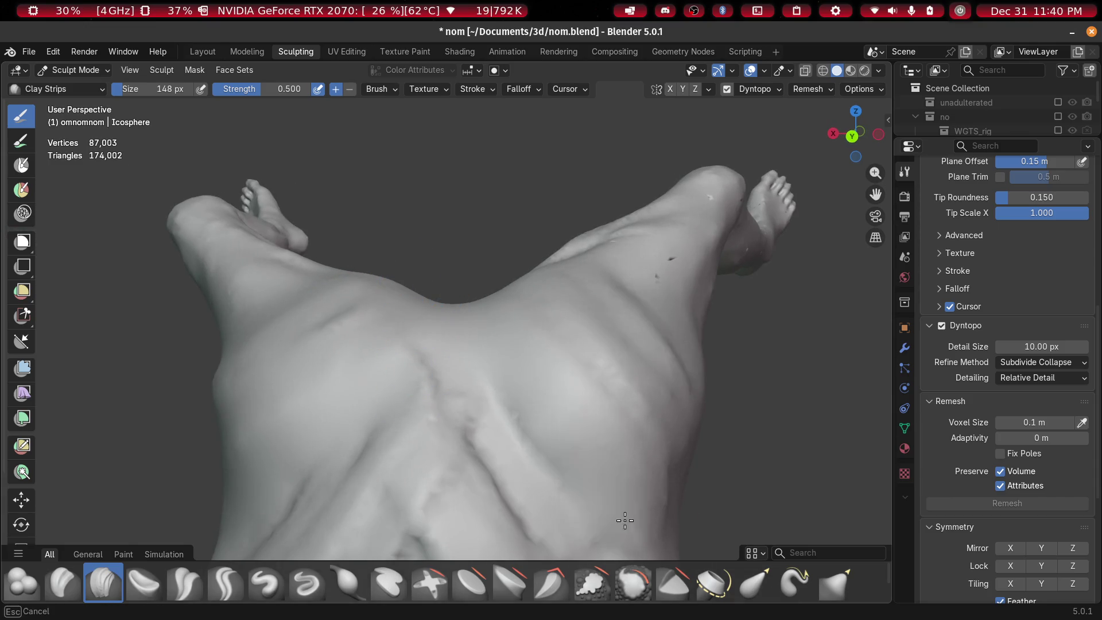
scroll(580, 313, up, 5)
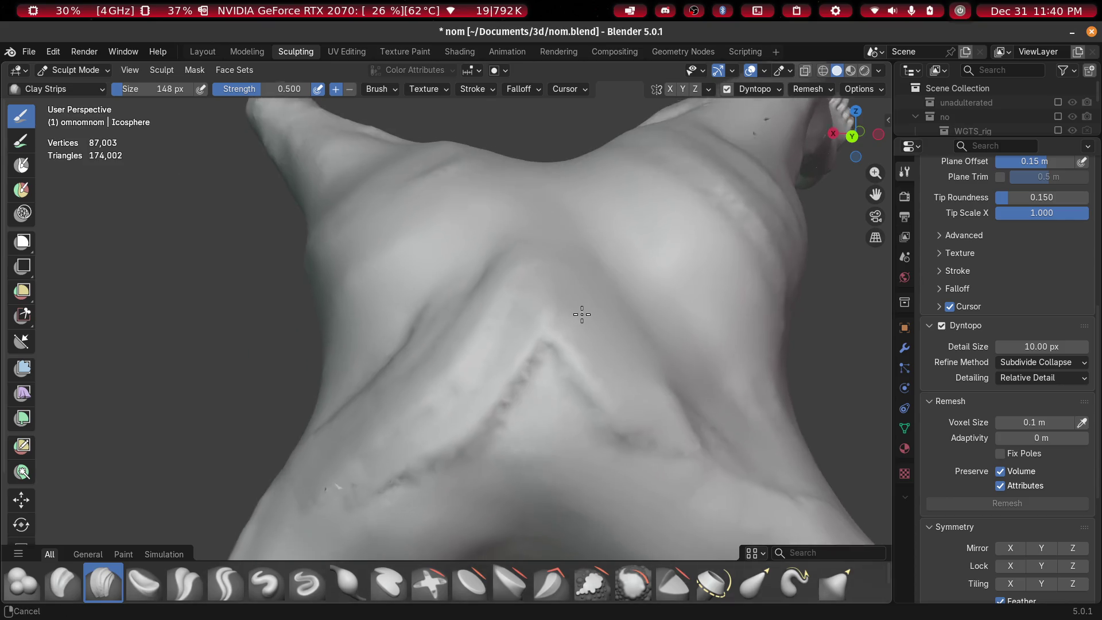
shift+drag(565, 321, 335, 510)
mouse_move(498, 305)
shift+mouse_down()
mouse_move(502, 224)
mouse_move(341, 392)
shift+mouse_up()
mouse_move(502, 275)
shift+mouse_down()
mouse_move(591, 285)
mouse_move(671, 413)
mouse_move(745, 463)
shift+mouse_up()
middle_drag(745, 463, 657, 376)
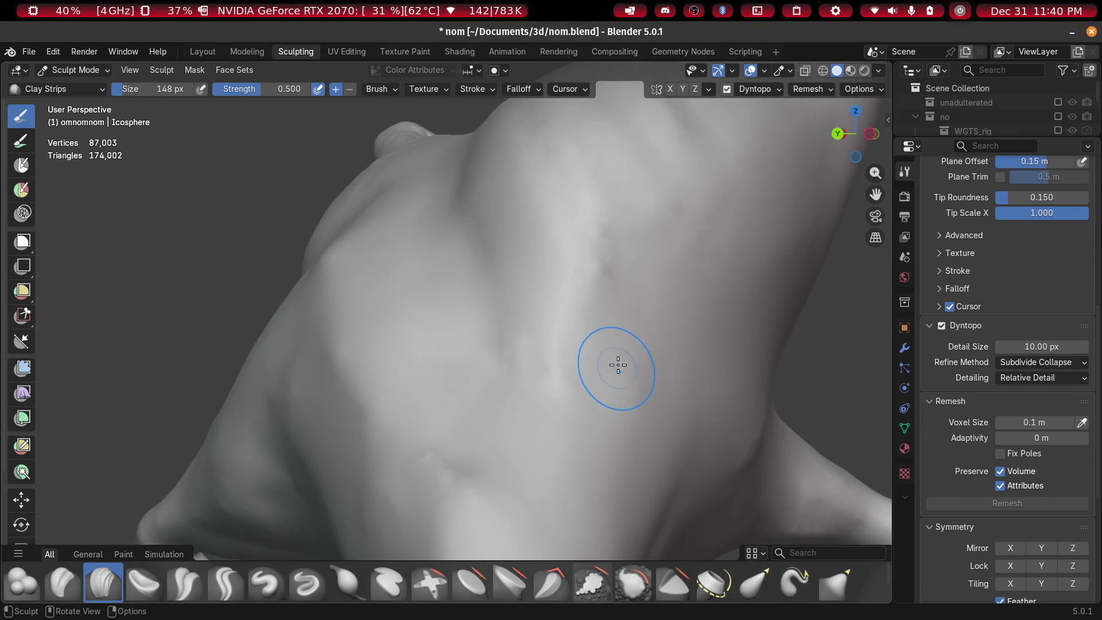
scroll(541, 337, down, 5)
scroll(532, 340, up, 5)
scroll(533, 339, up, 3)
middle_drag(532, 333, 460, 333)
Add a long horizontal strip and two diagonal strips across the upper torso
mouse_move(712, 338)
ctrl+mouse_down()
mouse_move(467, 337)
mouse_move(415, 309)
ctrl+mouse_up()
drag(699, 279, 286, 174)
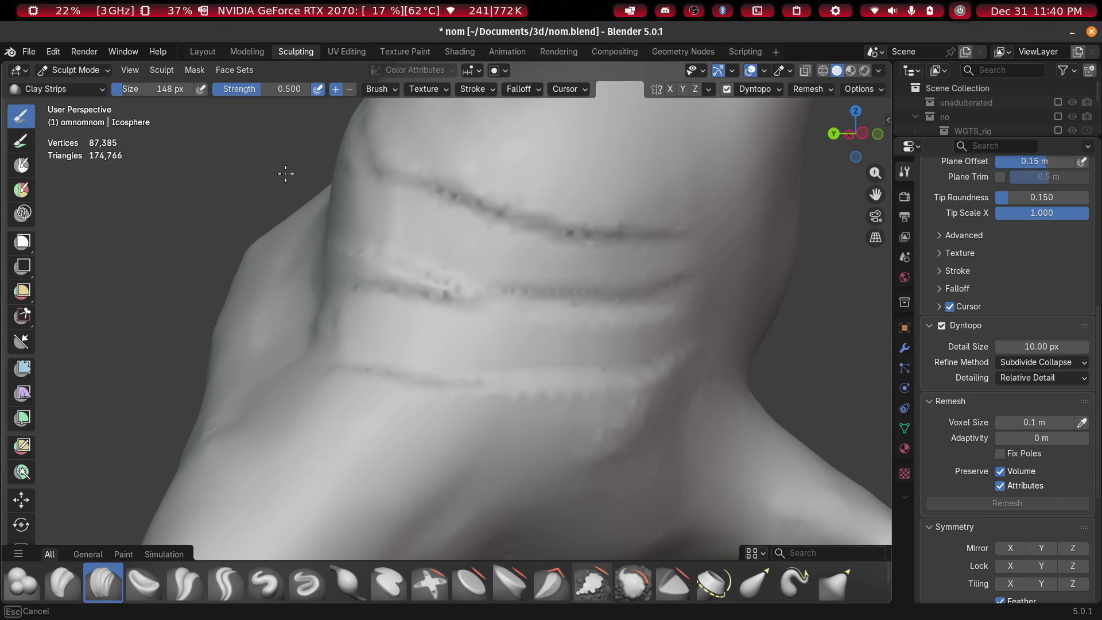
mouse_move(560, 251)
middle_down()
mouse_move(539, 298)
mouse_move(551, 202)
mouse_move(532, 270)
mouse_move(576, 291)
middle_up()
drag(551, 236, 310, 109)
scroll(302, 421, down, 5)
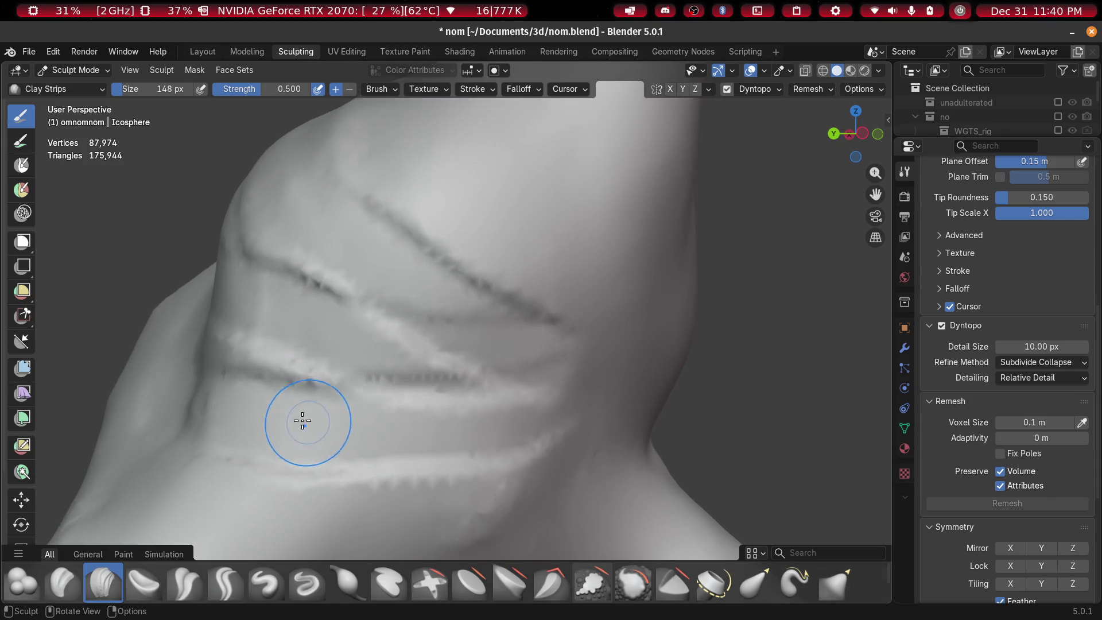
mouse_move(236, 358)
middle_down()
mouse_move(364, 373)
mouse_move(494, 368)
mouse_move(432, 278)
middle_up()
scroll(536, 361, up, 5)
scroll(434, 275, up, 3)
Sculpt wide horizontal and diagonal clay strips around the neck and torso
mouse_move(333, 359)
mouse_down()
mouse_move(630, 339)
mouse_move(721, 297)
mouse_up()
drag(372, 261, 724, 214)
mouse_move(723, 215)
middle_down()
mouse_move(431, 399)
mouse_move(308, 377)
middle_up()
drag(308, 377, 590, 162)
scroll(492, 259, down, 5)
middle_drag(492, 259, 470, 256)
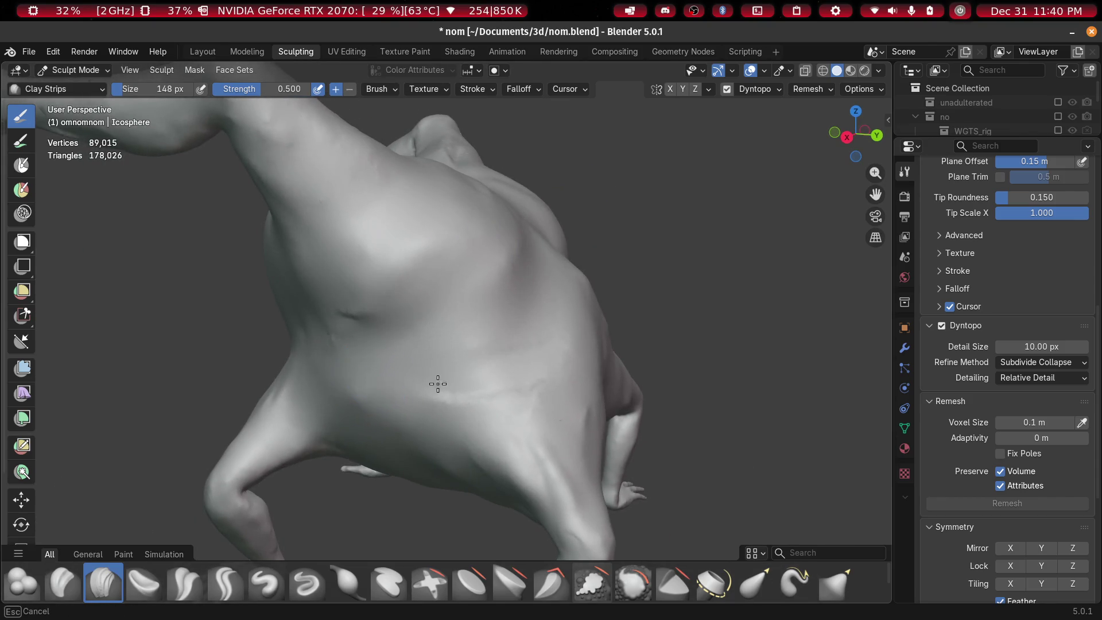
Smooth out the old torso grooves and turn the view to face the chest
mouse_move(532, 359)
middle_down()
mouse_move(406, 357)
mouse_move(347, 342)
mouse_move(402, 377)
middle_up()
mouse_move(403, 377)
shift+mouse_down()
mouse_move(637, 371)
mouse_move(394, 319)
mouse_move(567, 295)
mouse_move(475, 208)
shift+mouse_up()
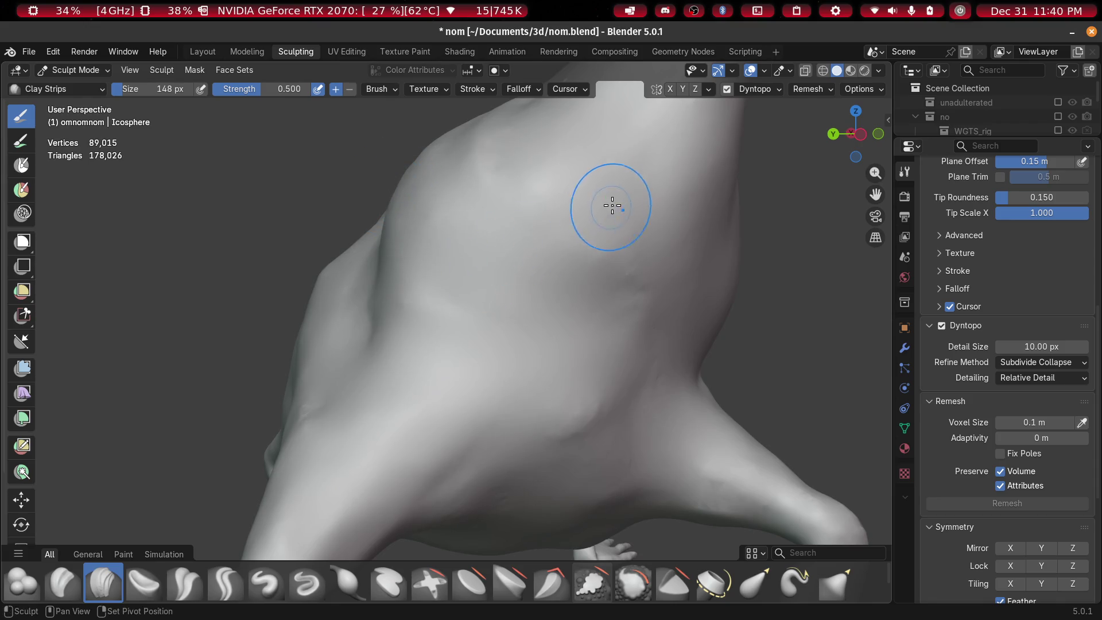
scroll(652, 300, down, 5)
scroll(475, 312, up, 5)
mouse_move(578, 302)
middle_down()
mouse_move(475, 312)
mouse_move(502, 300)
middle_up()
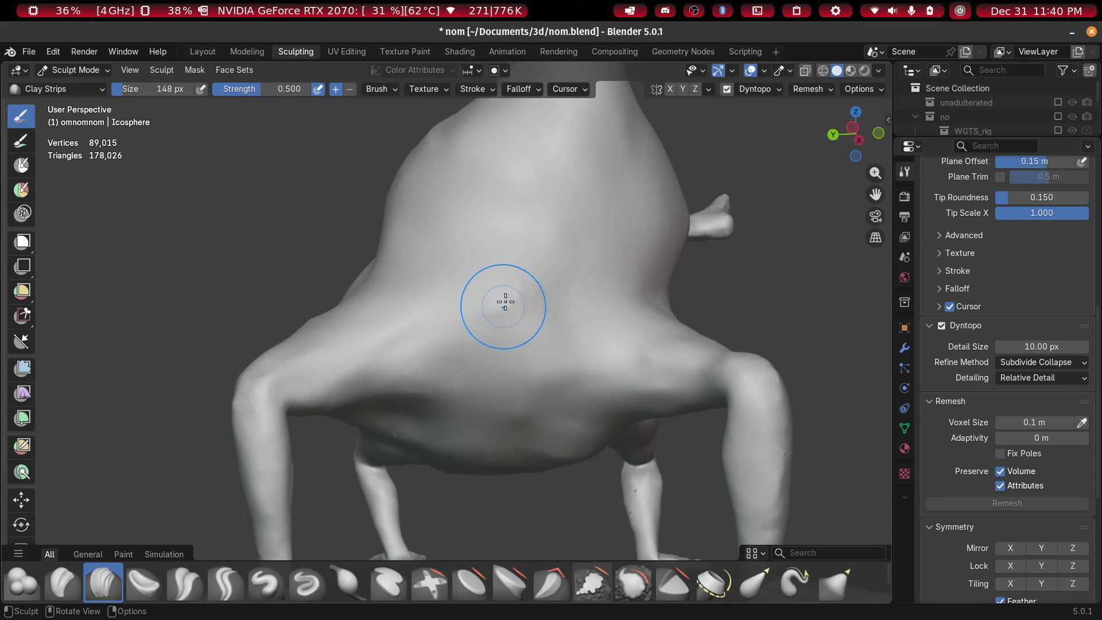
scroll(524, 344, down, 5)
mouse_move(525, 344)
middle_down()
mouse_move(476, 321)
mouse_move(502, 270)
middle_up()
scroll(475, 320, up, 5)
scroll(502, 270, down, 5)
scroll(465, 197, up, 5)
middle_drag(465, 197, 461, 330)
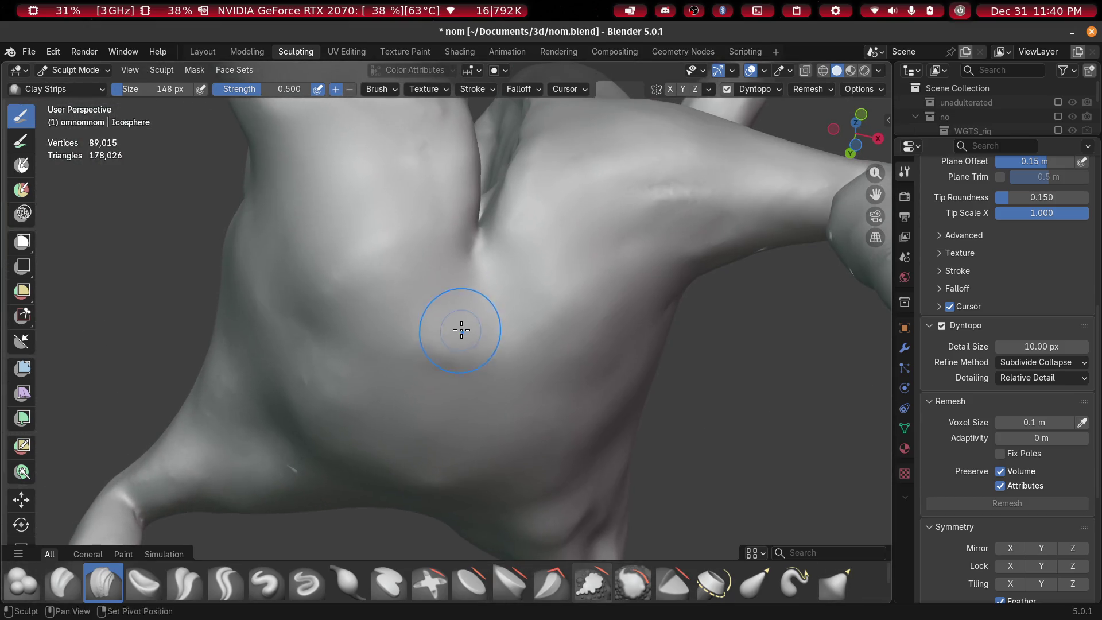
Sculpt parallel horizontal Clay Strips ridges across the chest
mouse_move(340, 253)
mouse_down()
mouse_move(568, 306)
mouse_move(251, 270)
mouse_up()
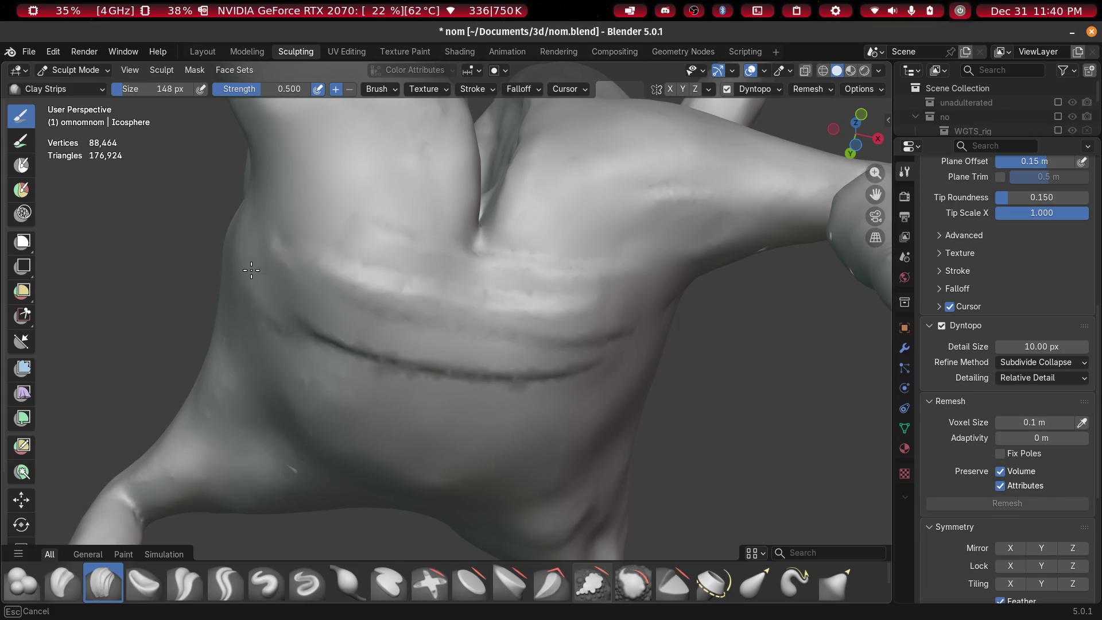
mouse_move(352, 341)
mouse_down()
mouse_move(620, 373)
mouse_move(322, 356)
mouse_move(253, 322)
mouse_up()
mouse_move(304, 448)
mouse_down()
mouse_move(522, 475)
mouse_move(321, 373)
mouse_move(310, 402)
mouse_up()
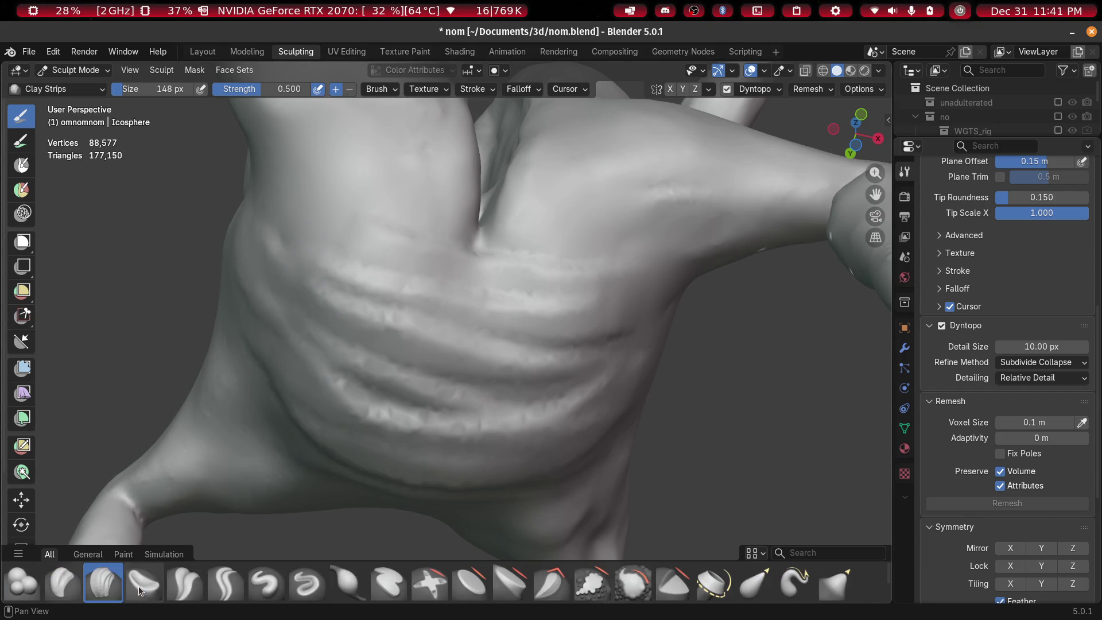
scroll(139, 587, down, 2)
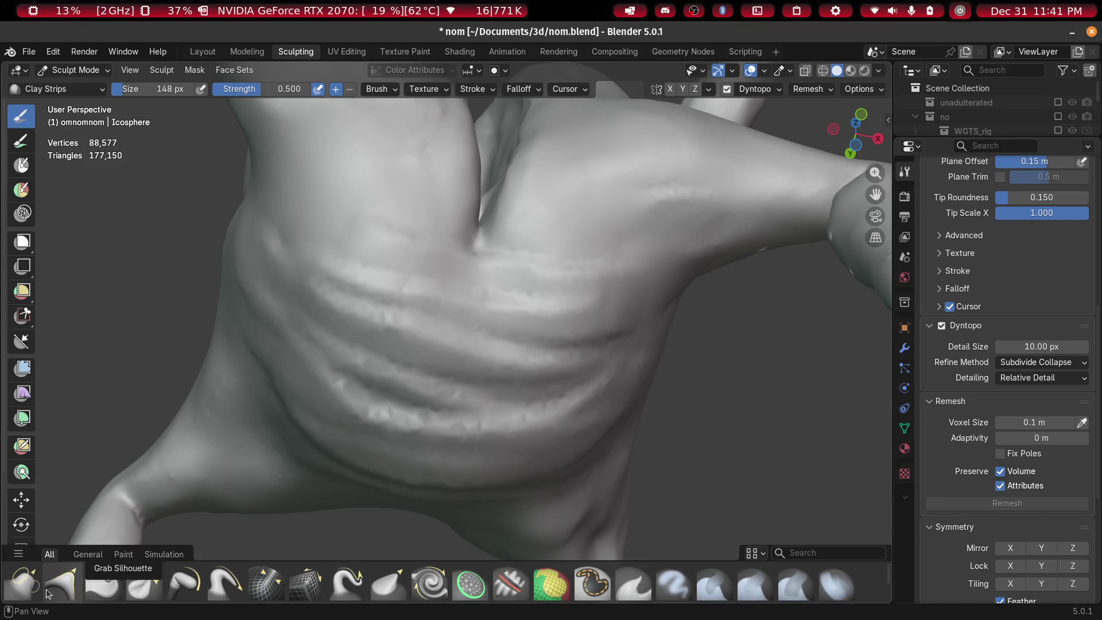
scroll(91, 588, down, 2)
scroll(515, 597, up, 3)
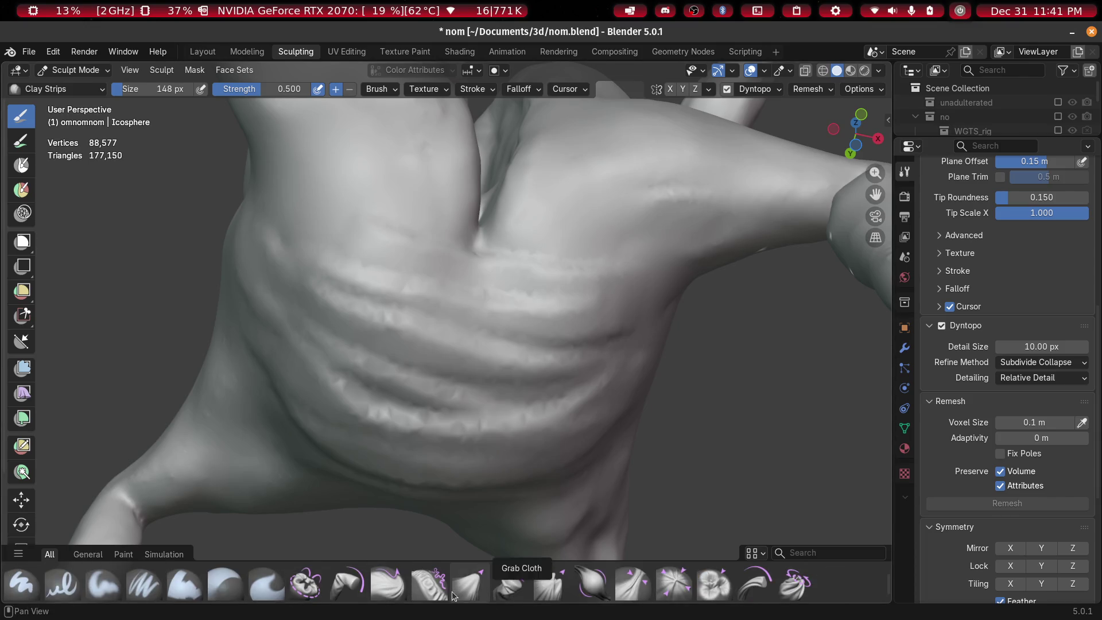
Switch to the Smooth brush with strength 0.382 and size 278 px
click(832, 553)
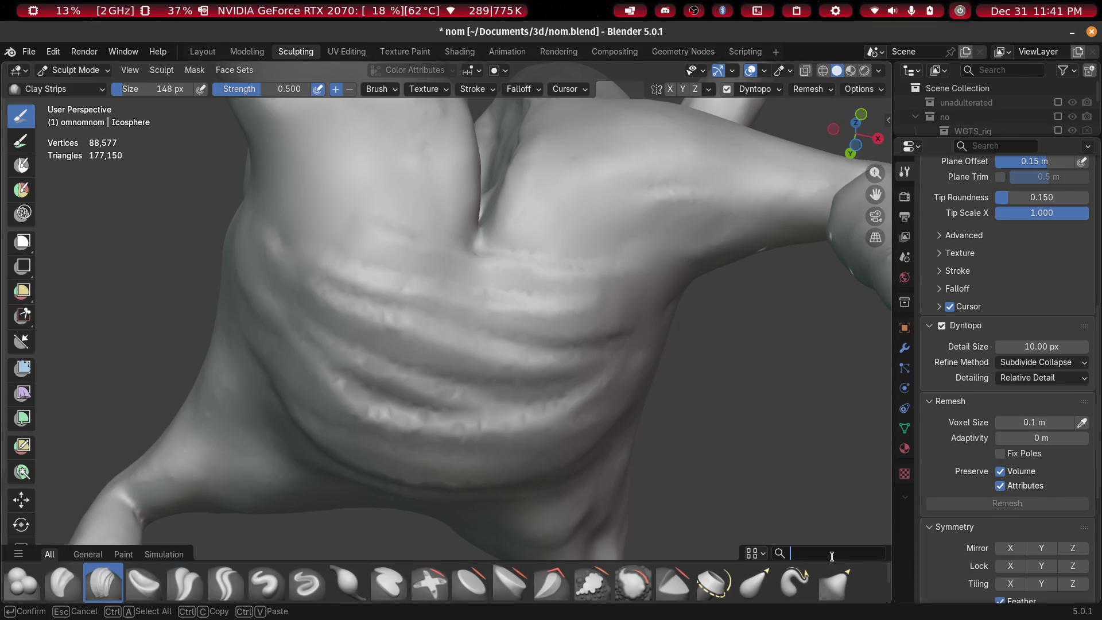
text(smooth)
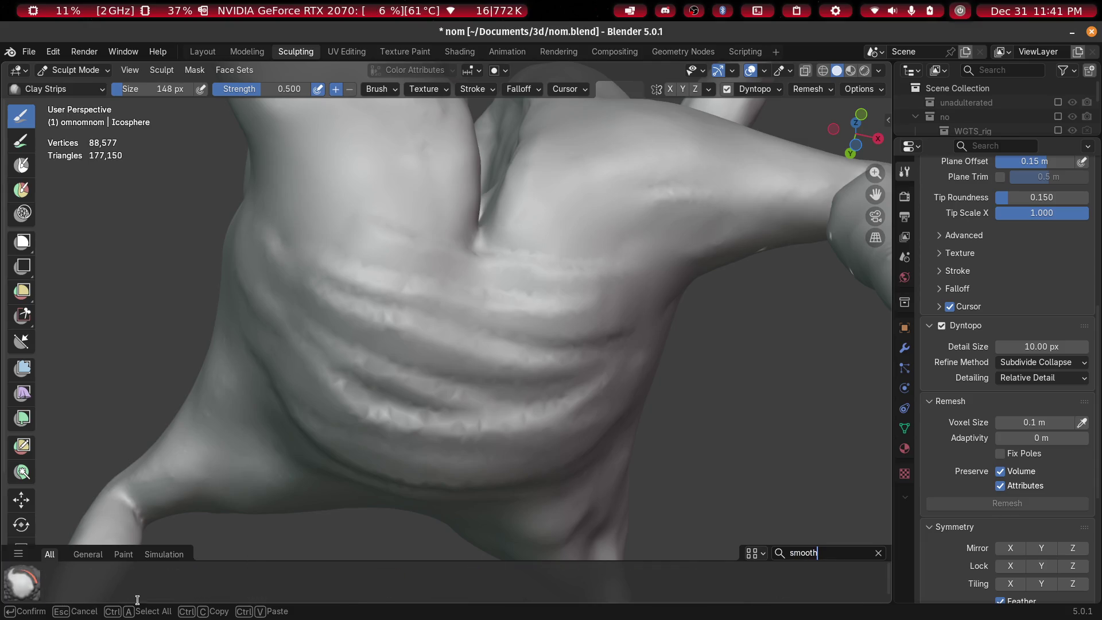
key(Return)
click(21, 586)
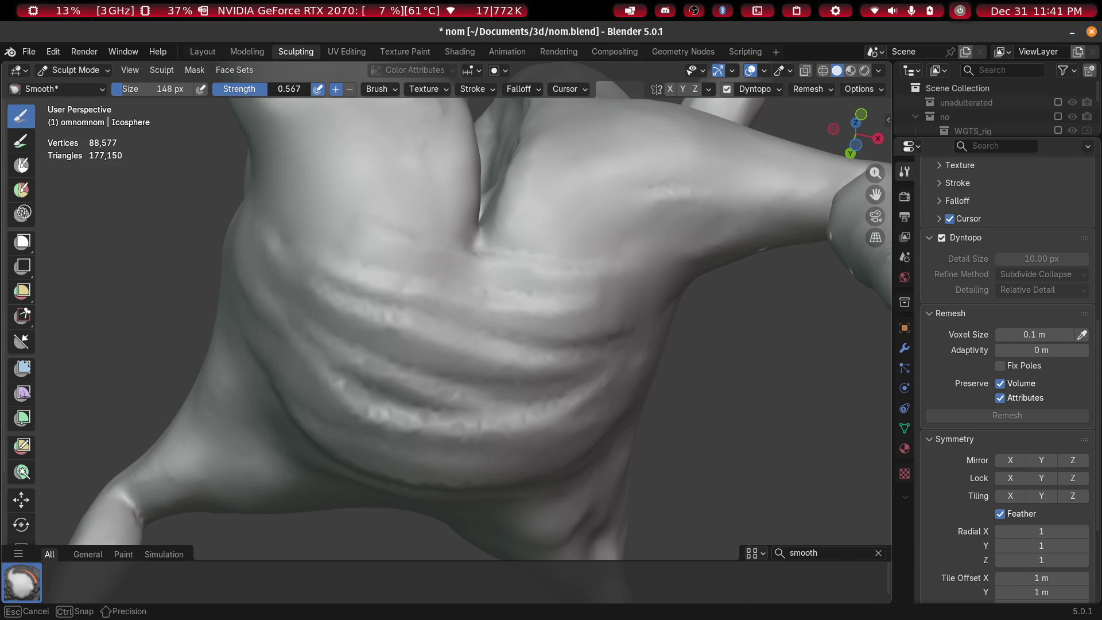
drag(264, 88, 264, 88)
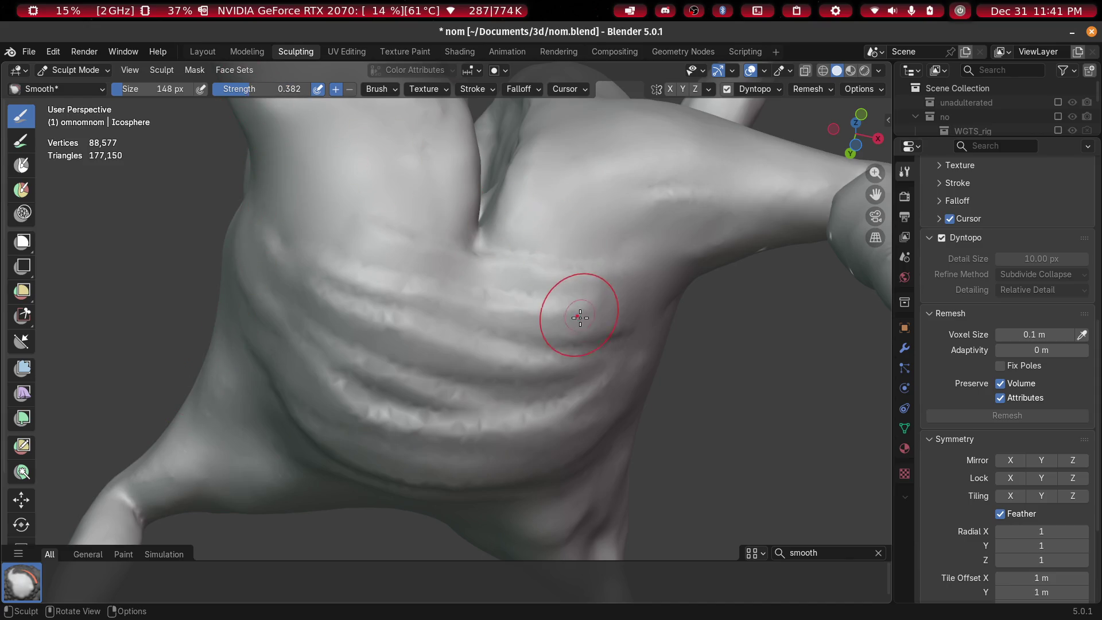
key(f)
click(456, 382)
Smooth the ridges across the upper and lower chest, redoing one stroke
mouse_move(456, 382)
mouse_down()
mouse_move(566, 333)
mouse_move(540, 310)
mouse_move(349, 298)
mouse_up()
drag(345, 373, 575, 427)
drag(553, 383, 465, 401)
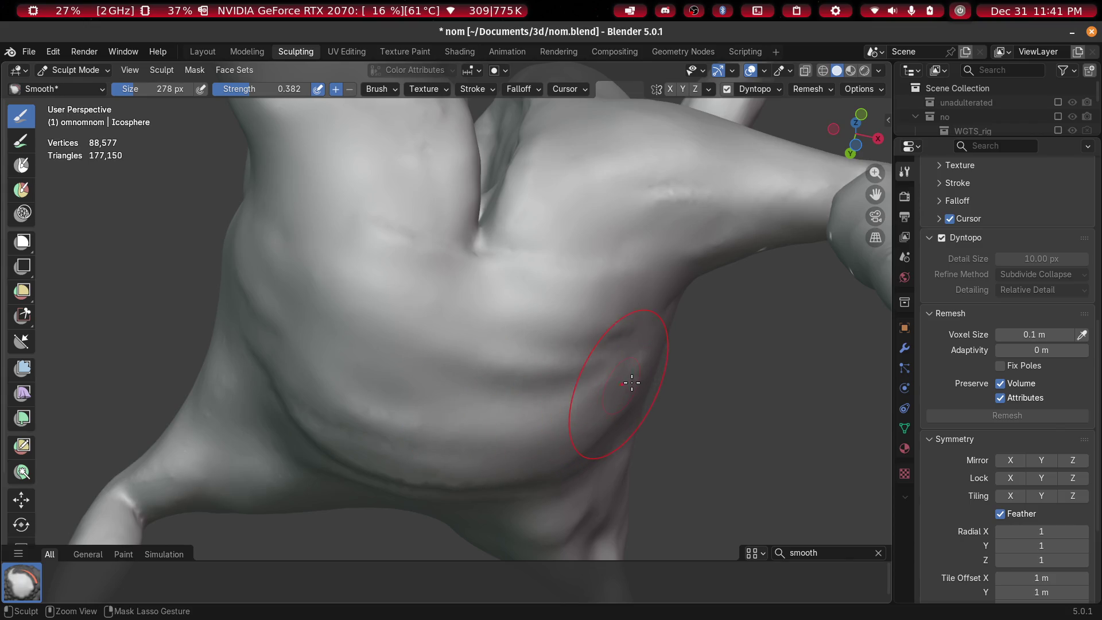
key(ctrl+z)
drag(634, 349, 321, 298)
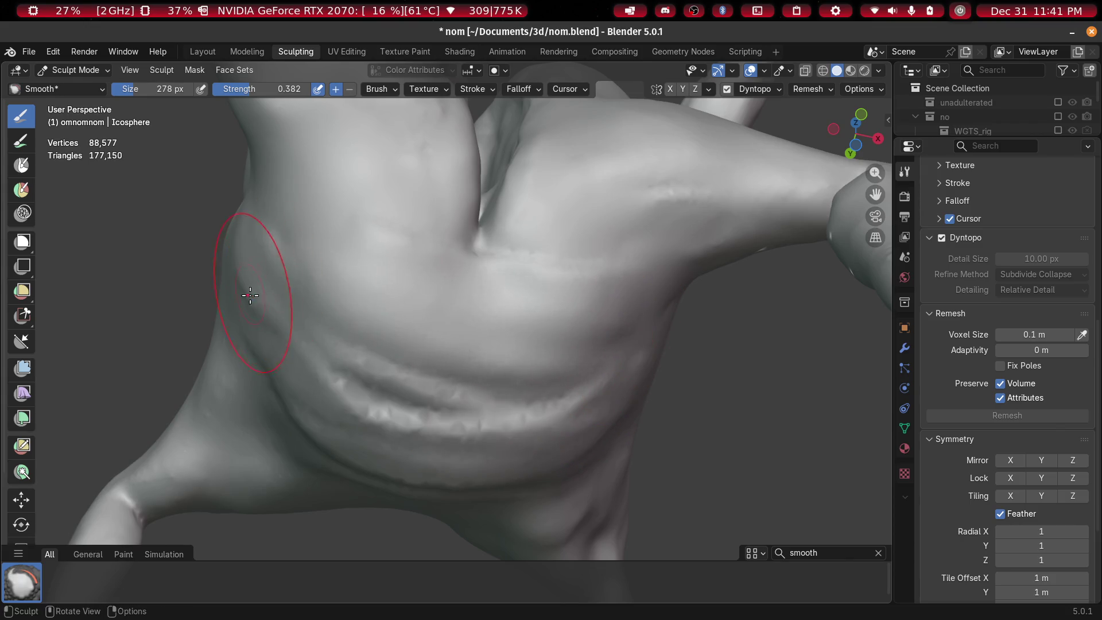
drag(322, 368, 616, 440)
mouse_move(283, 337)
middle_down()
mouse_move(587, 305)
mouse_move(647, 438)
mouse_move(515, 360)
mouse_move(549, 266)
mouse_move(770, 310)
mouse_move(714, 381)
mouse_move(733, 386)
mouse_move(542, 331)
mouse_move(511, 258)
middle_up()
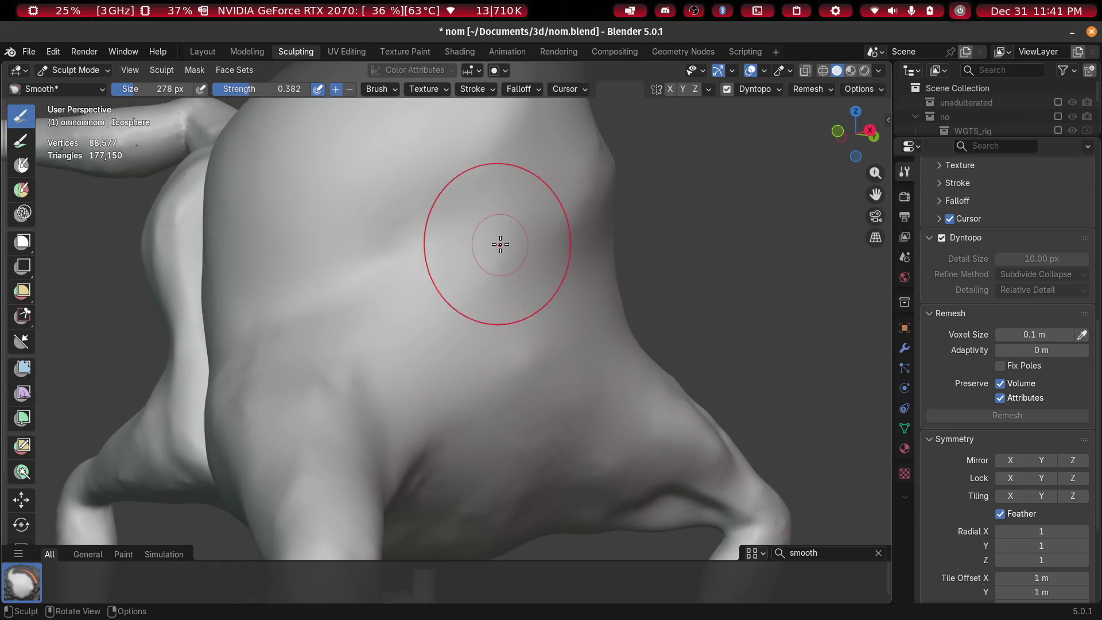
Orbit around the creature's legs, thigh and hip to inspect them
scroll(432, 277, down, 5)
mouse_move(409, 322)
middle_down()
mouse_move(487, 408)
mouse_move(536, 443)
mouse_move(608, 397)
mouse_move(593, 381)
mouse_move(436, 352)
mouse_move(519, 376)
mouse_move(442, 462)
mouse_move(598, 245)
middle_up()
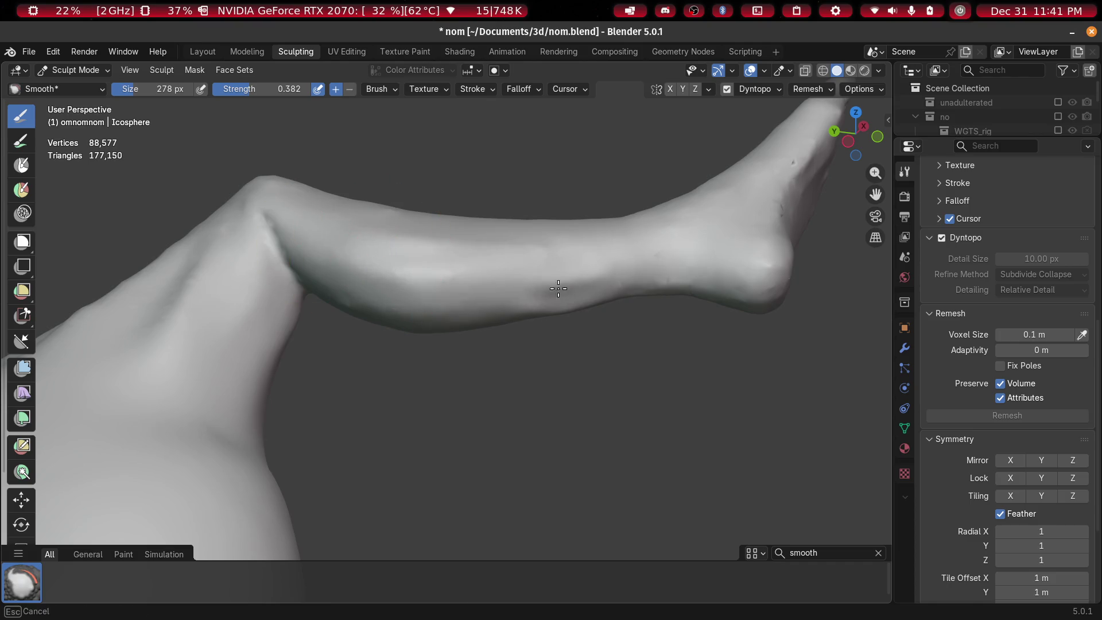
middle_drag(582, 294, 322, 226)
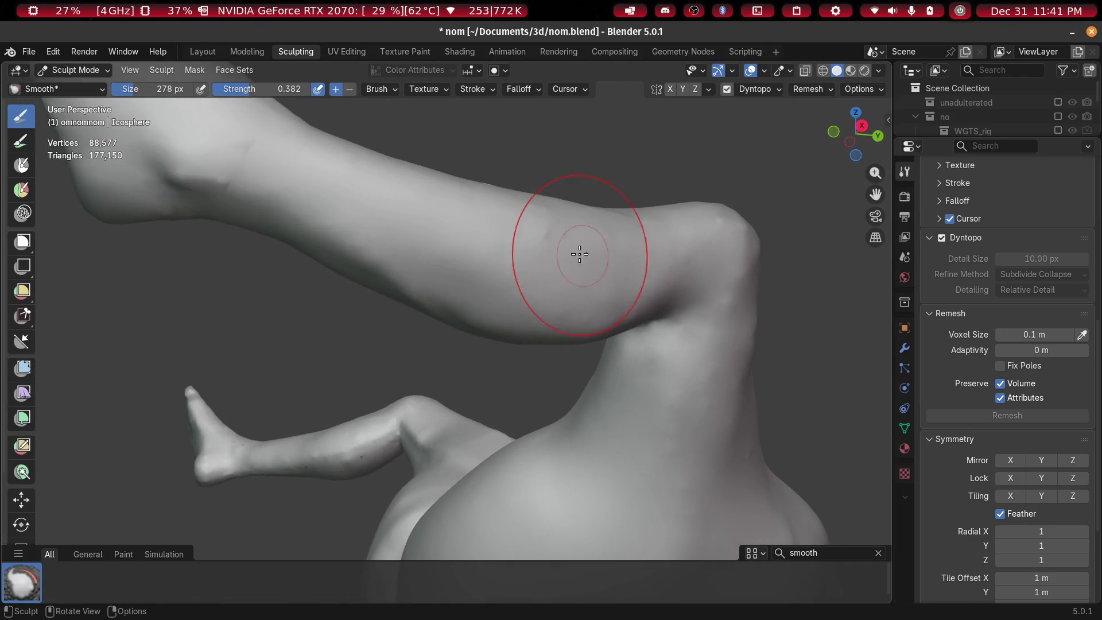
mouse_move(619, 211)
middle_down()
mouse_move(561, 278)
mouse_move(632, 241)
mouse_move(622, 384)
middle_up()
mouse_move(623, 425)
middle_down()
mouse_move(574, 393)
mouse_move(713, 394)
mouse_move(443, 399)
mouse_move(542, 430)
mouse_move(533, 478)
mouse_move(580, 362)
mouse_move(626, 361)
mouse_move(484, 268)
mouse_move(524, 320)
mouse_move(563, 327)
mouse_move(529, 322)
mouse_move(559, 287)
middle_up()
scroll(626, 361, up, 4)
scroll(511, 266, up, 5)
scroll(511, 295, down, 5)
scroll(529, 322, down, 6)
mouse_move(486, 320)
middle_down()
mouse_move(586, 320)
mouse_move(615, 291)
mouse_move(558, 361)
mouse_move(706, 366)
mouse_move(332, 283)
mouse_move(591, 443)
mouse_move(600, 287)
mouse_move(558, 262)
middle_up()
scroll(333, 283, up, 6)
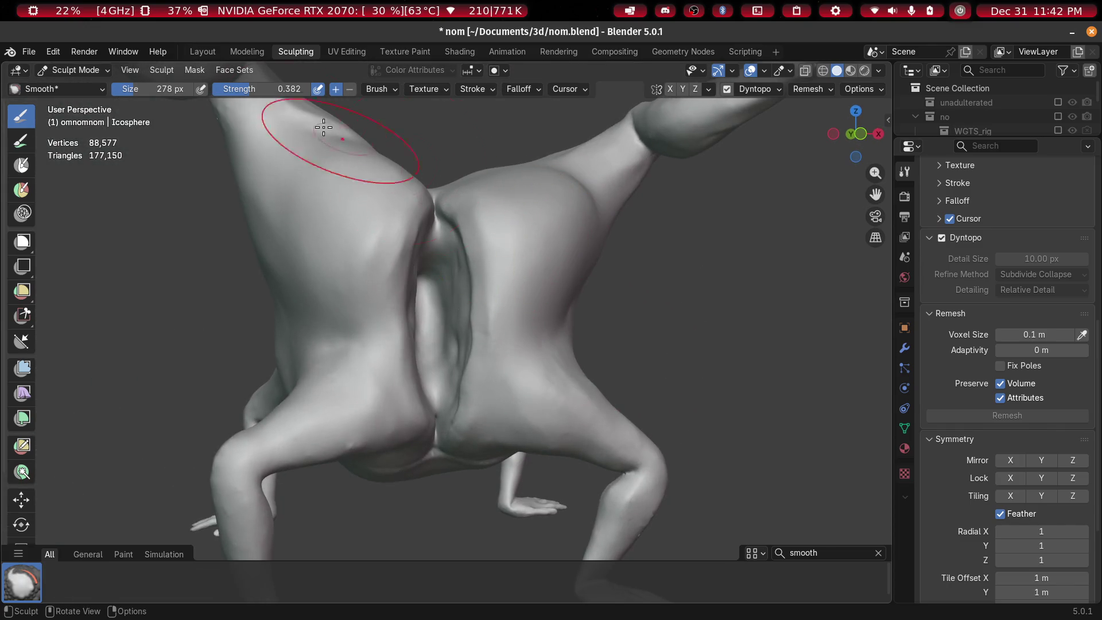
Switch to the Layout workspace in Object Mode and view the whole creature
click(201, 54)
scroll(641, 316, down, 5)
mouse_move(640, 315)
middle_down()
mouse_move(319, 299)
mouse_move(436, 315)
mouse_move(422, 322)
middle_up()
scroll(318, 299, up, 5)
scroll(425, 323, up, 2)
scroll(424, 328, down, 5)
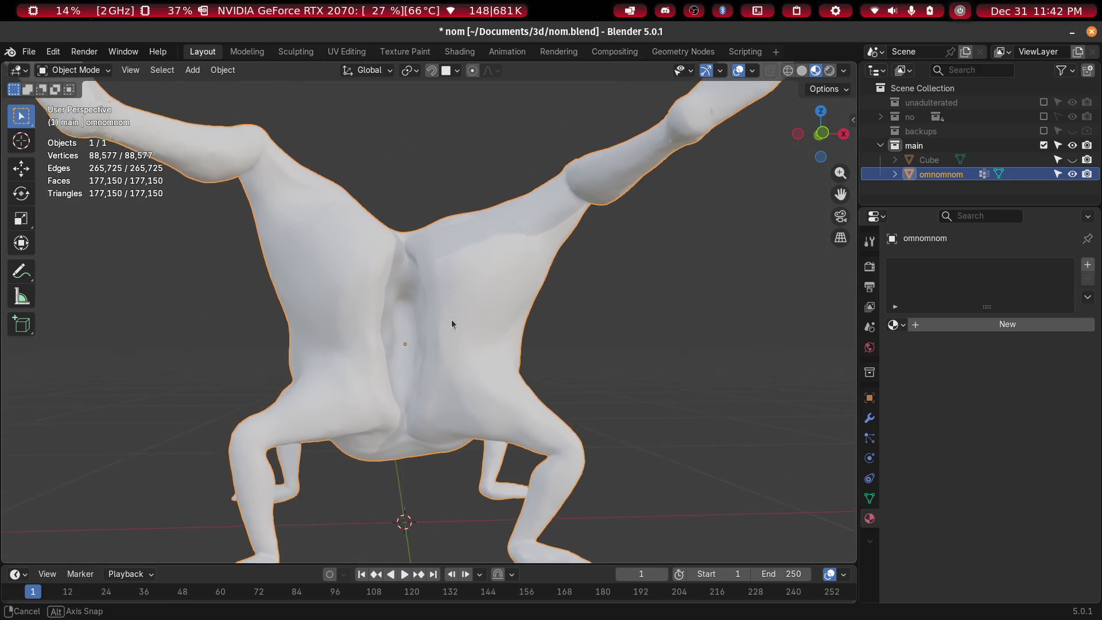
Add a new cube and shrink it to 0.148
scroll(450, 325, down, 2)
scroll(458, 343, up, 2)
key(shift+a)
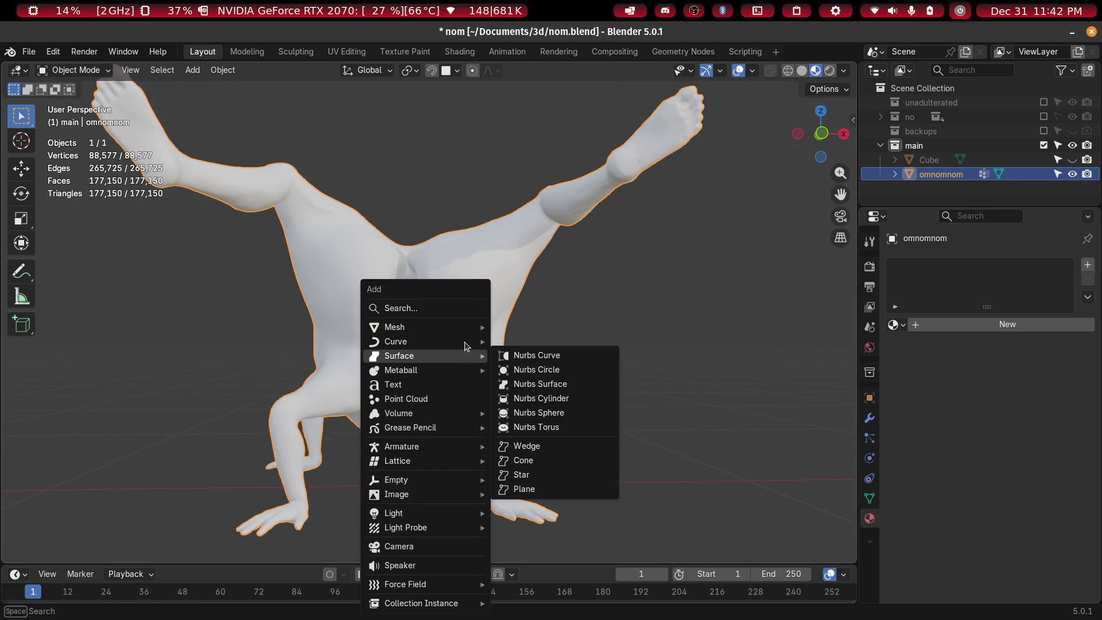
mouse_move(442, 327)
click(558, 347)
key(KP_Decimal)
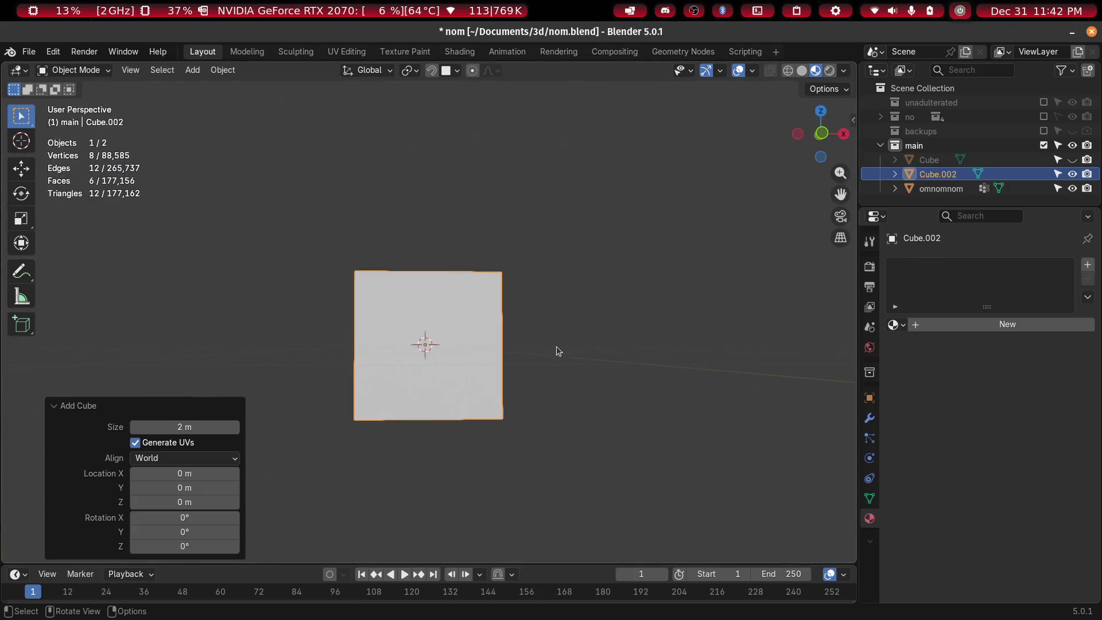
key(s)
click(450, 382)
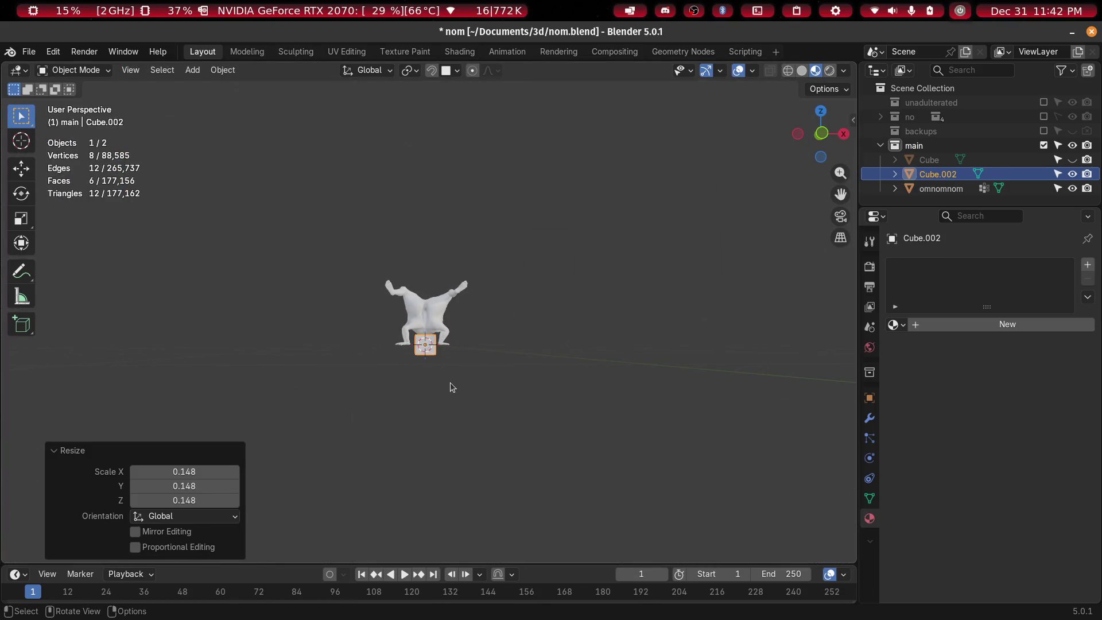
In front view, rescale the cube to 0.247, cancelling an X-axis scale
key(KP_Decimal)
key(KP_1)
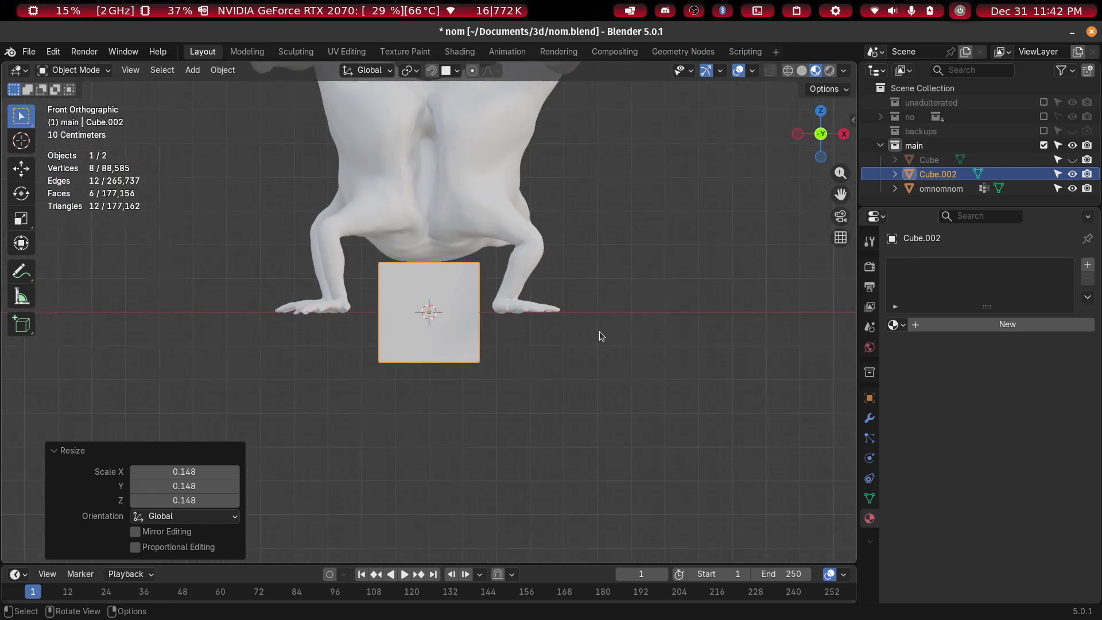
key(s)
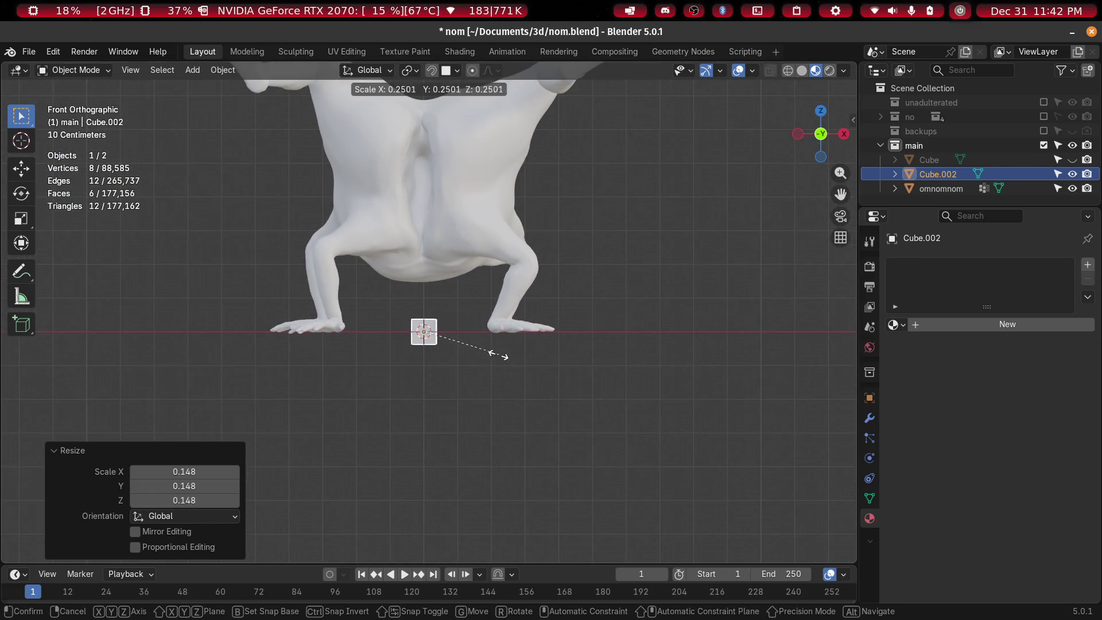
click(490, 348)
mouse_move(489, 347)
middle_down()
mouse_move(594, 377)
mouse_move(666, 379)
mouse_move(501, 390)
mouse_move(520, 384)
mouse_move(505, 360)
middle_up()
key(s)
key(x)
right_click(636, 370)
scroll(636, 371, down, 5)
scroll(507, 364, up, 3)
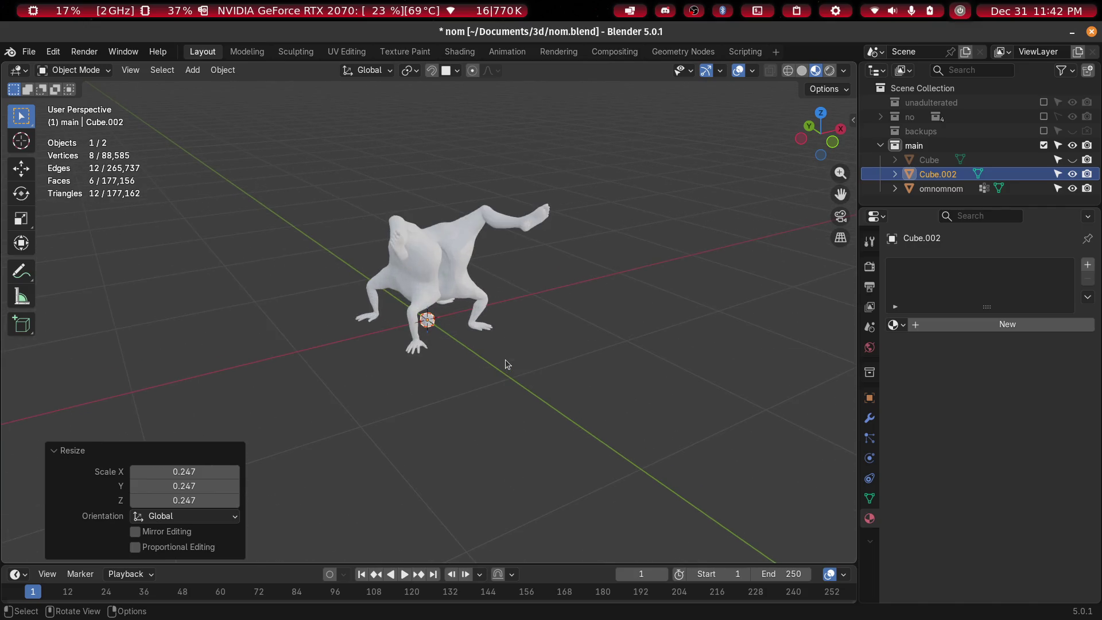
Move the cube -1.9368 m along Y and frame it in top view
key(g)
key(x)
key(y)
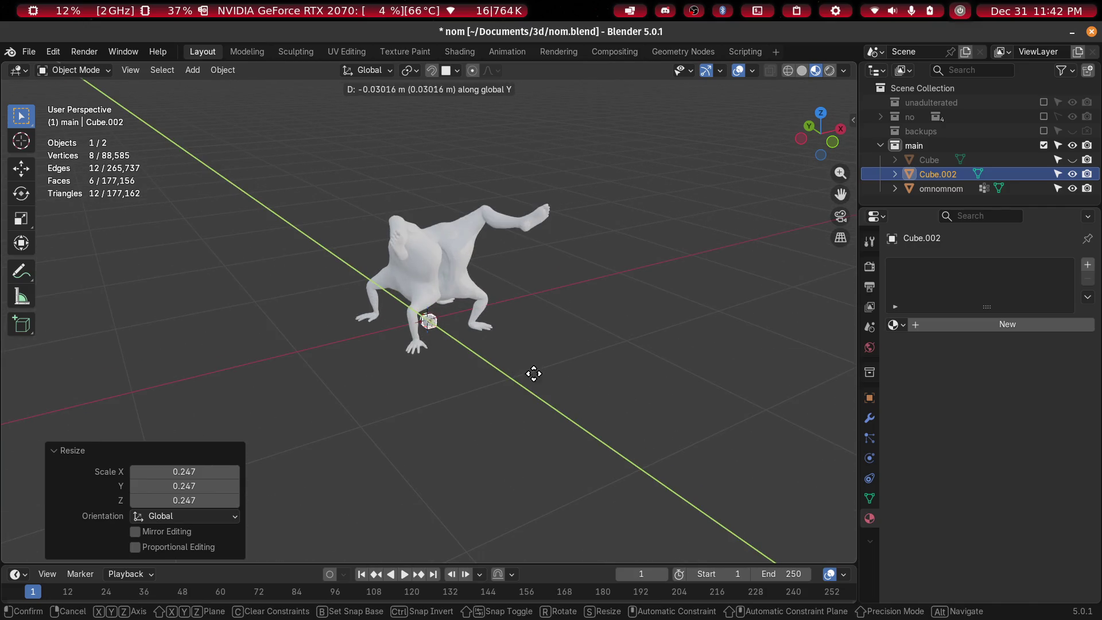
click(737, 449)
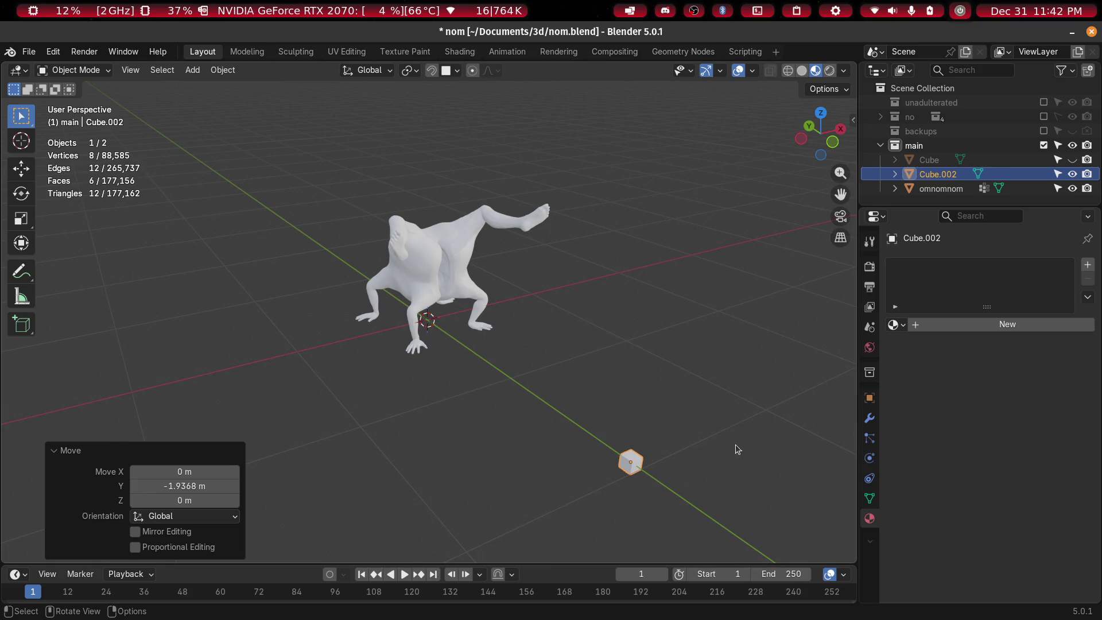
key(KP_7)
key(KP_Decimal)
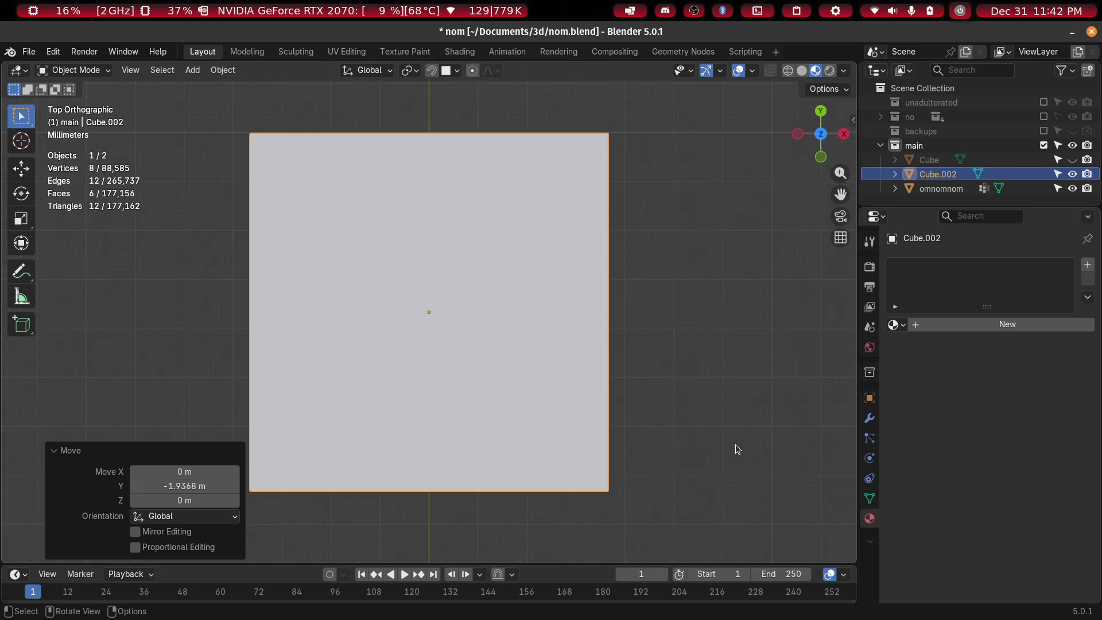
In Edit Mode, flatten the cube along Y into a thin slab
scroll(511, 353, down, 5)
mouse_move(492, 248)
shift+middle_down()
mouse_move(494, 301)
mouse_move(450, 316)
shift+middle_up()
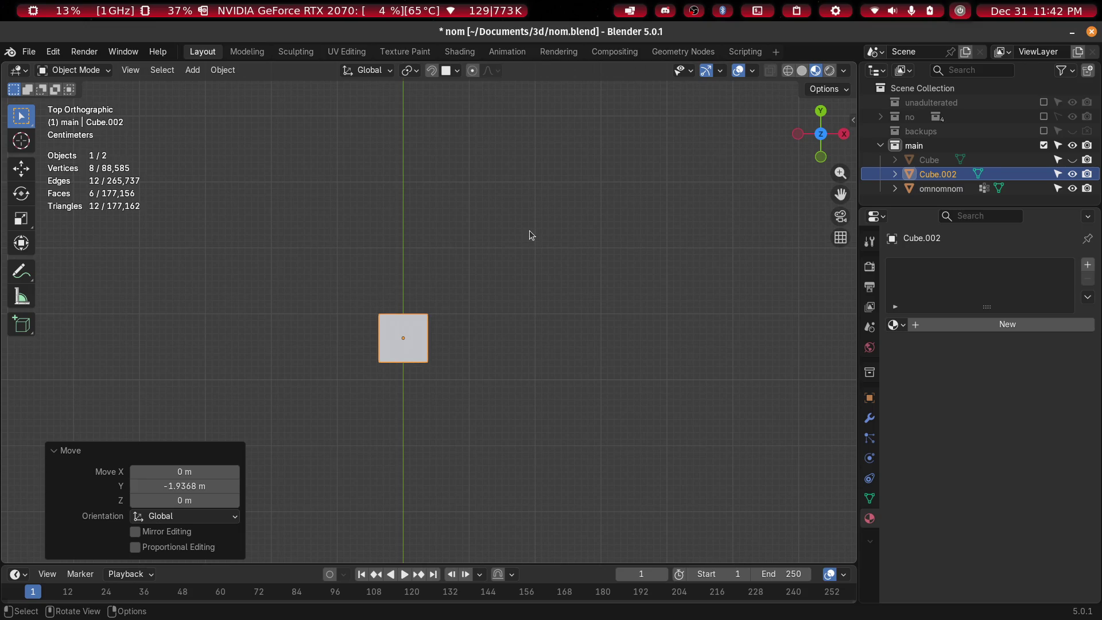
scroll(505, 237, down, 1)
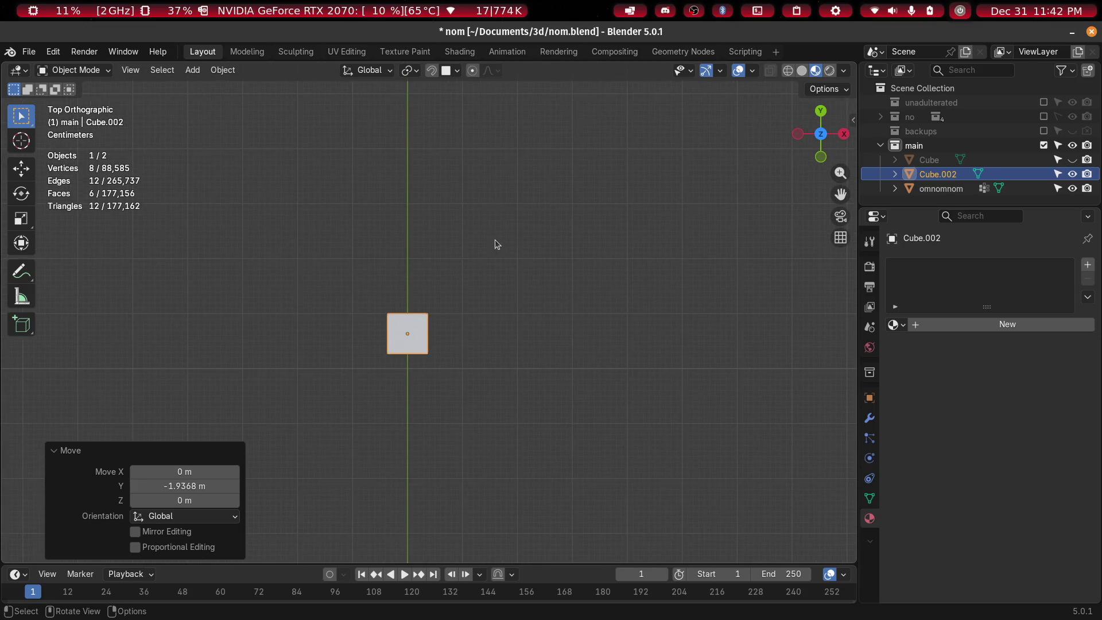
scroll(497, 245, up, 5)
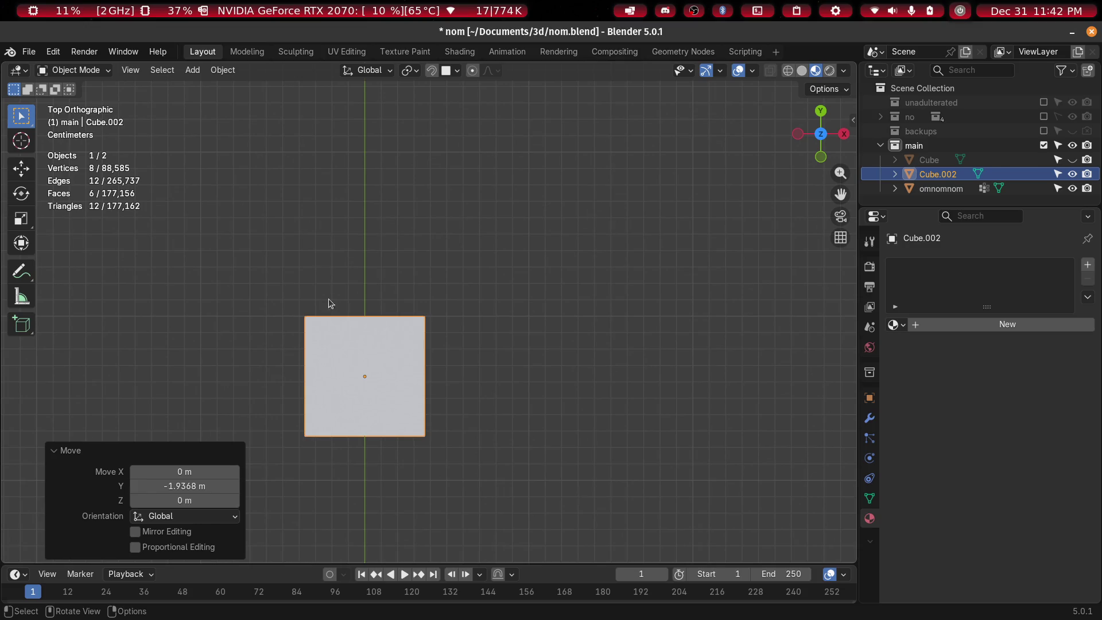
scroll(560, 356, down, 4)
mouse_move(559, 356)
middle_down()
mouse_move(520, 238)
mouse_move(632, 225)
mouse_move(557, 284)
mouse_move(460, 258)
mouse_move(490, 298)
mouse_move(513, 298)
mouse_move(566, 345)
middle_up()
key(Tab)
key(s)
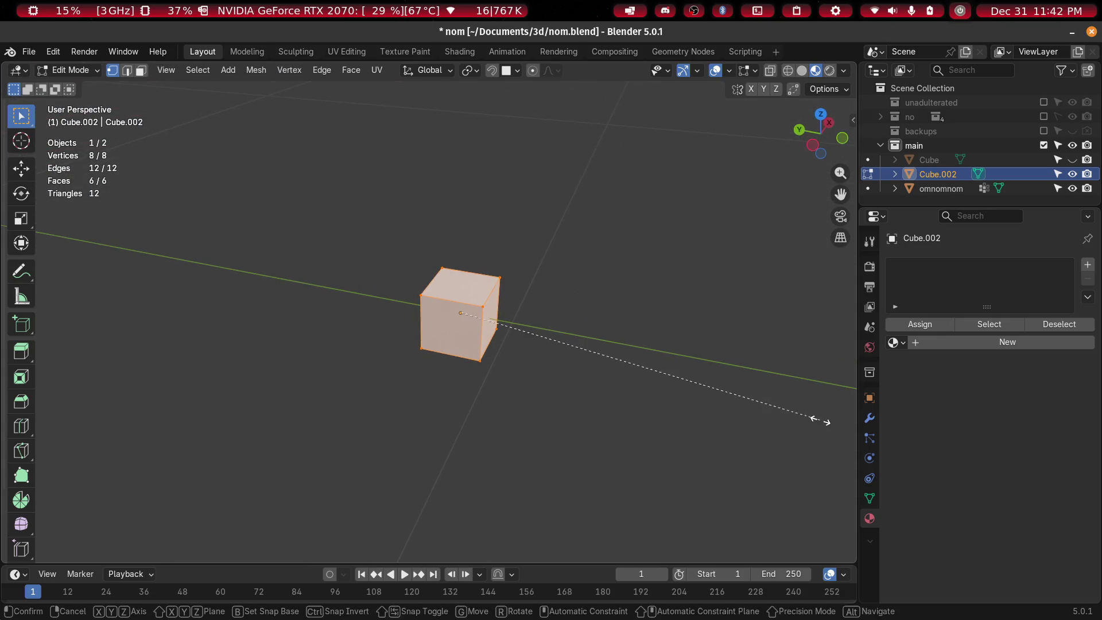
key(x)
key(y)
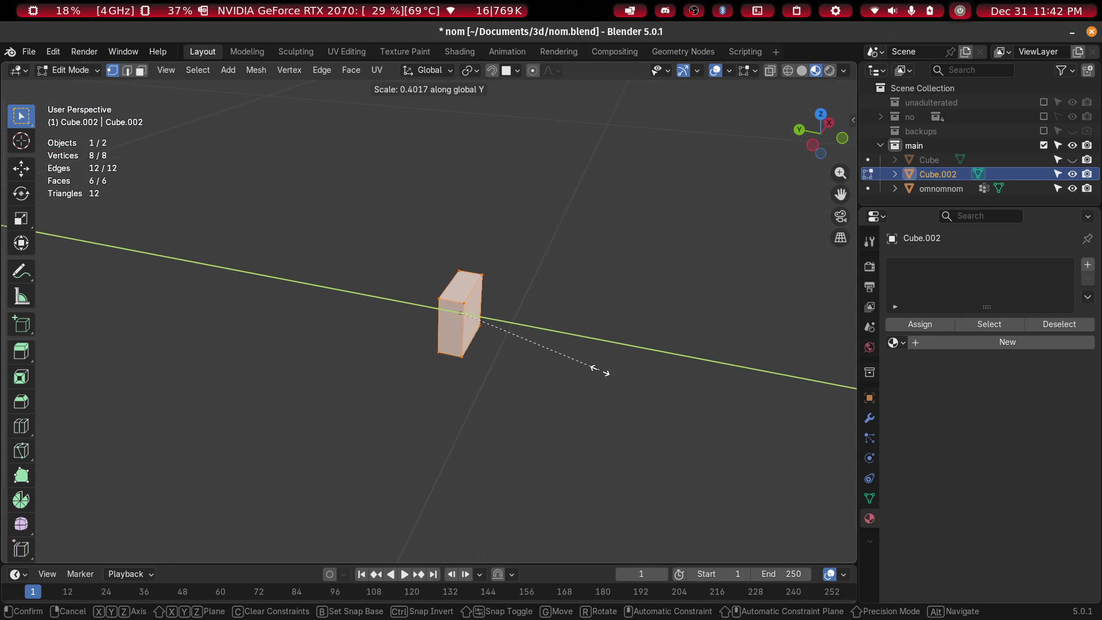
click(564, 360)
mouse_move(556, 357)
middle_down()
mouse_move(382, 295)
mouse_move(357, 300)
mouse_move(487, 378)
mouse_move(556, 367)
middle_up()
Back in Object Mode, apply Rotation & Scale to the slab
key(Tab)
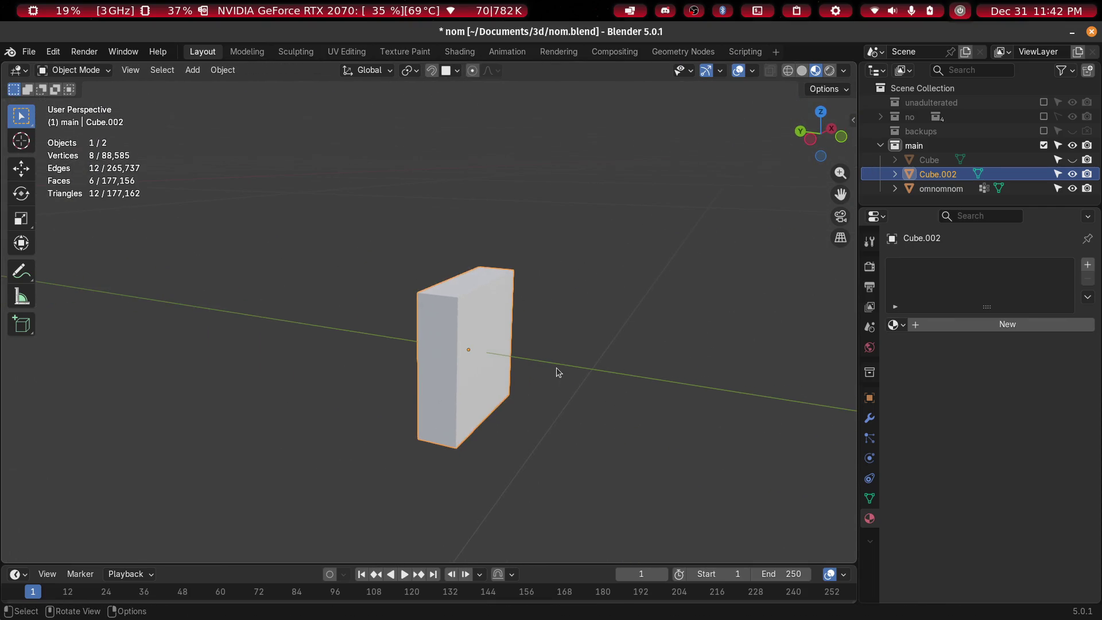
key(F3)
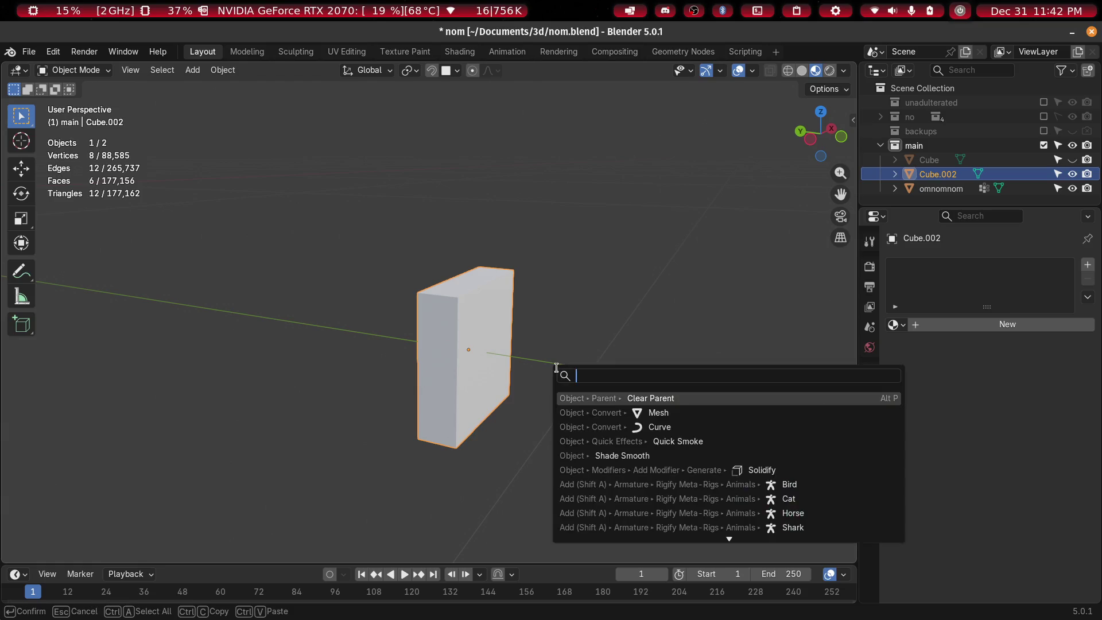
key(n)
key(n)
key(ctrl+a)
click(557, 371)
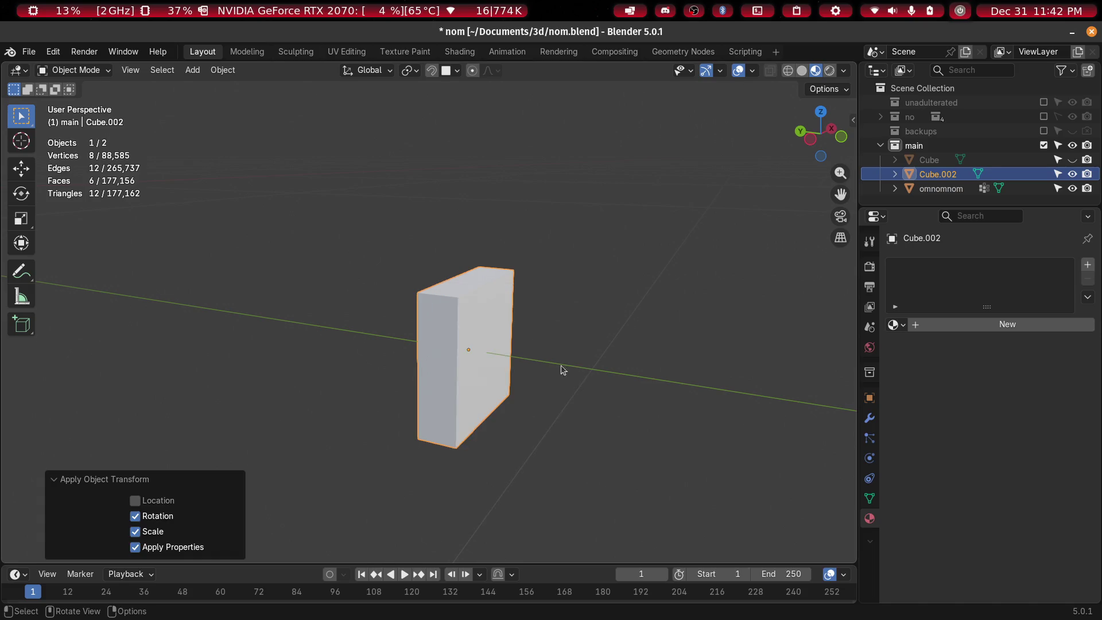
Extrude the slab's three bottom vertices straight down along Z
middle_drag(560, 372, 513, 344)
scroll(581, 278, up, 2)
key(Tab)
key(b)
drag(392, 414, 645, 335)
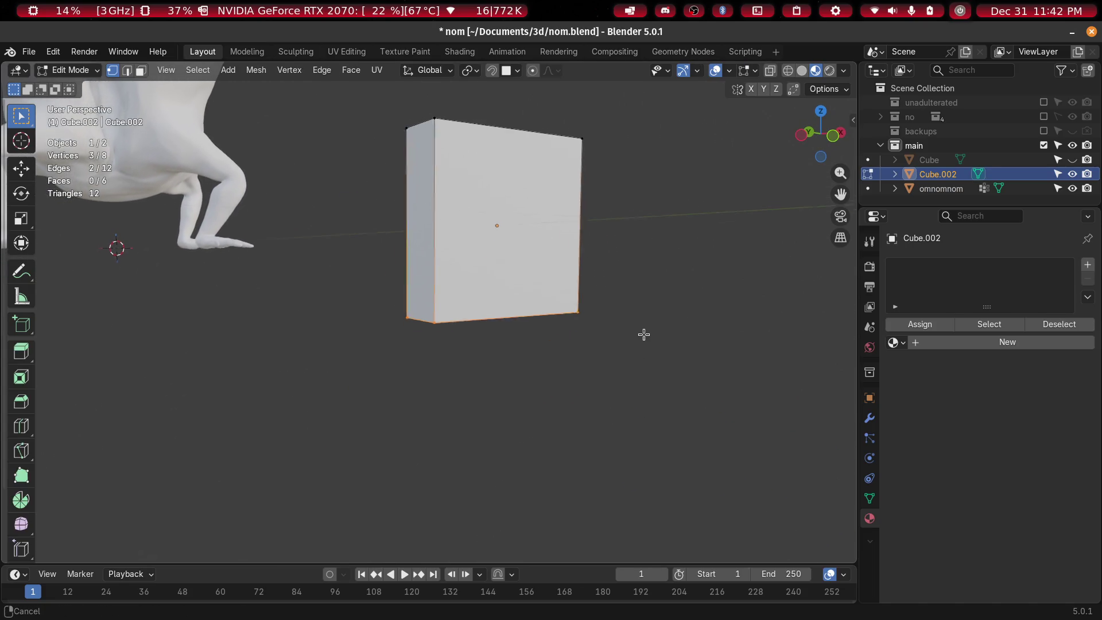
key(e)
key(z)
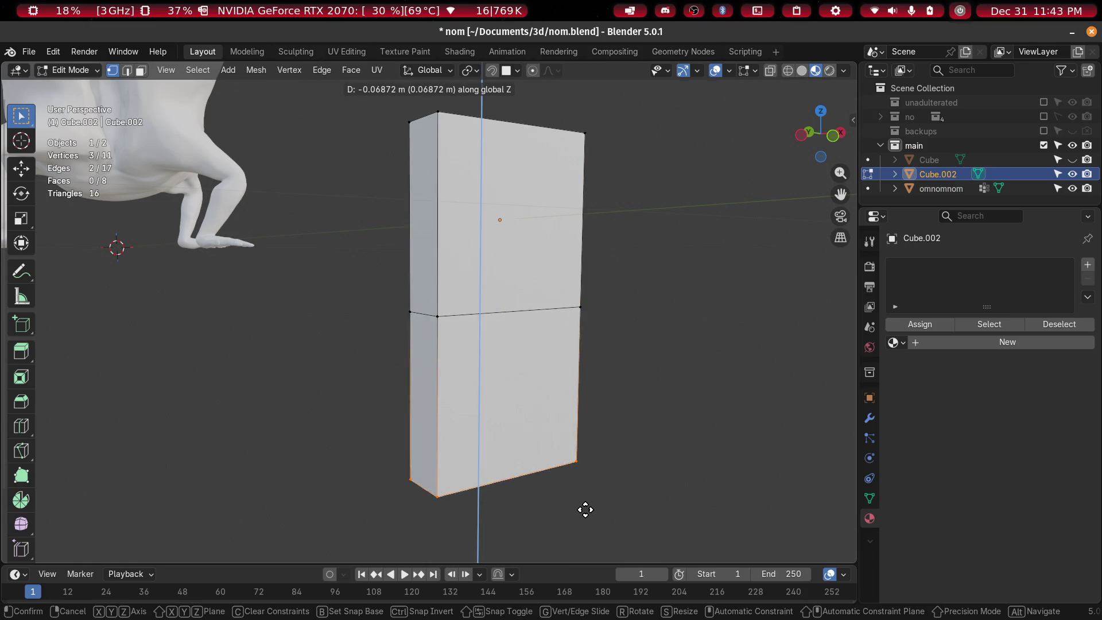
click(580, 510)
Try two centred loop cuts on the slab, then undo them
scroll(584, 492, down, 4)
mouse_move(587, 431)
middle_down()
mouse_move(640, 470)
mouse_move(558, 486)
mouse_move(549, 456)
middle_up()
key(Tab)
scroll(535, 427, up, 8)
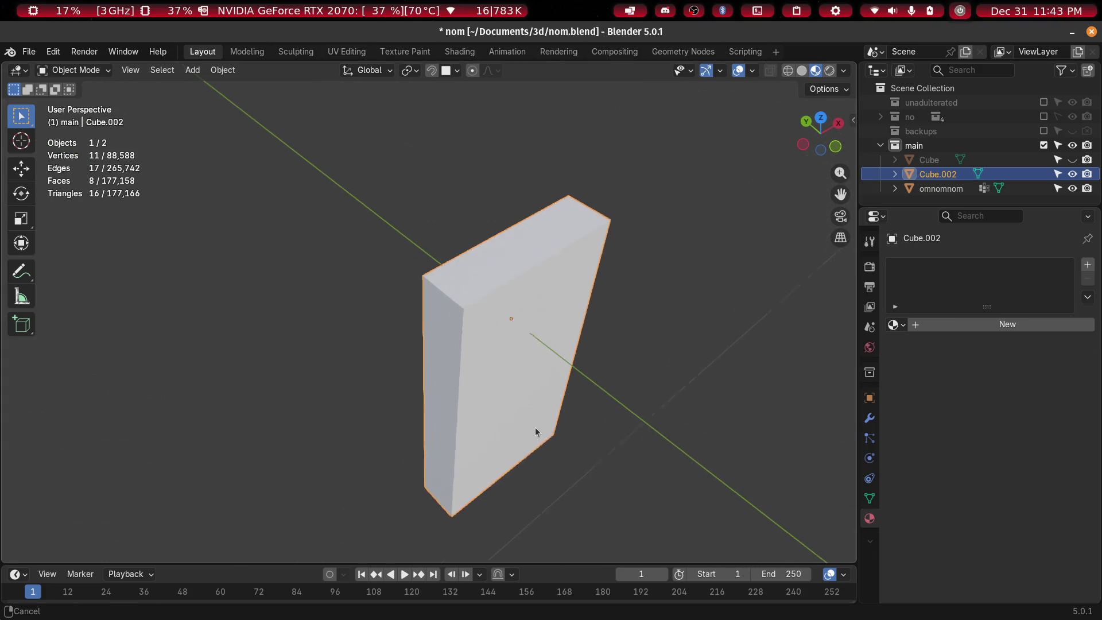
mouse_move(506, 325)
middle_down()
mouse_move(393, 325)
mouse_move(489, 396)
mouse_move(484, 387)
middle_up()
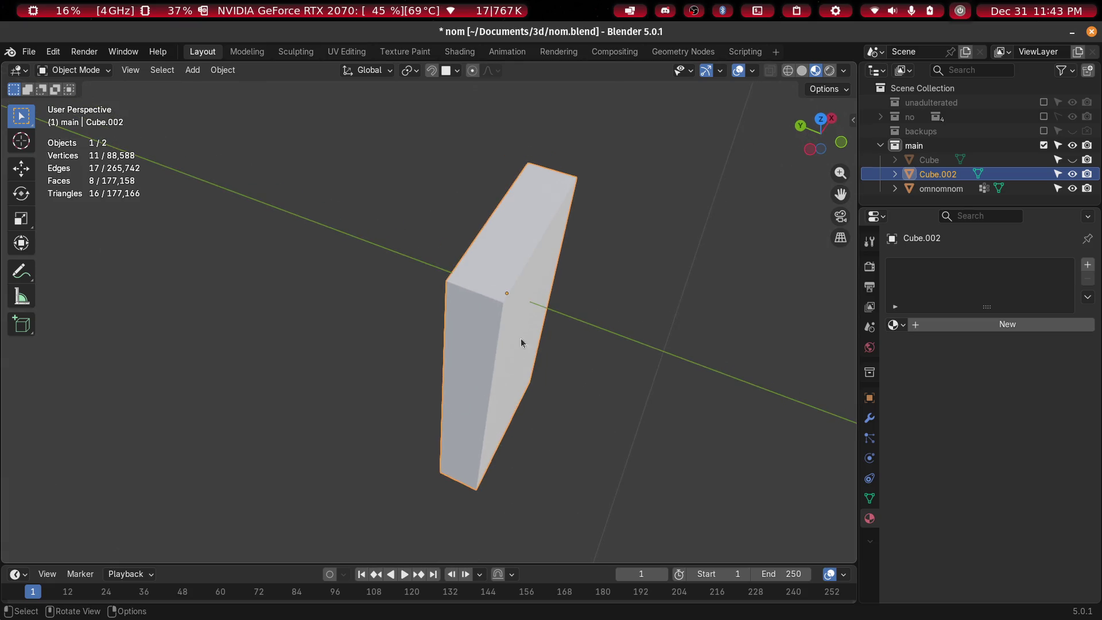
key(Tab)
middle_drag(557, 313, 535, 353)
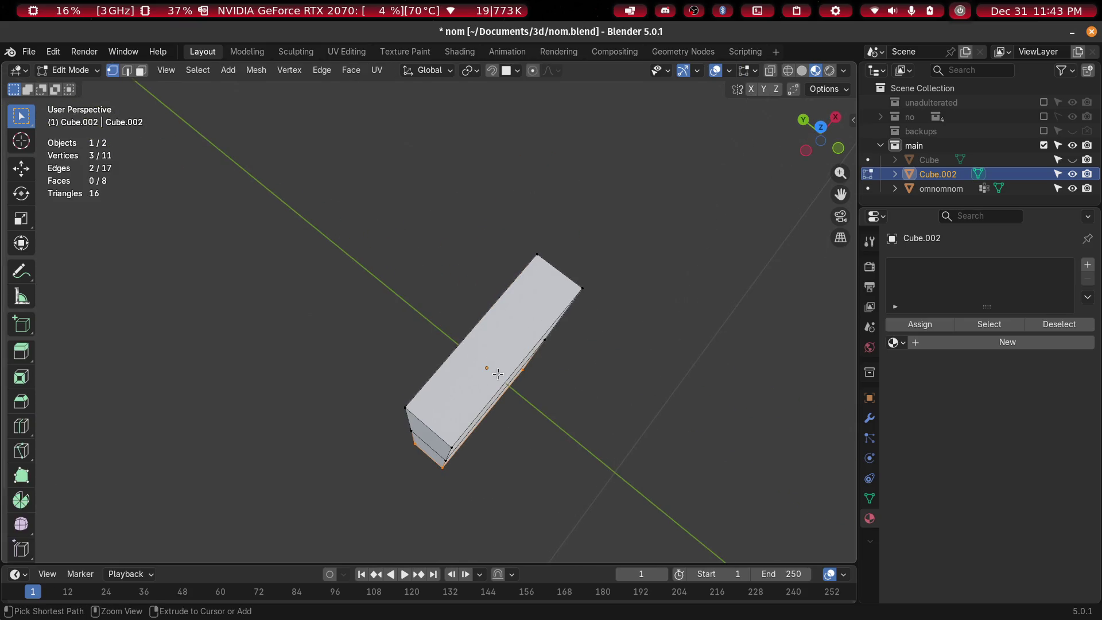
key(ctrl+r)
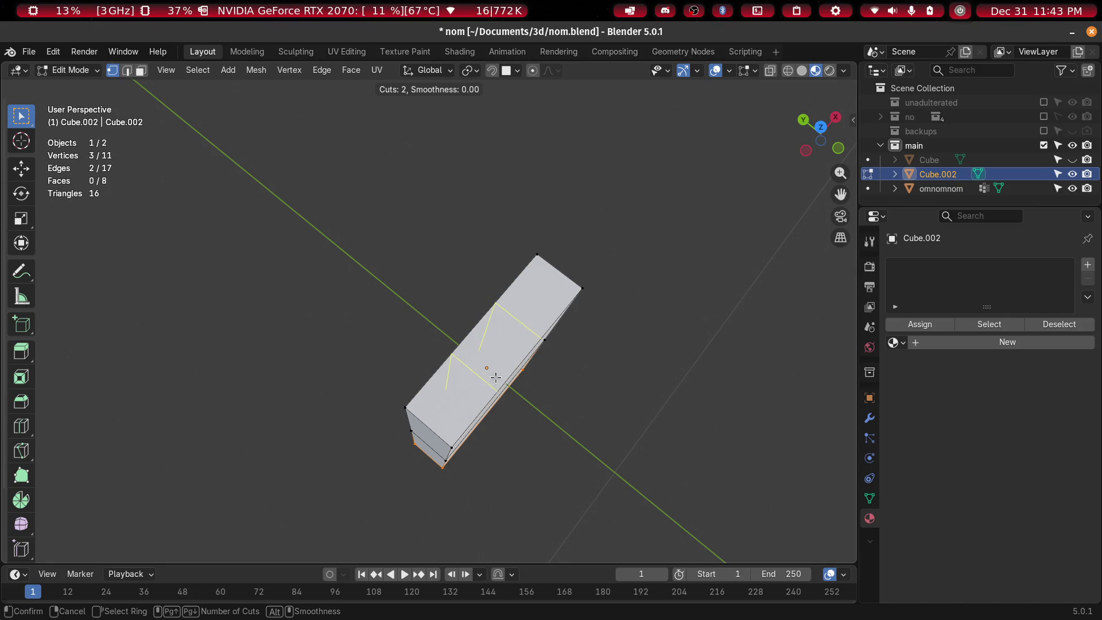
click(496, 377)
right_click(497, 378)
mouse_move(512, 381)
middle_down()
mouse_move(505, 333)
mouse_move(534, 242)
mouse_move(760, 253)
mouse_move(716, 209)
mouse_move(706, 175)
middle_up()
key(ctrl+z)
key(ctrl+z)
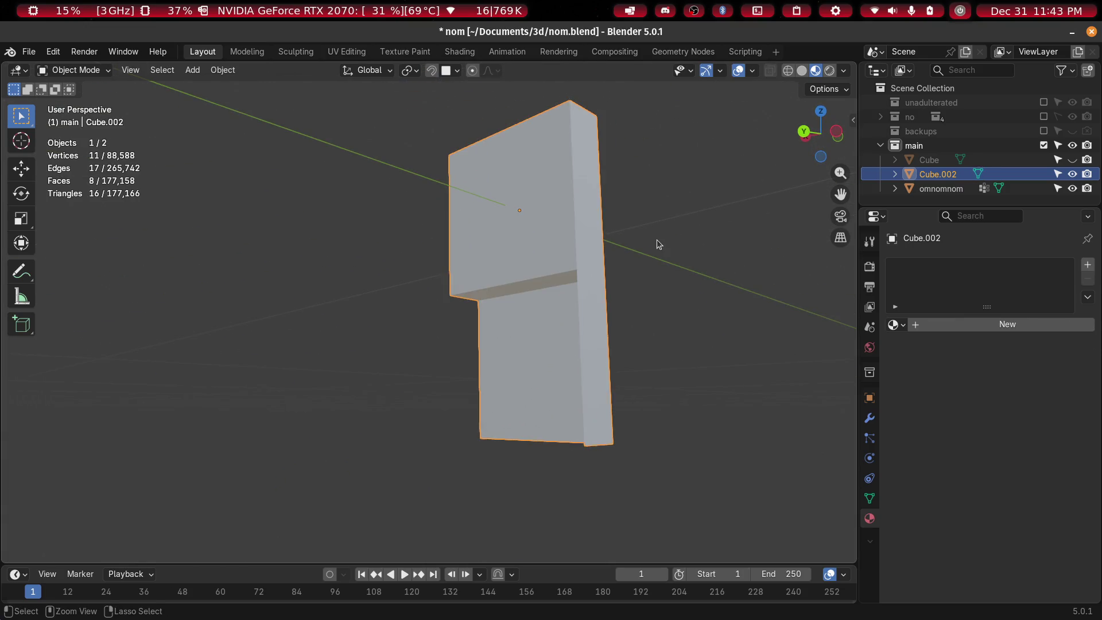
Extrude the slab's bottom face further down to lengthen it
drag(649, 224, 322, 340)
key(e)
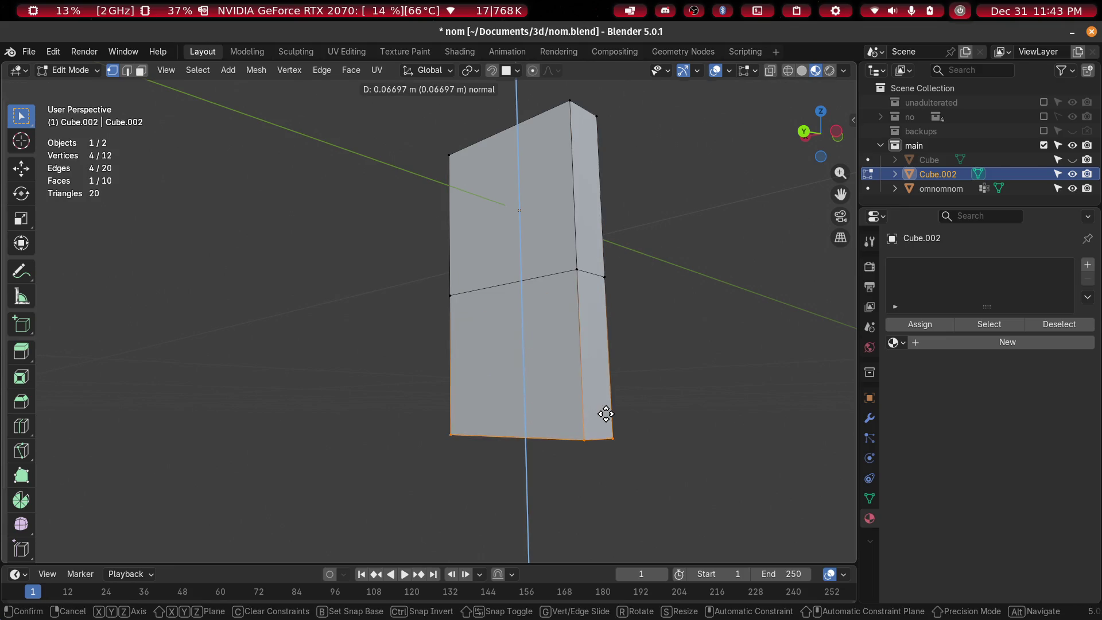
click(606, 412)
middle_drag(606, 412, 584, 361)
Add two centred vertical loop cuts and frame the slab from the top
key(ctrl+r)
scroll(519, 288, up, 1)
click(519, 289)
right_click(632, 264)
middle_drag(632, 264, 646, 328)
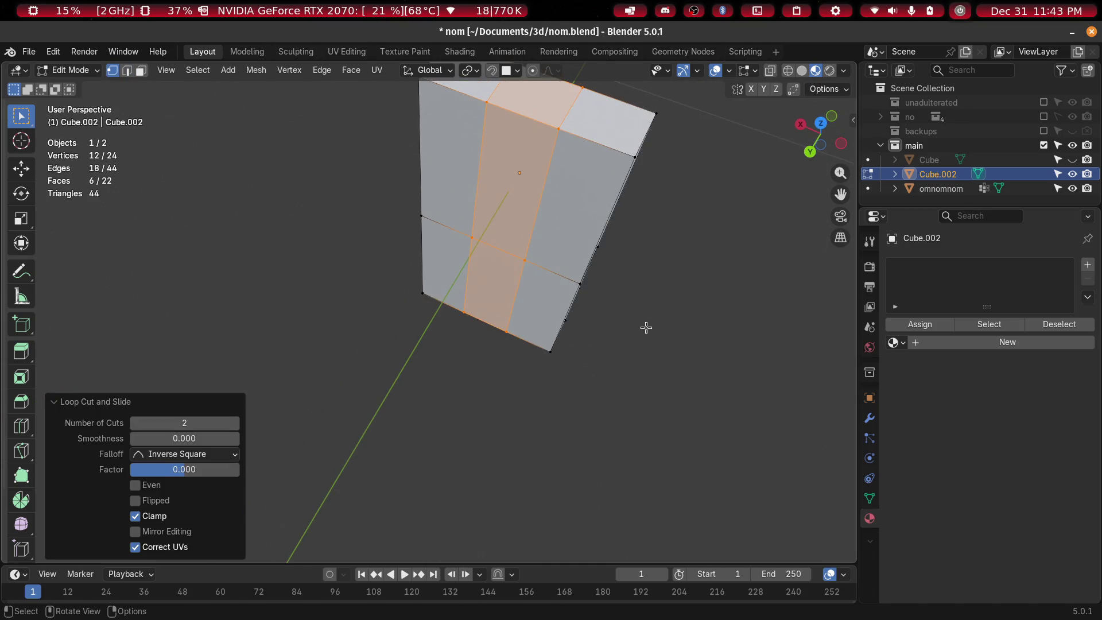
key(KP_7)
shift+middle_drag(608, 380, 490, 209)
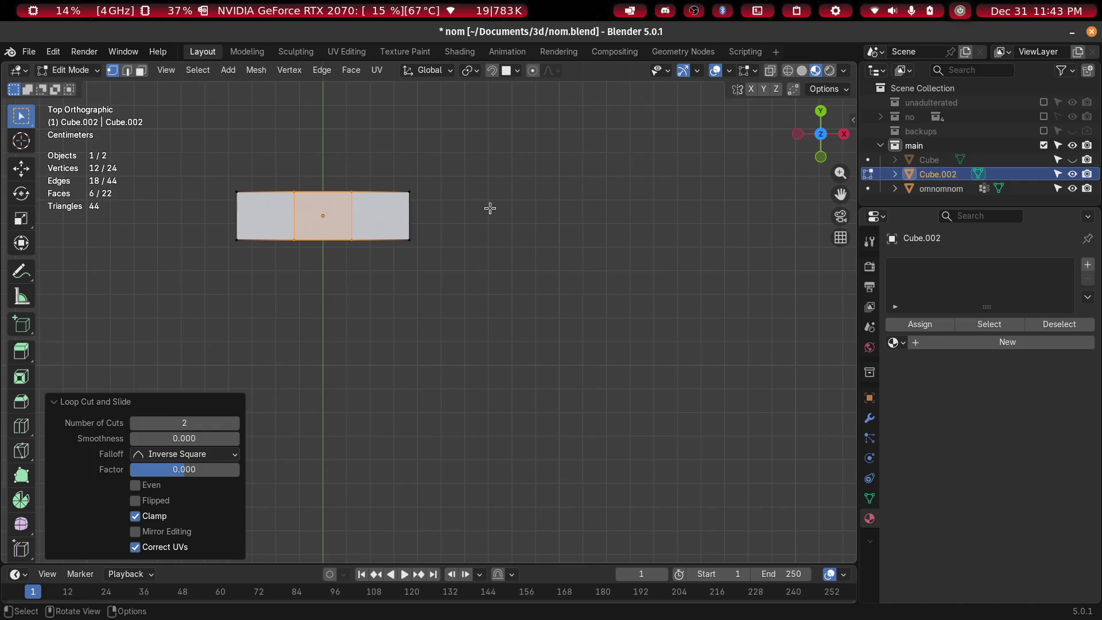
Start moving the slab's middle strip along the Y axis
key(alt+Tab)
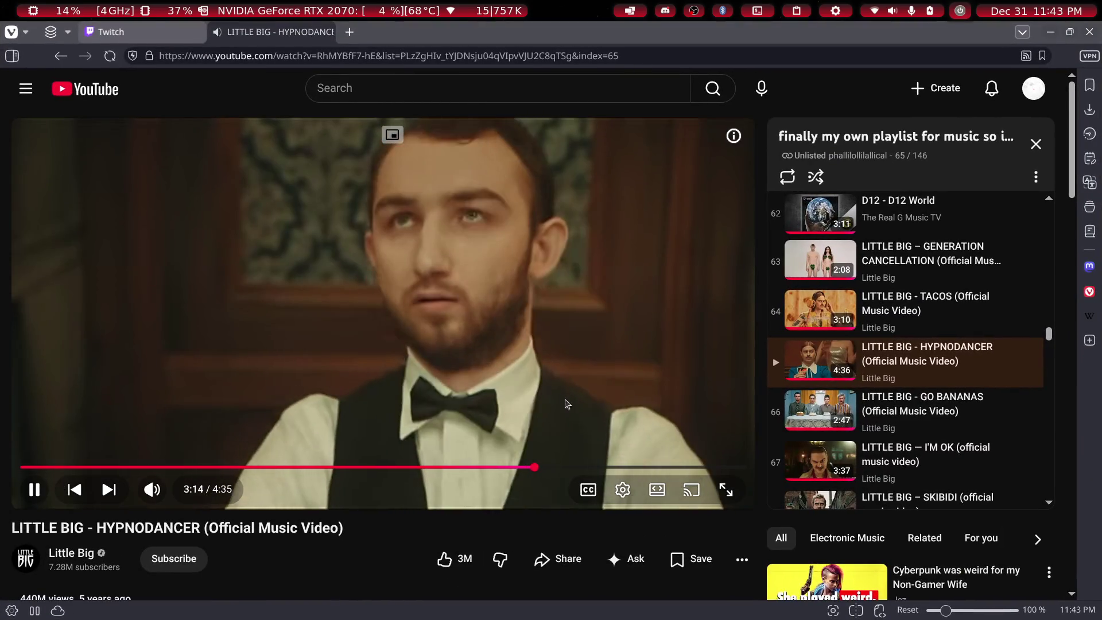
click(560, 467)
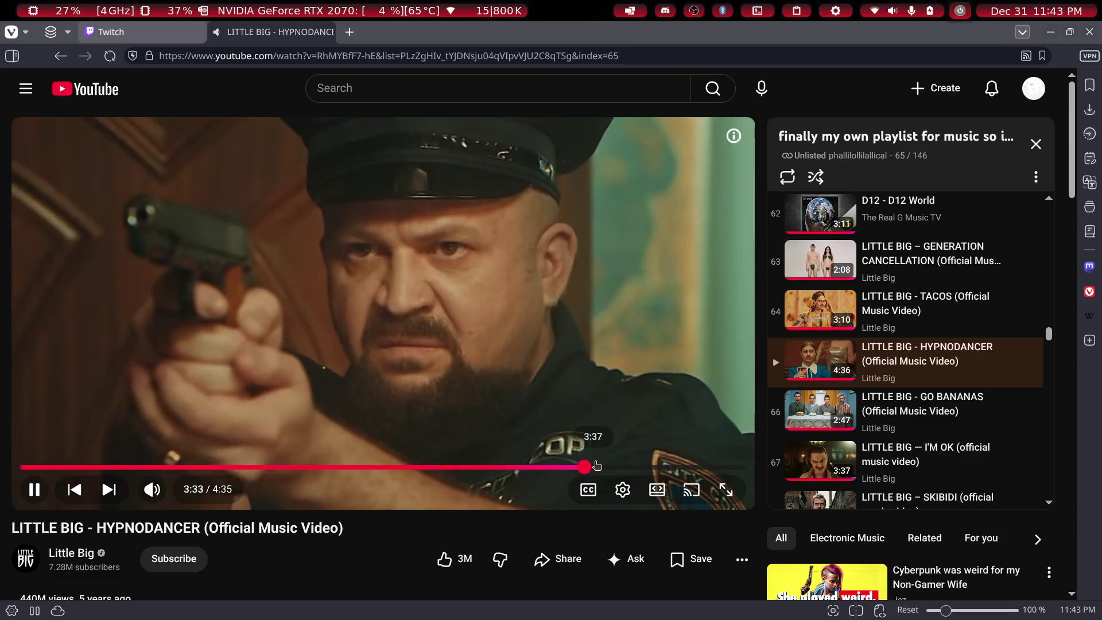
key(alt+Tab)
key(g)
key(y)
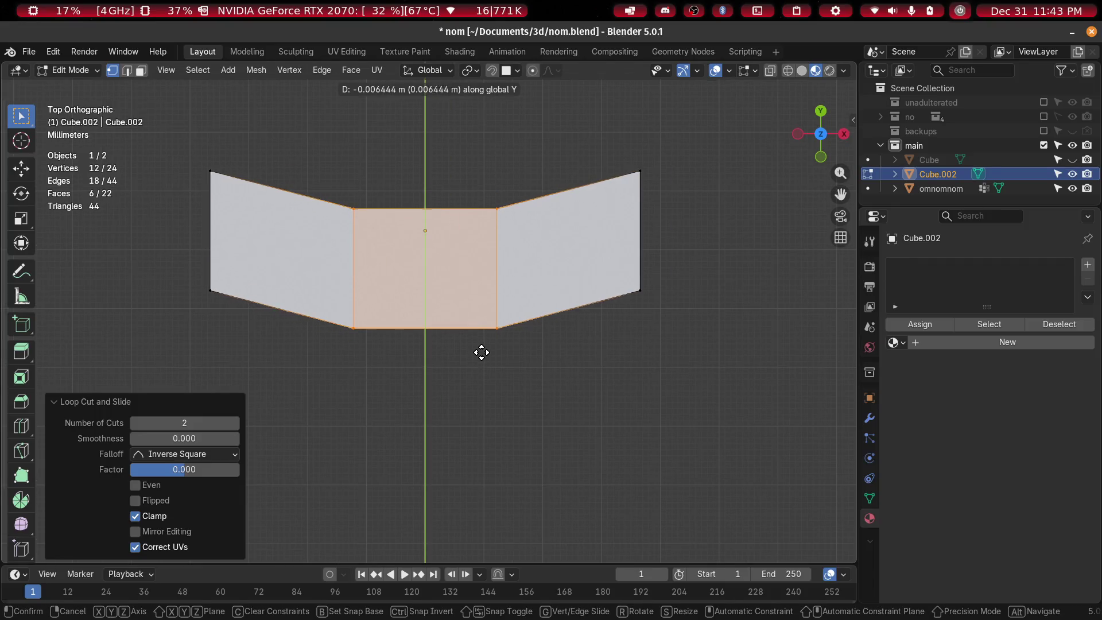
Confirm the middle strip's -0.005956 m Y offset and return to Object Mode
click(484, 350)
mouse_move(484, 350)
middle_down()
mouse_move(548, 179)
mouse_move(528, 209)
mouse_move(488, 205)
mouse_move(504, 204)
mouse_move(489, 326)
middle_up()
key(Tab)
key(Tab)
key(Tab)
mouse_move(326, 326)
middle_down()
mouse_move(363, 332)
mouse_move(391, 374)
mouse_move(363, 374)
mouse_move(342, 351)
middle_up()
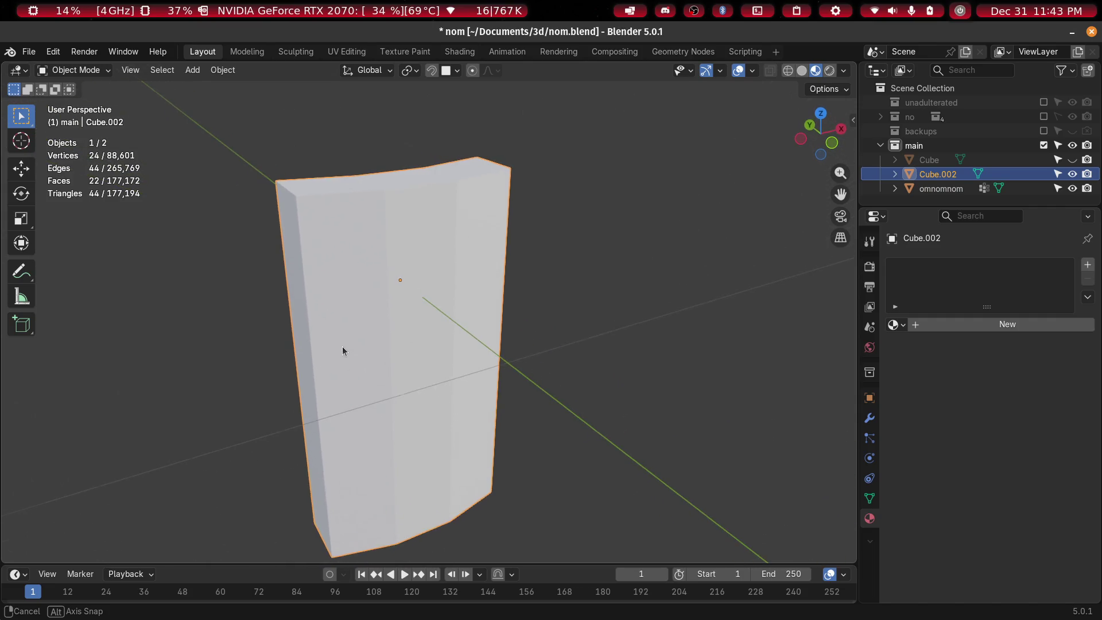
mouse_move(354, 306)
middle_down()
mouse_move(429, 347)
mouse_move(349, 315)
mouse_move(384, 295)
middle_up()
right_click(383, 296)
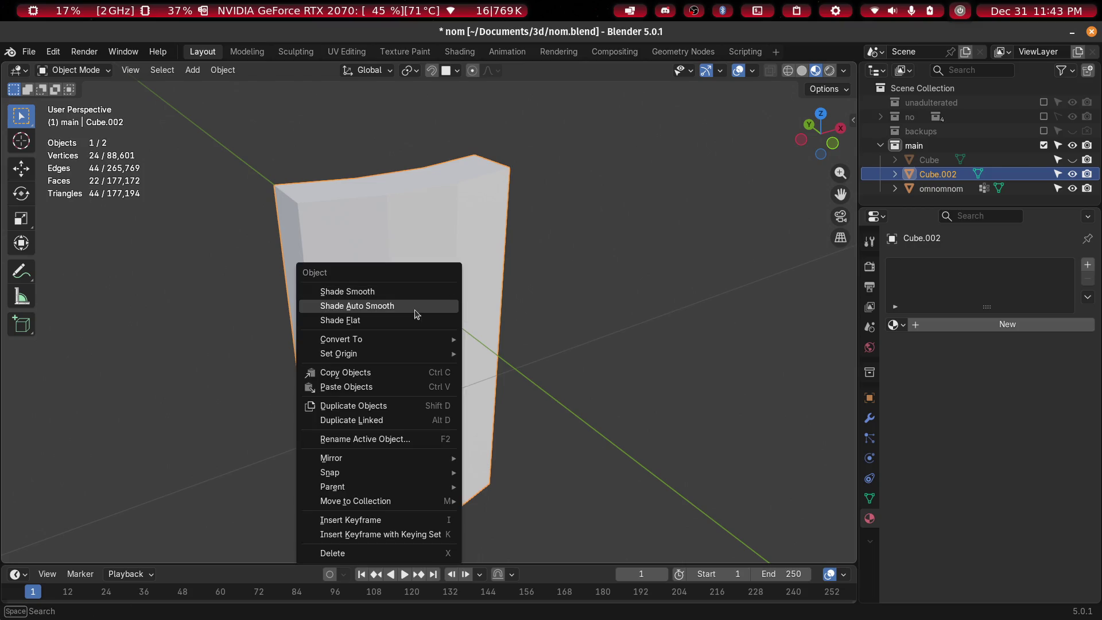
Shade the slab smooth and add a Bevel modifier to it
click(421, 299)
mouse_move(380, 267)
middle_down()
mouse_move(521, 249)
mouse_move(604, 259)
mouse_move(580, 264)
middle_up()
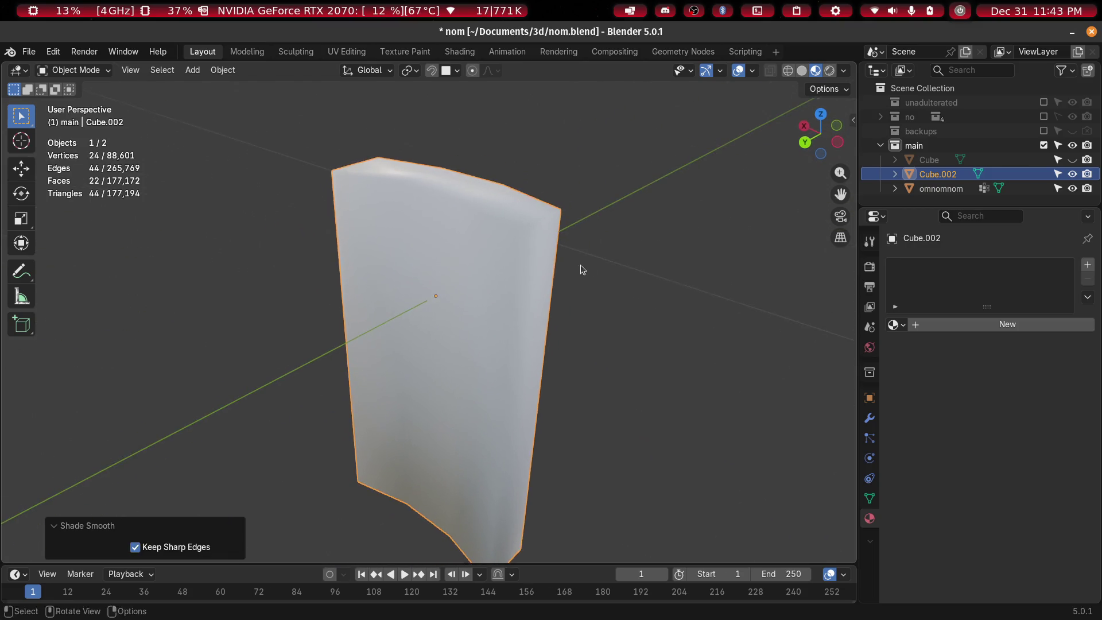
click(870, 418)
click(965, 266)
mouse_move(968, 270)
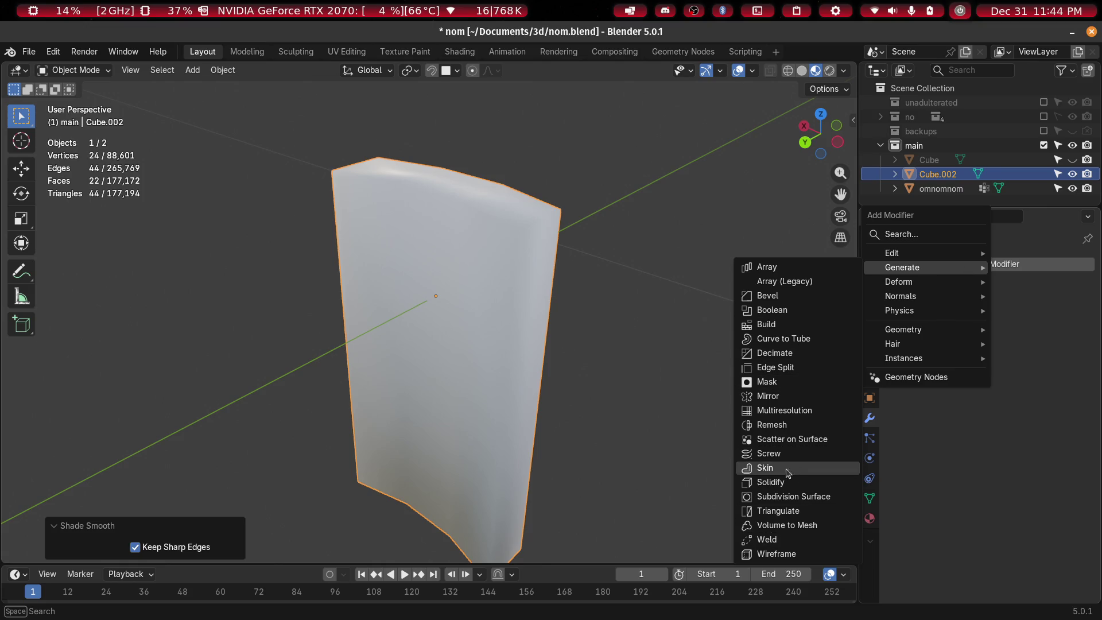
click(776, 301)
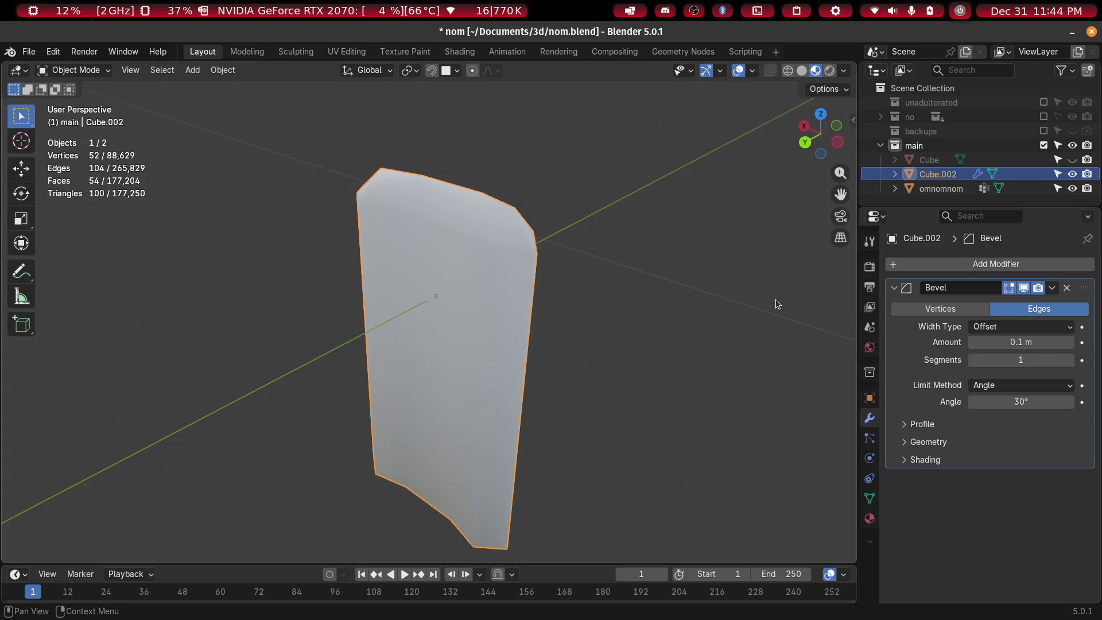
mouse_move(695, 281)
middle_down()
mouse_move(605, 268)
mouse_move(637, 266)
middle_up()
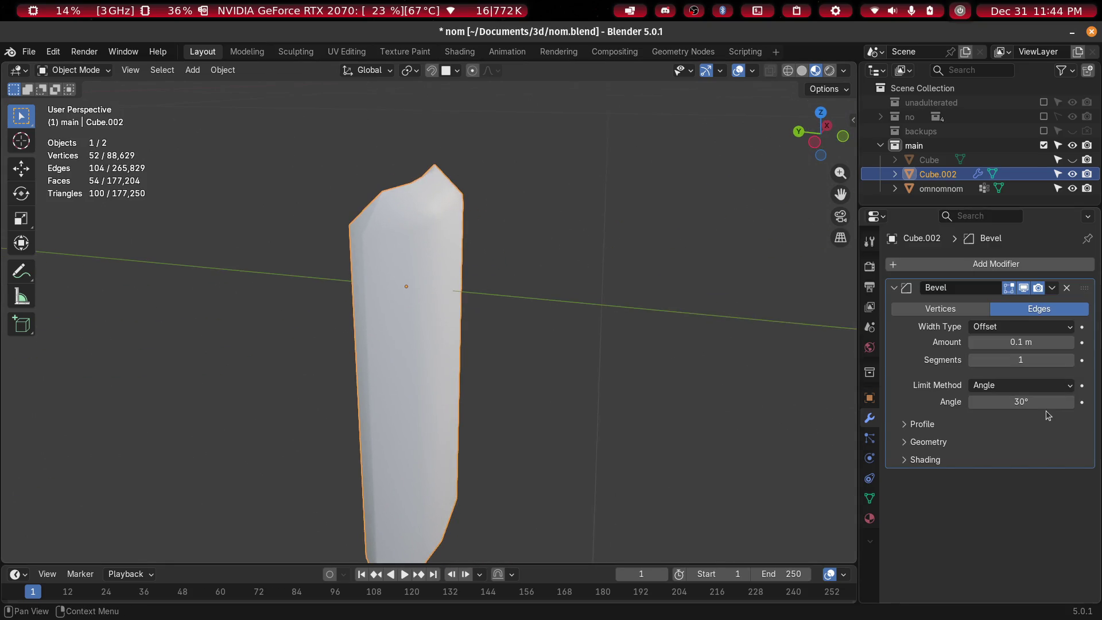
drag(1021, 402, 1021, 402)
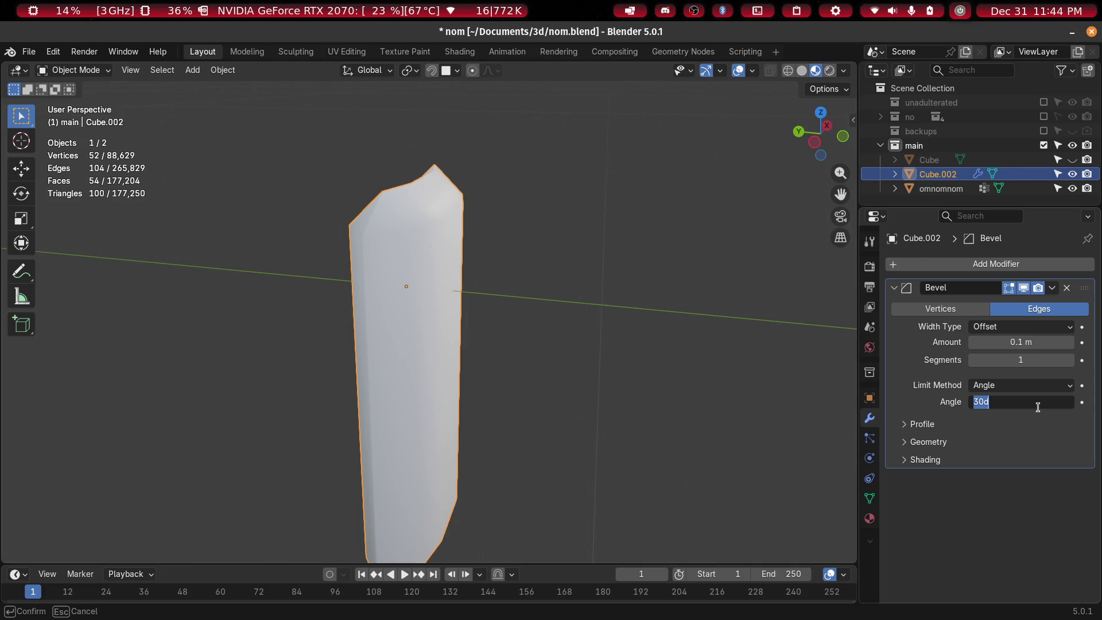
Set the bevel to an 80° angle limit, 0.005 m amount and 2 segments
key(Return)
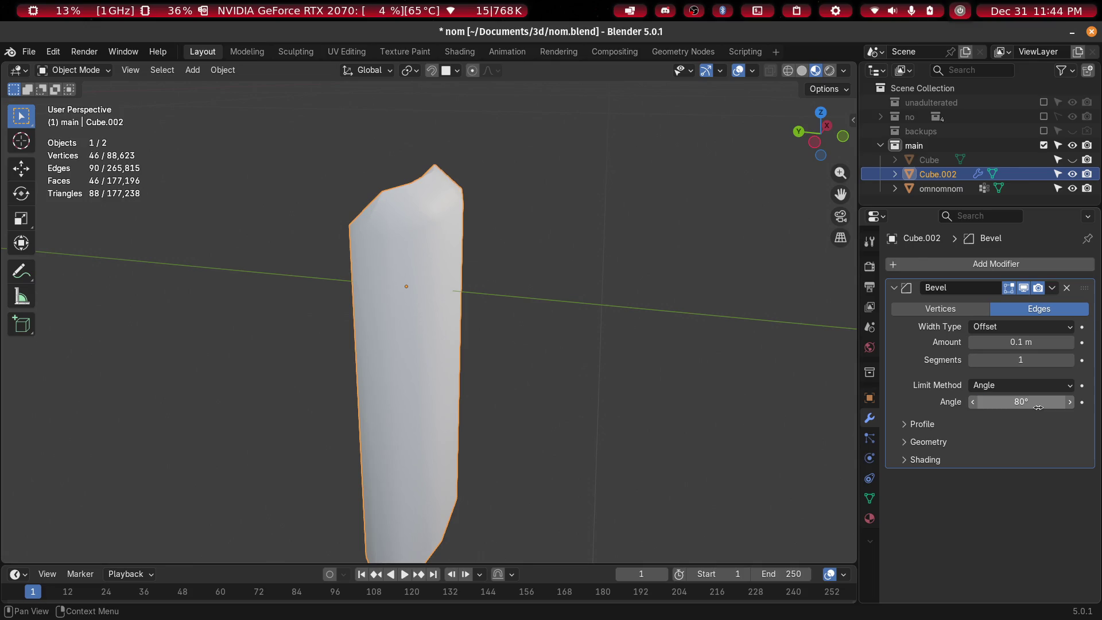
mouse_move(1036, 341)
mouse_down()
mouse_move(999, 341)
mouse_move(1028, 341)
mouse_up()
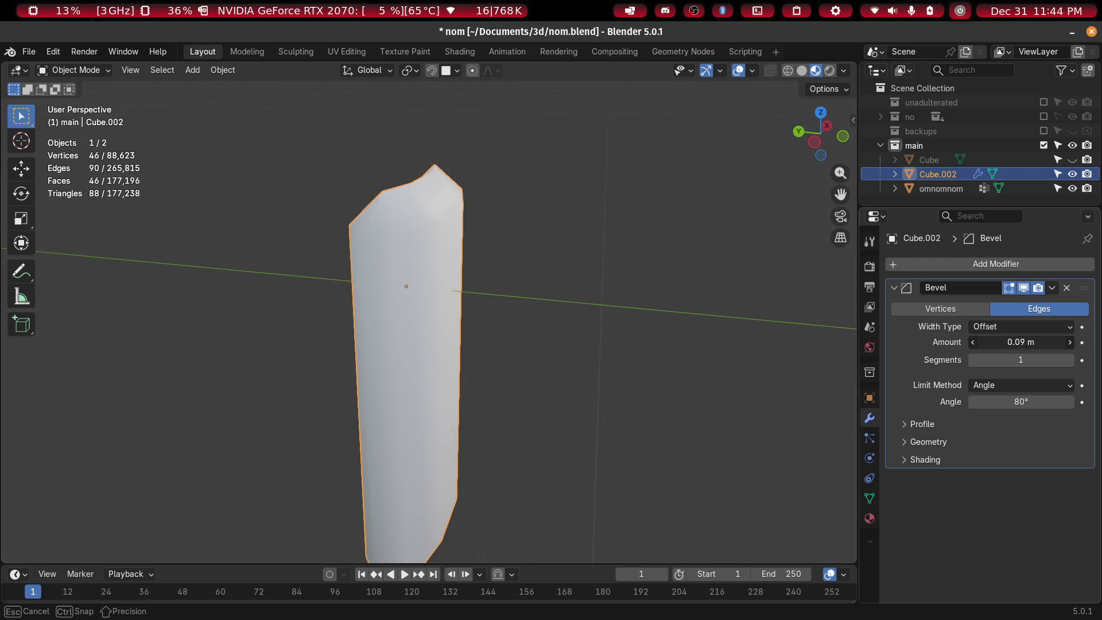
click(1035, 342)
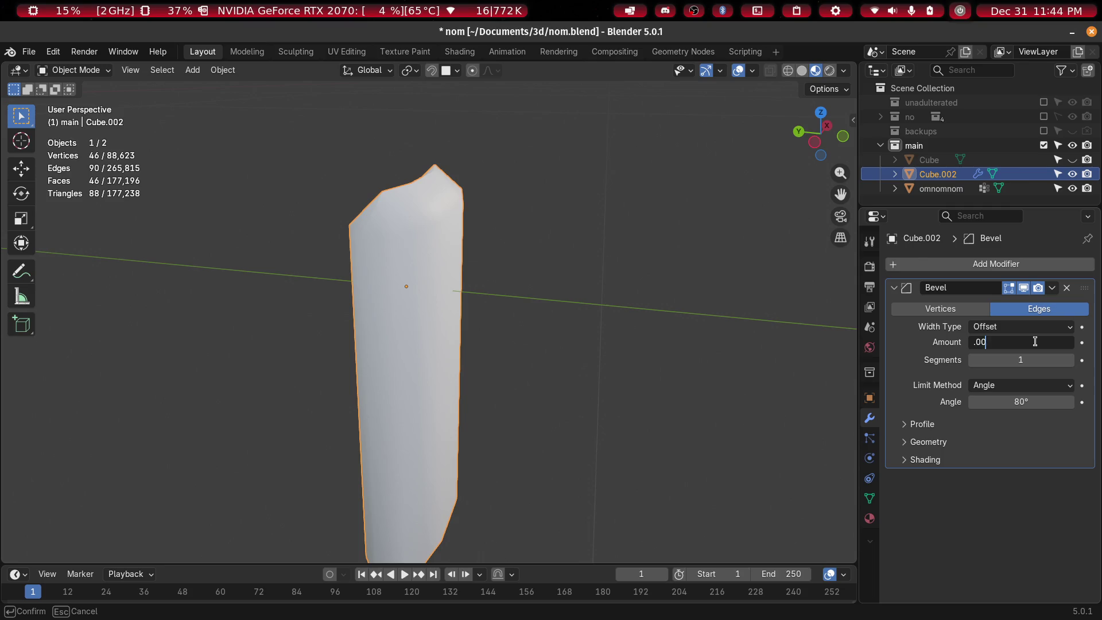
text(5)
key(Return)
mouse_move(551, 299)
middle_down()
mouse_move(532, 296)
mouse_move(419, 374)
mouse_move(470, 266)
middle_up()
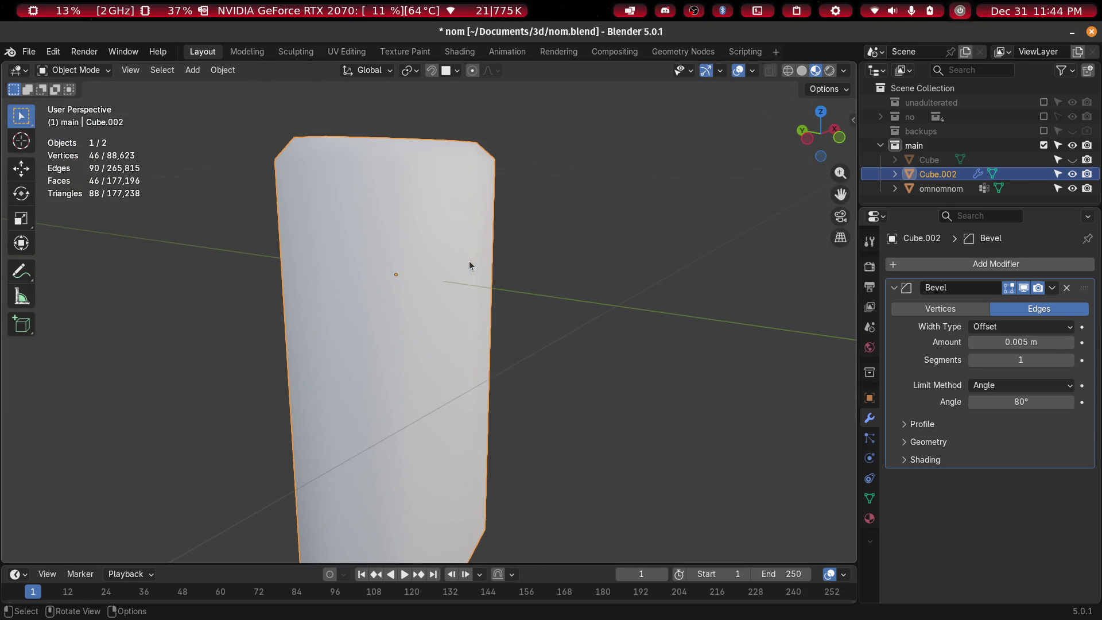
click(1072, 361)
mouse_move(733, 357)
middle_down()
mouse_move(568, 300)
mouse_move(460, 293)
mouse_move(498, 311)
mouse_move(556, 305)
middle_up()
scroll(561, 293, up, 3)
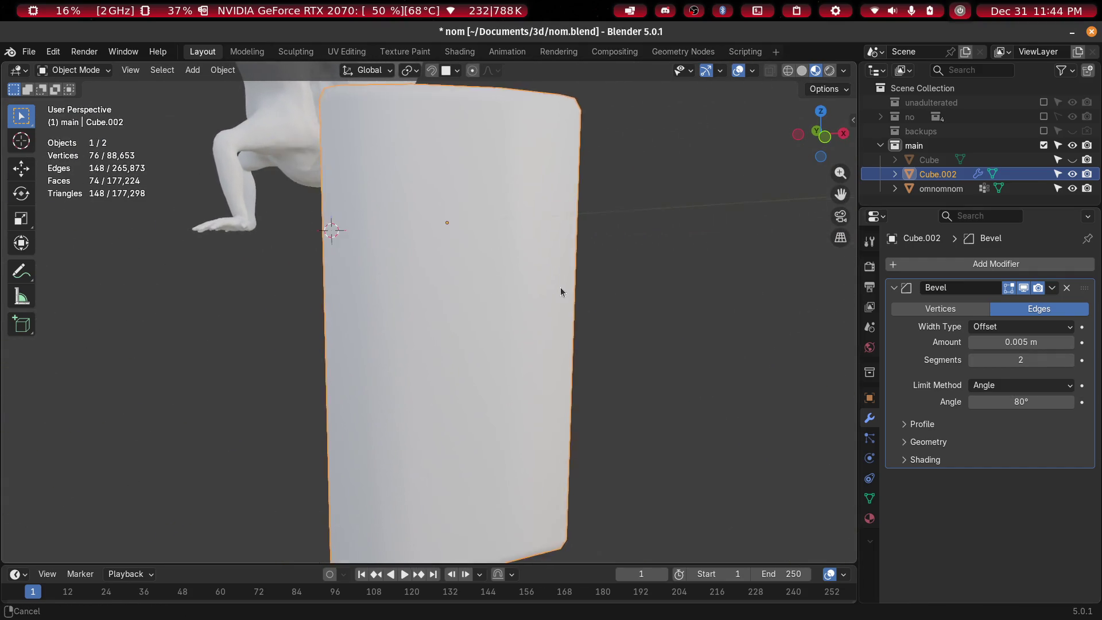
scroll(560, 293, down, 3)
key(Tab)
Scale the block's bottom vertex ring to 0.598 along X so it tapers
drag(556, 333, 359, 345)
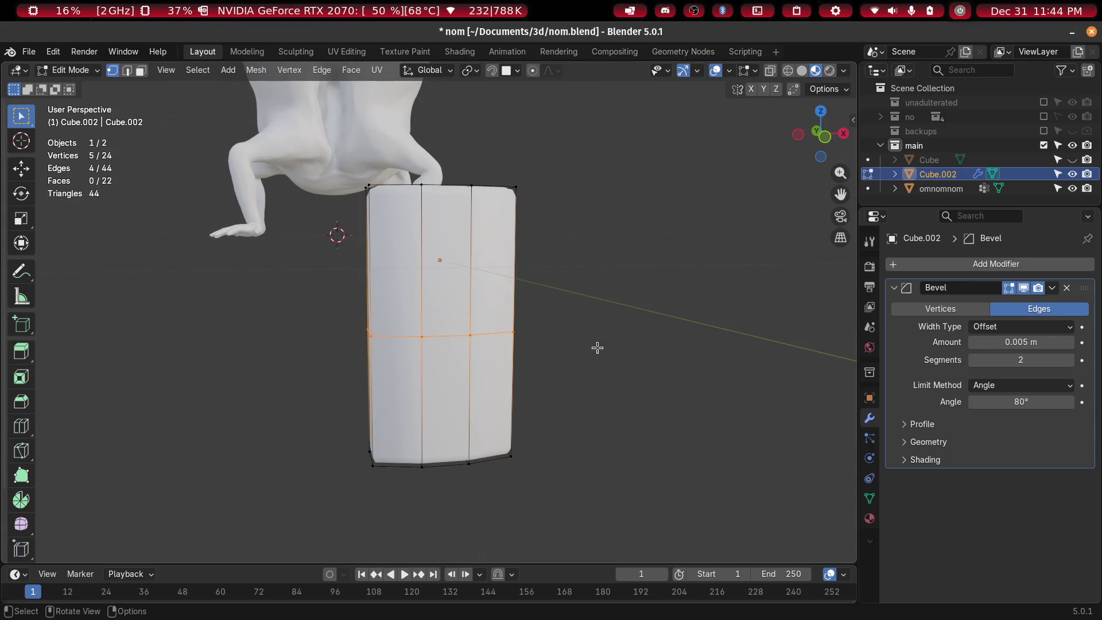
click(771, 70)
drag(644, 281, 356, 477)
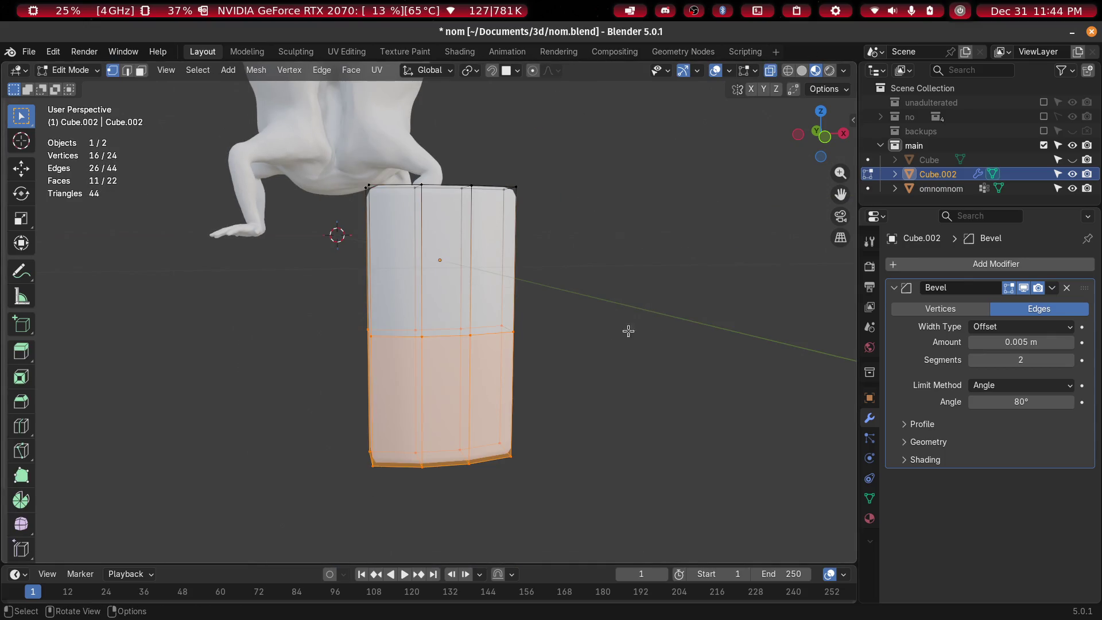
middle_drag(628, 329, 645, 304)
key(s)
key(x)
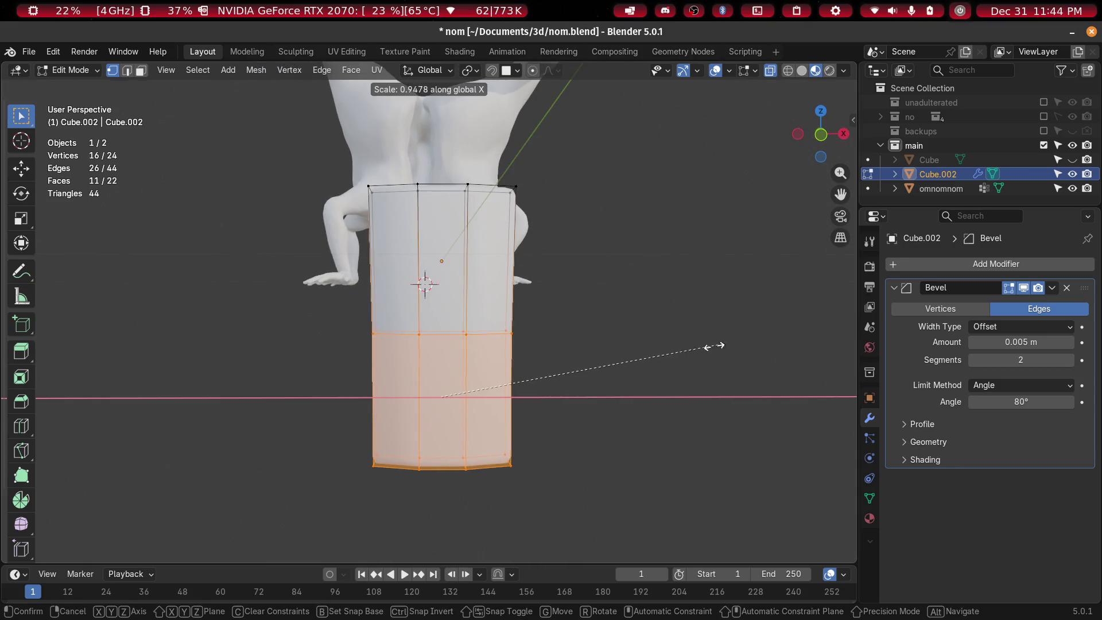
key(Escape)
drag(574, 436, 273, 536)
key(s)
key(x)
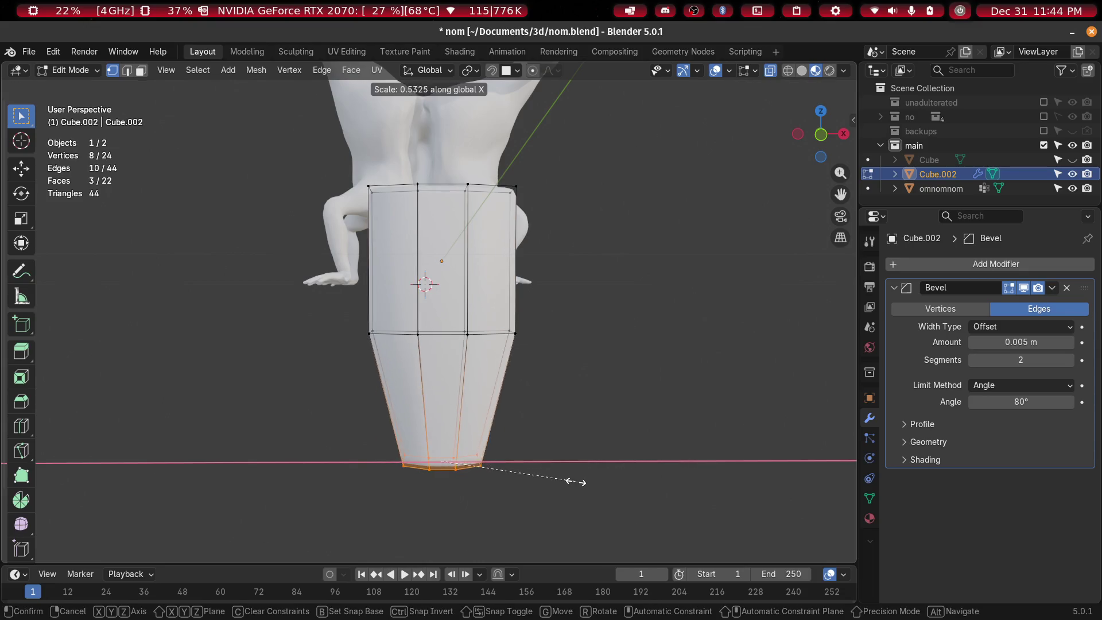
click(595, 479)
mouse_move(523, 391)
middle_down()
mouse_move(590, 472)
mouse_move(546, 402)
mouse_move(511, 457)
middle_up()
key(Tab)
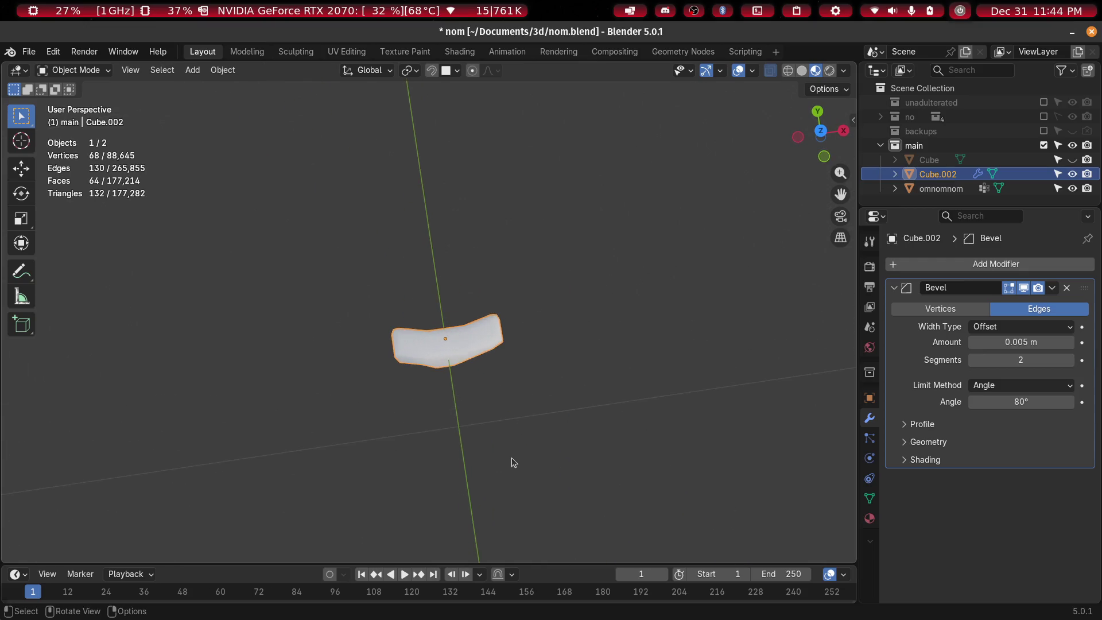
From top view, move both end sections along Y to straighten the block
key(Tab)
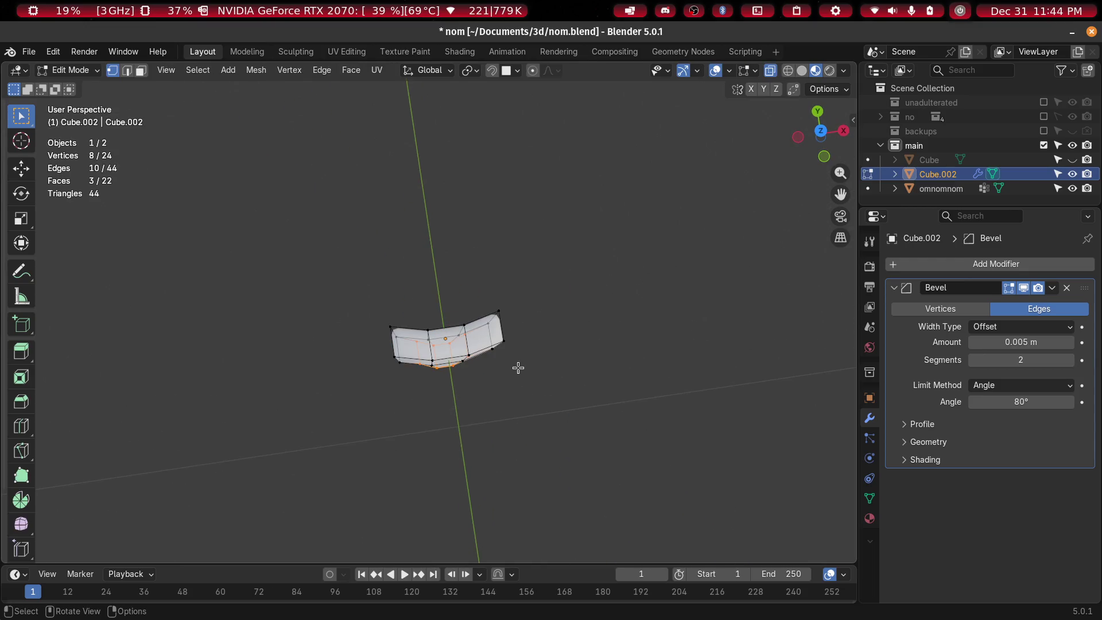
key(KP_7)
scroll(519, 366, up, 4)
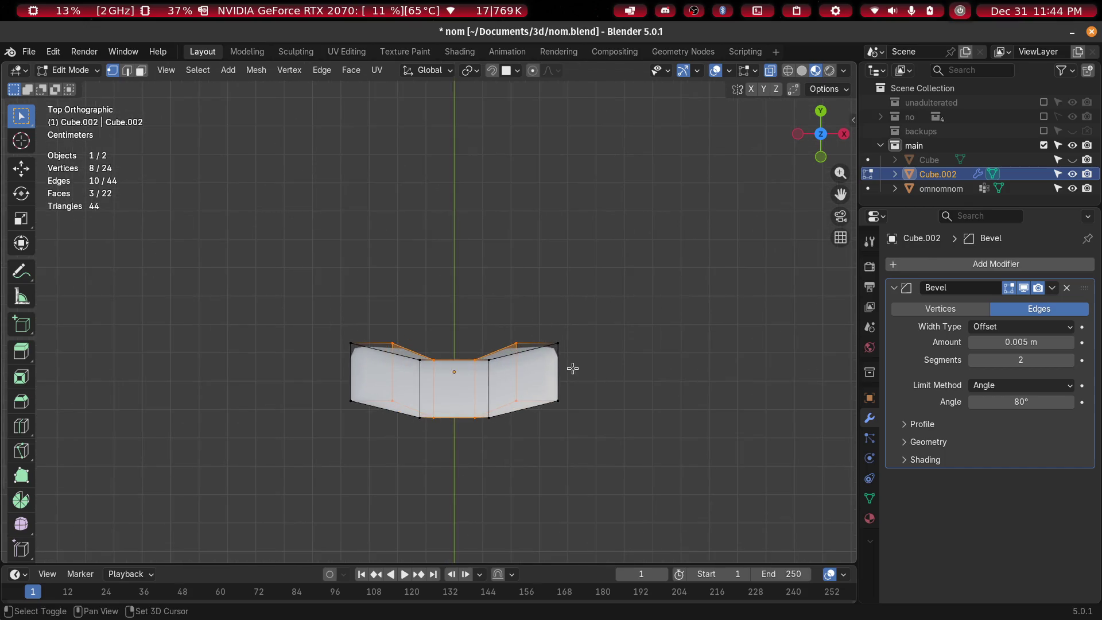
shift+middle_drag(571, 367, 543, 344)
drag(564, 251, 470, 426)
mouse_move(381, 252)
shift+mouse_down()
mouse_move(308, 370)
mouse_move(310, 396)
shift+mouse_up()
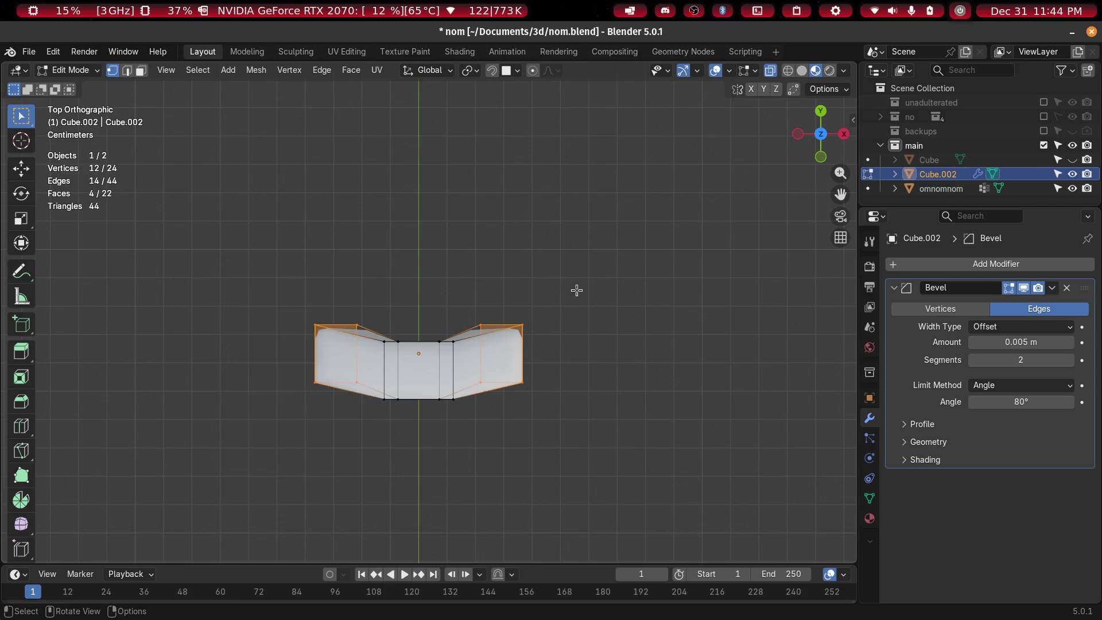
key(g)
key(y)
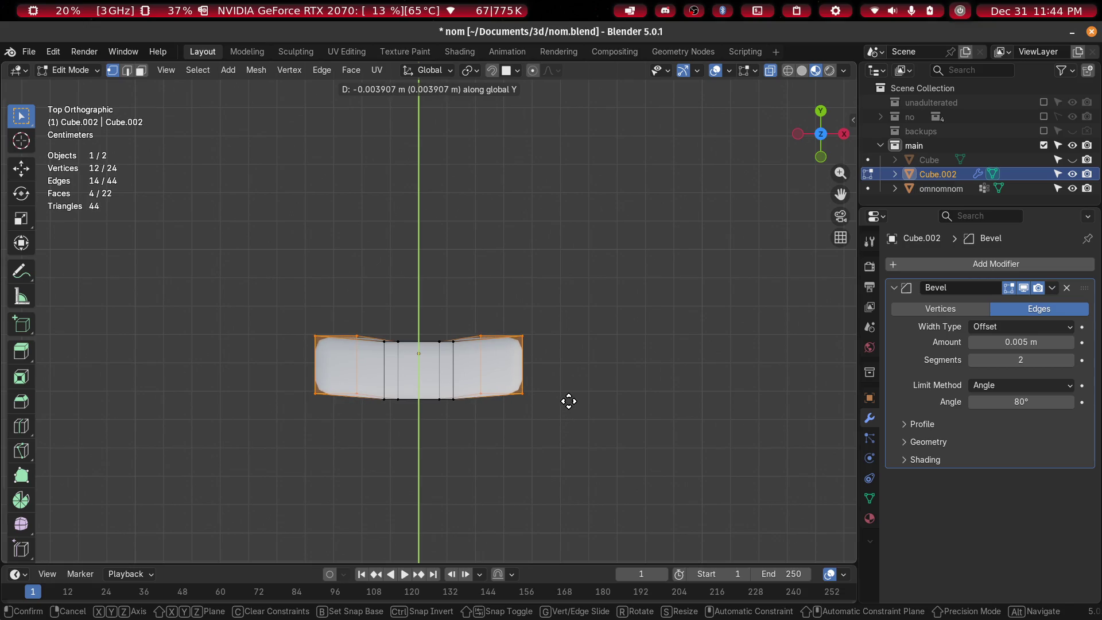
click(553, 391)
key(Tab)
mouse_move(553, 391)
middle_down()
mouse_move(585, 297)
mouse_move(806, 291)
middle_up()
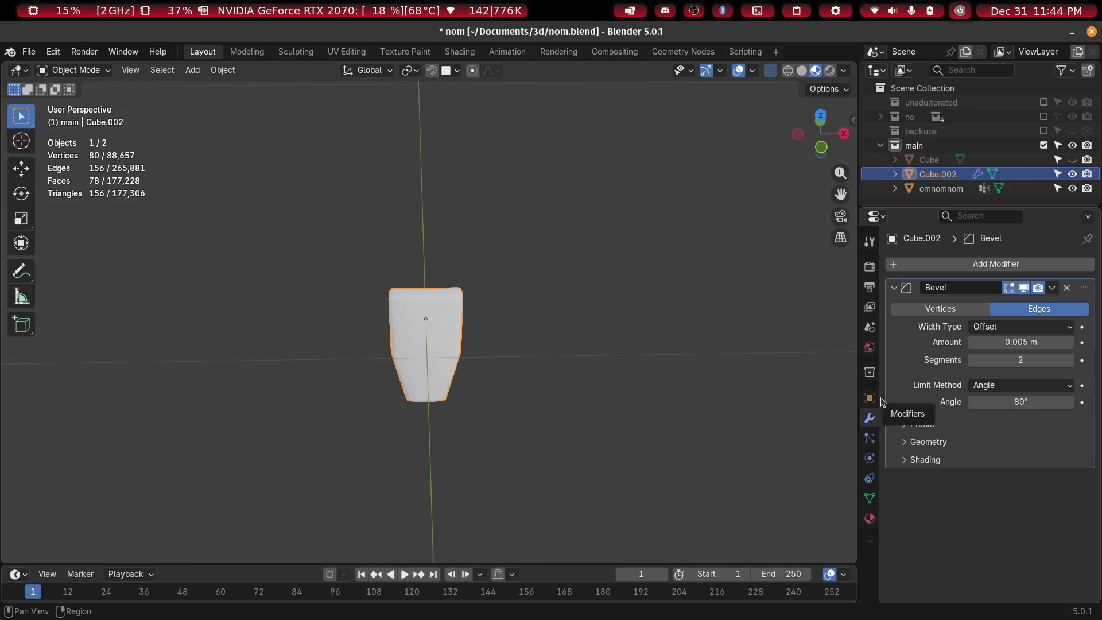
click(924, 264)
Add a circular Array modifier to the tooth with a 0.0515 m radius
mouse_move(918, 260)
click(972, 262)
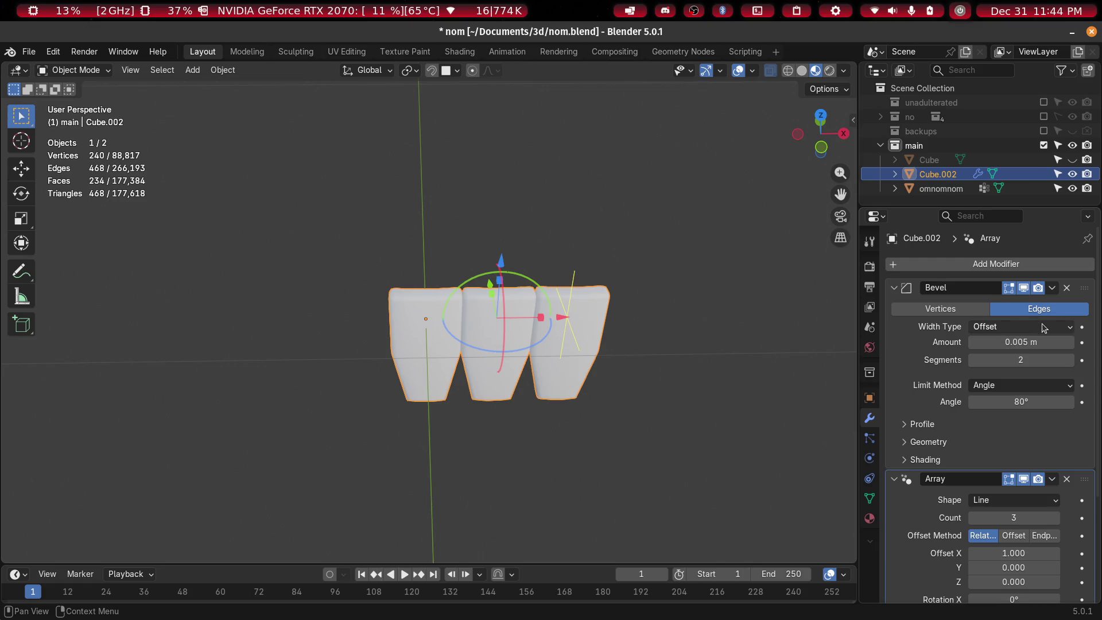
scroll(1022, 402, down, 5)
click(1027, 364)
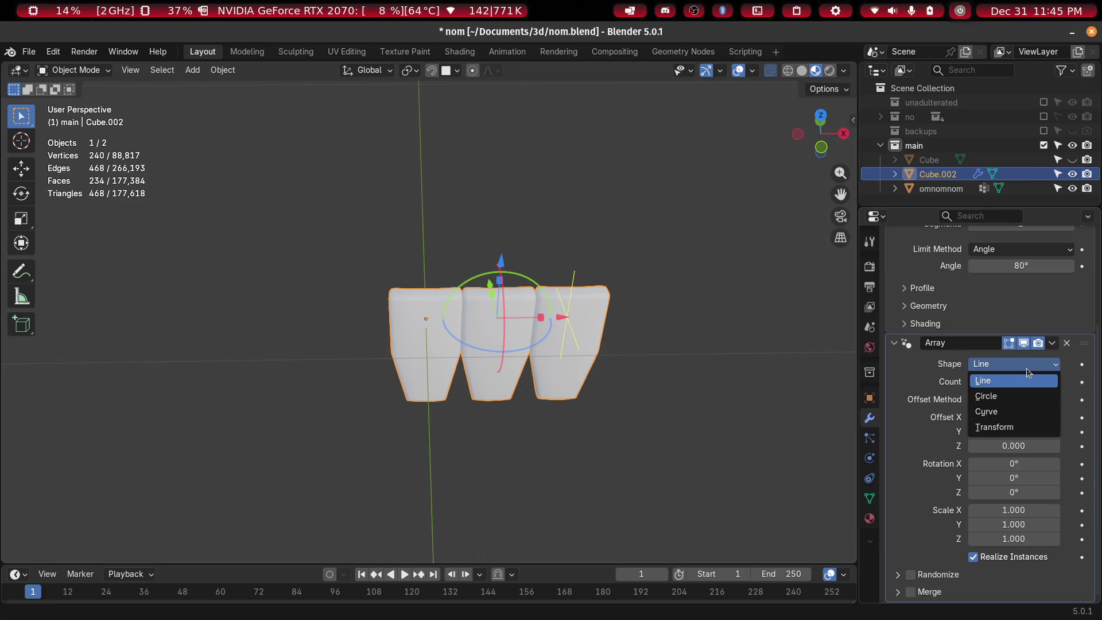
click(1008, 397)
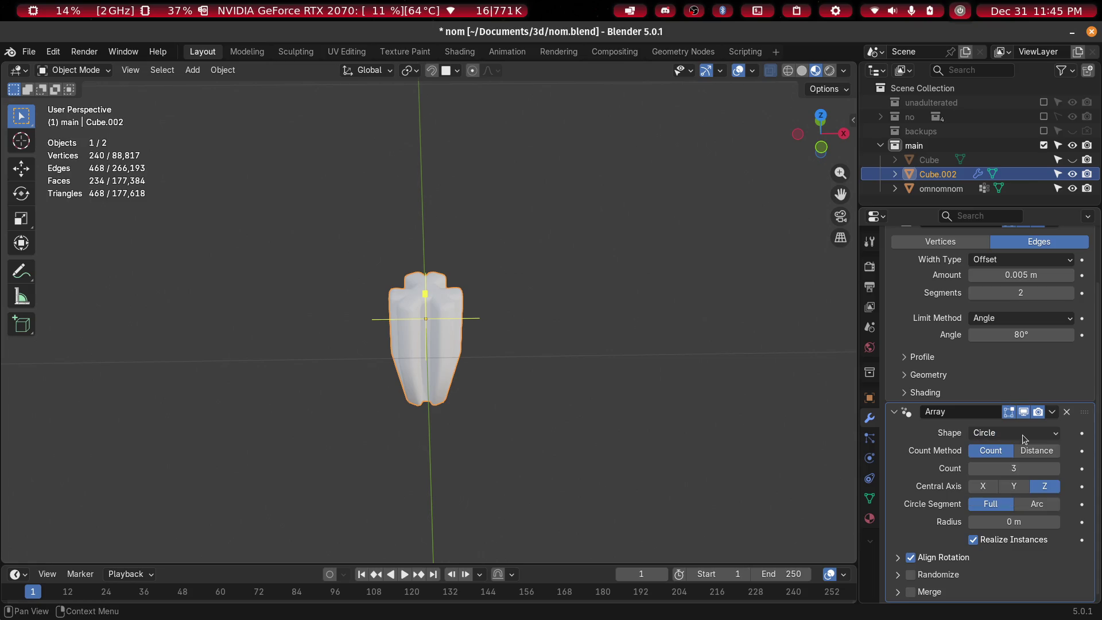
mouse_move(531, 367)
middle_down()
mouse_move(559, 385)
mouse_move(516, 379)
middle_up()
mouse_move(428, 294)
mouse_down()
mouse_move(432, 272)
mouse_move(465, 252)
mouse_up()
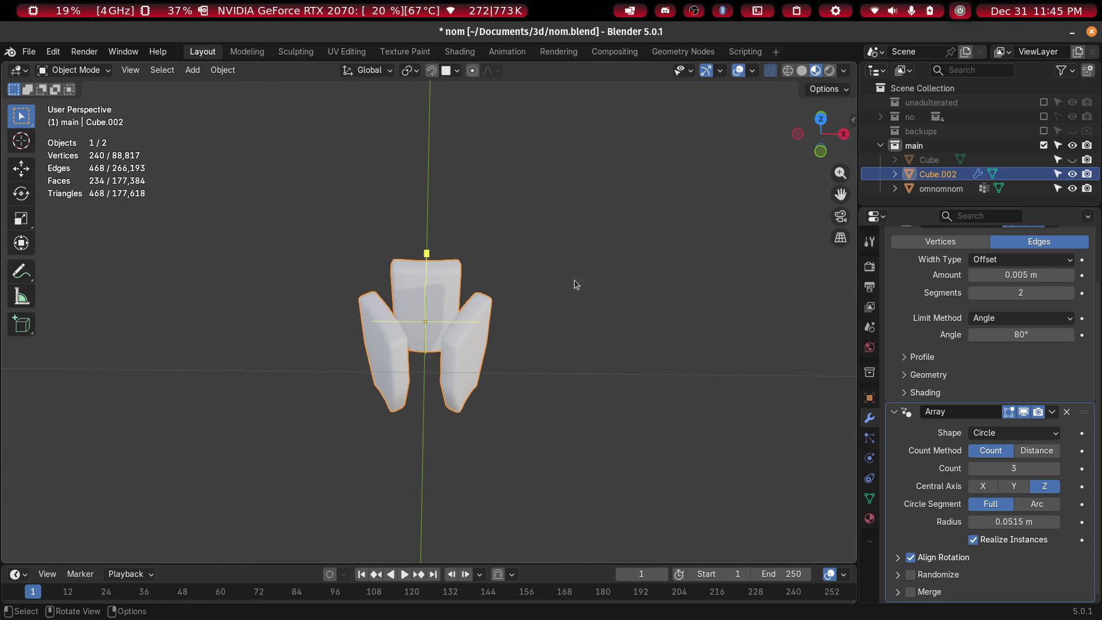
Space the copies 84° apart by distance around the Y axis over an arc
click(1033, 450)
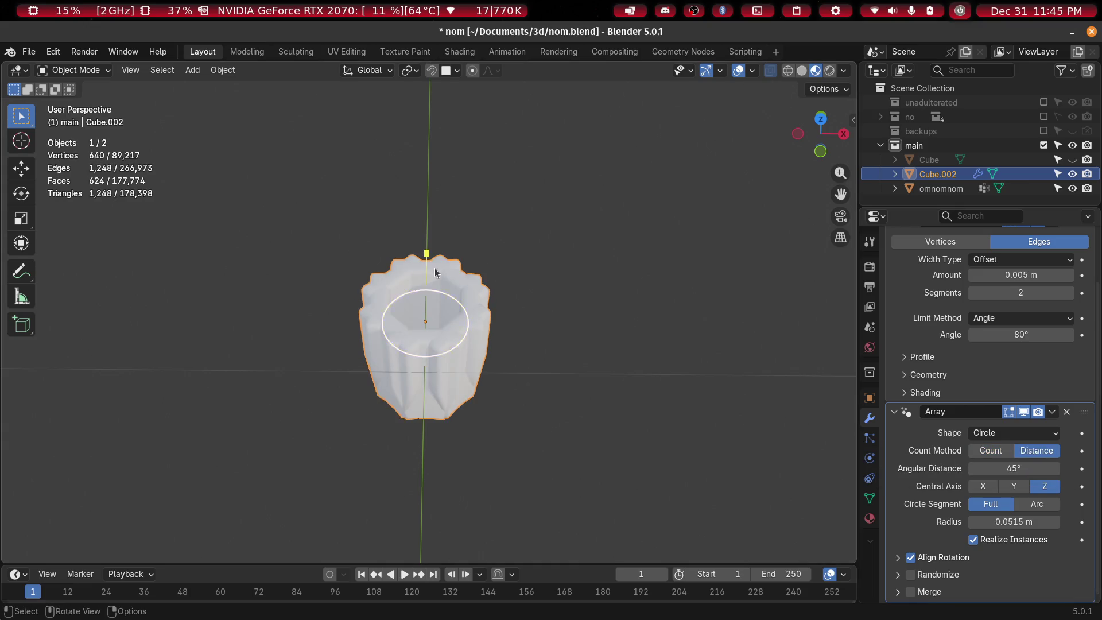
mouse_move(461, 313)
mouse_down()
mouse_move(654, 320)
mouse_move(385, 302)
mouse_up()
mouse_move(353, 384)
mouse_down()
mouse_move(347, 213)
mouse_move(263, 299)
mouse_move(368, 241)
mouse_move(460, 337)
mouse_move(808, 354)
mouse_up()
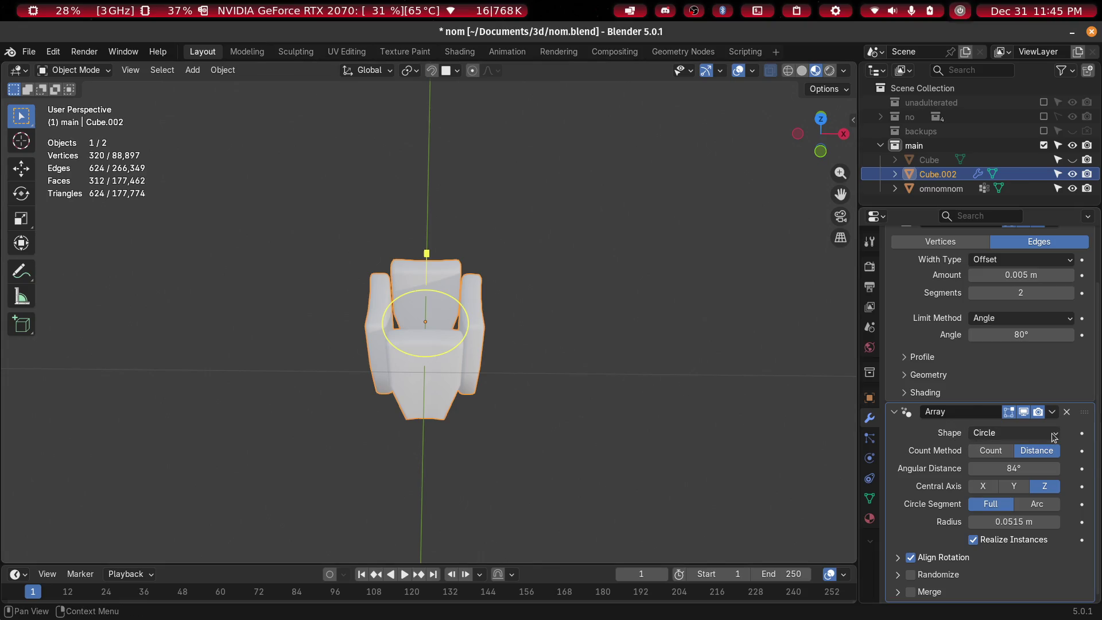
click(1014, 487)
click(985, 487)
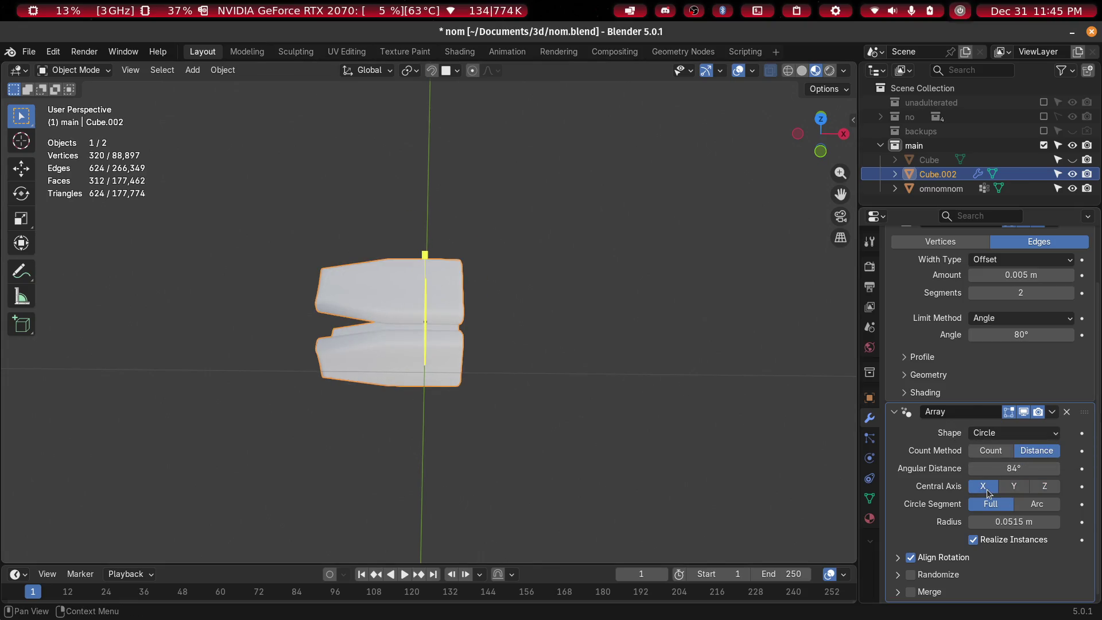
click(1015, 487)
middle_drag(464, 391, 469, 303)
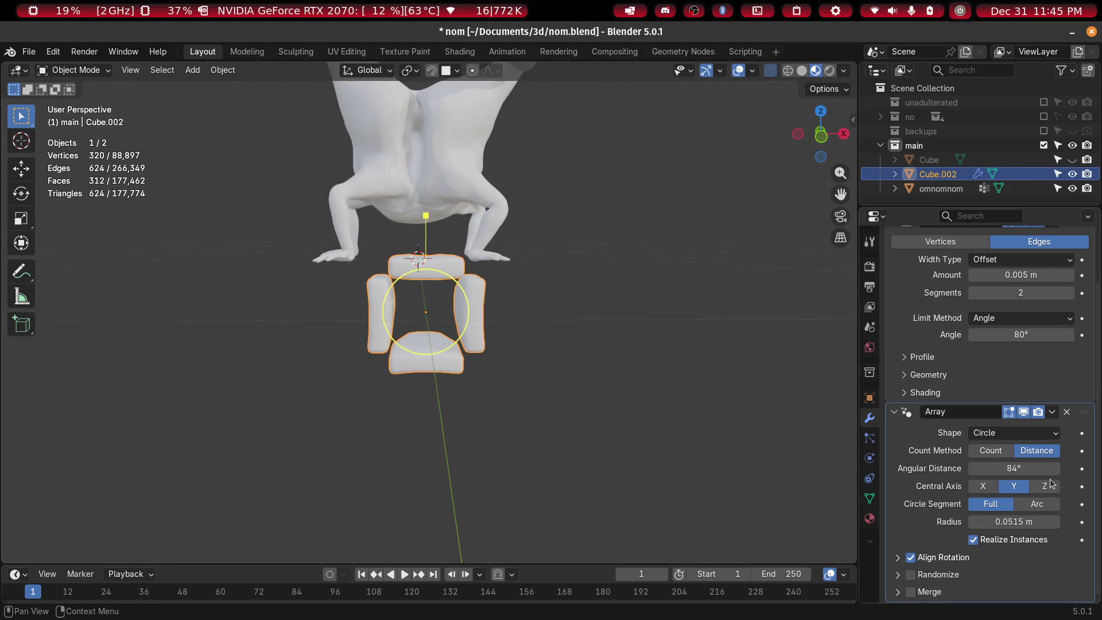
click(1032, 509)
mouse_move(524, 325)
middle_down()
mouse_move(505, 336)
mouse_move(481, 271)
middle_up()
mouse_move(425, 219)
mouse_down()
mouse_move(288, 314)
mouse_move(343, 199)
mouse_move(334, 330)
mouse_move(401, 161)
mouse_move(377, 346)
mouse_move(381, 218)
mouse_up()
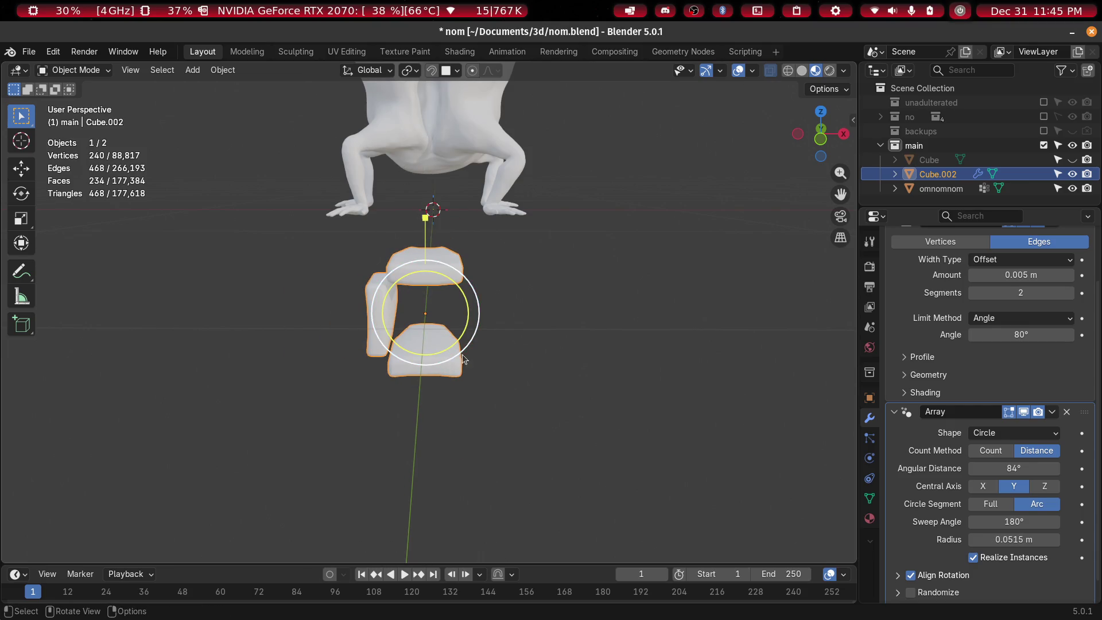
Rotate the tooth mesh 180° about Z in Edit Mode
middle_drag(463, 354, 500, 357)
key(Tab)
text(rz)
text(80)
key(Return)
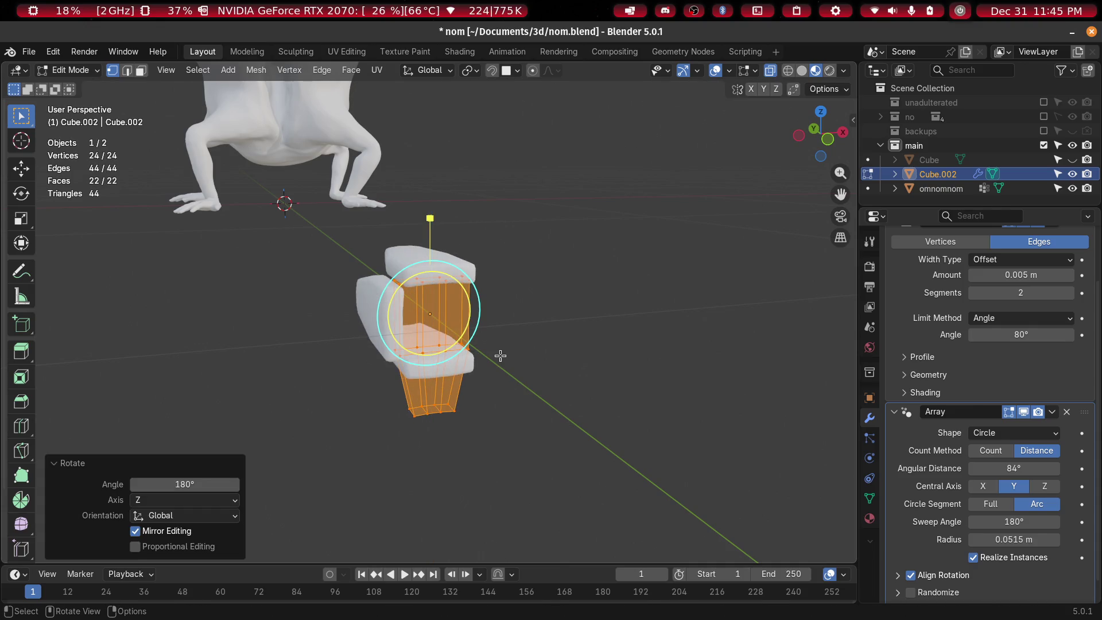
middle_drag(596, 320, 459, 230)
key(Tab)
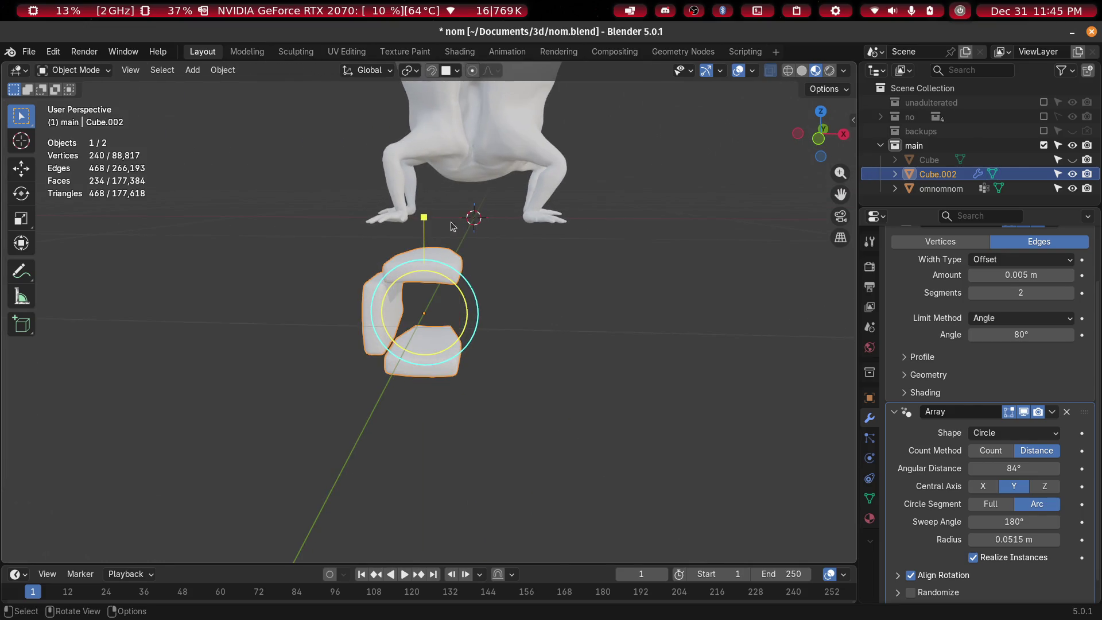
Widen the array radius to 0.186 m and tighten the arc's angular spacing
drag(426, 222, 446, 74)
mouse_move(501, 257)
middle_down()
mouse_move(625, 288)
mouse_move(520, 243)
mouse_move(590, 243)
mouse_move(630, 267)
mouse_move(512, 240)
middle_up()
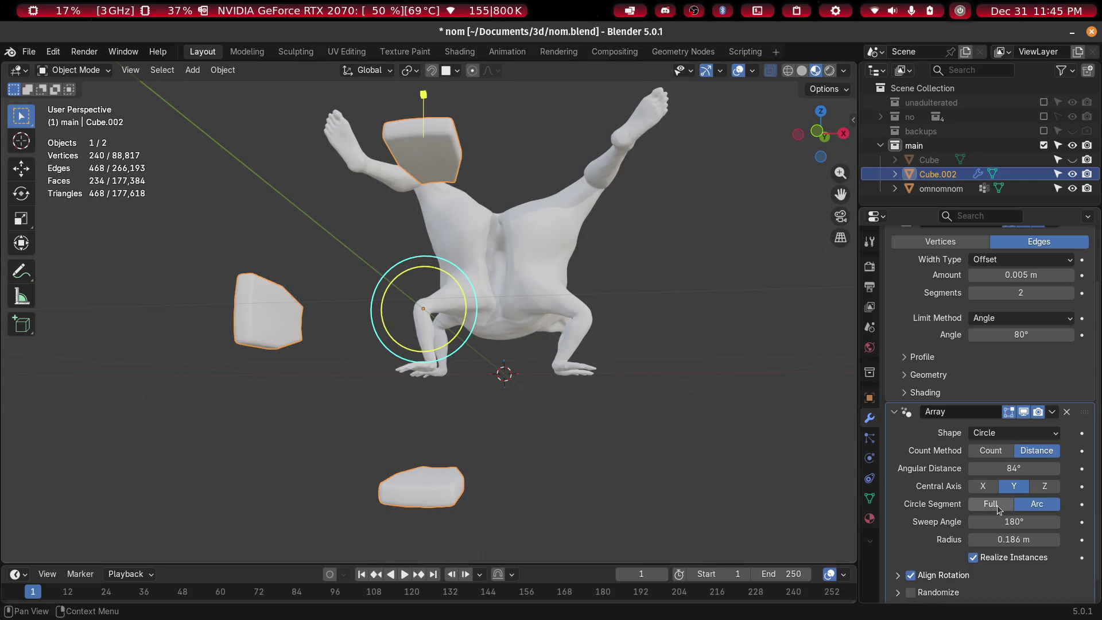
mouse_move(1021, 524)
mouse_down()
mouse_move(1004, 525)
mouse_move(1022, 525)
mouse_up()
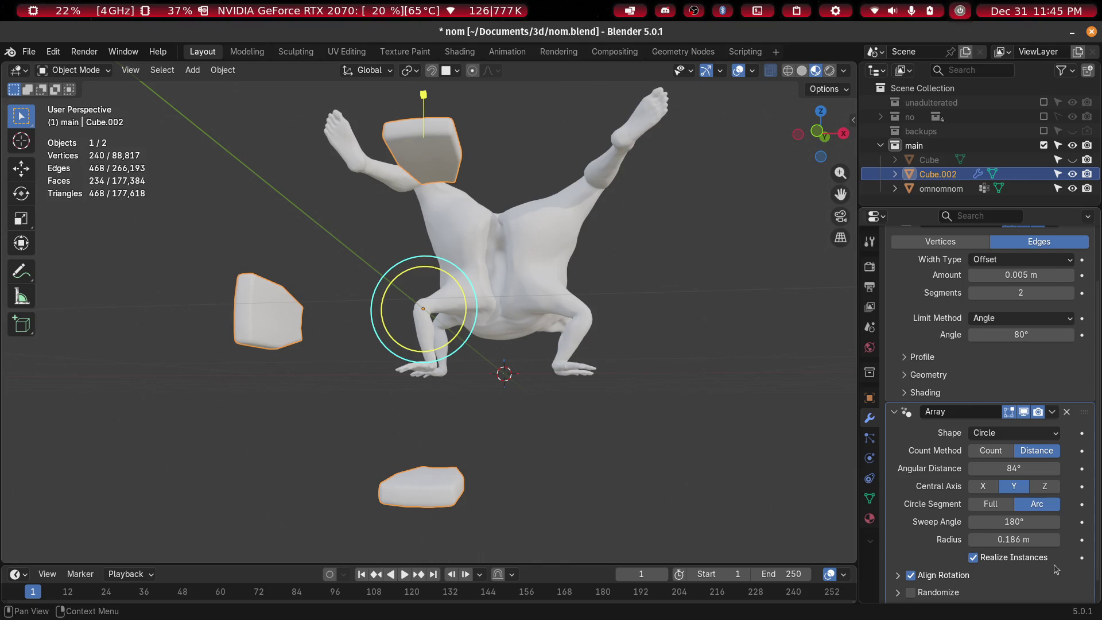
middle_drag(992, 540, 998, 522)
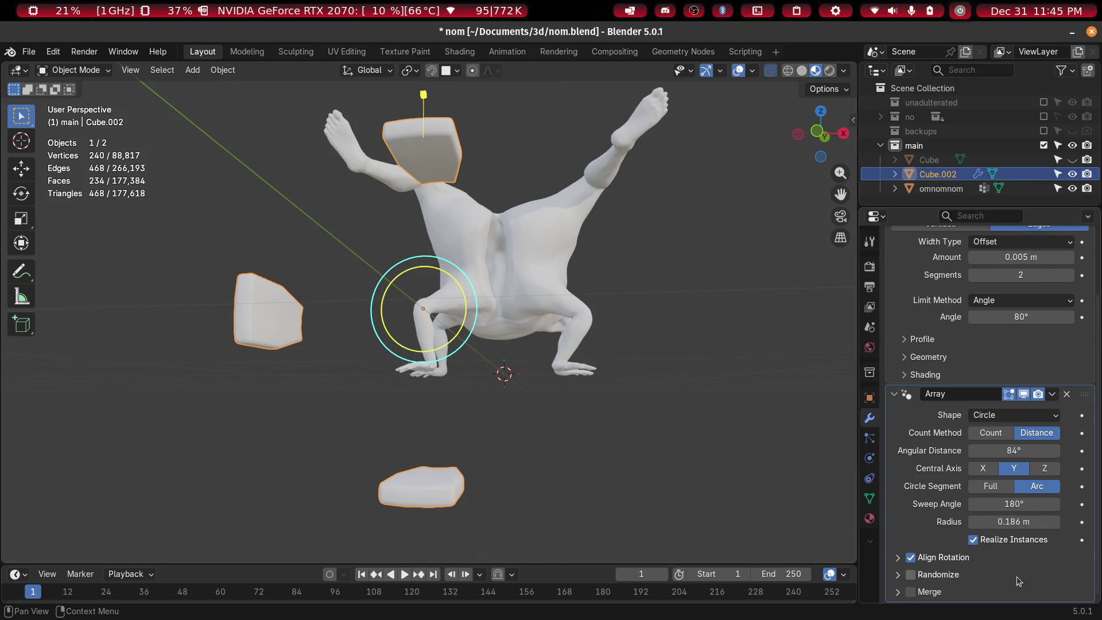
scroll(1017, 568, up, 3)
scroll(1013, 511, down, 3)
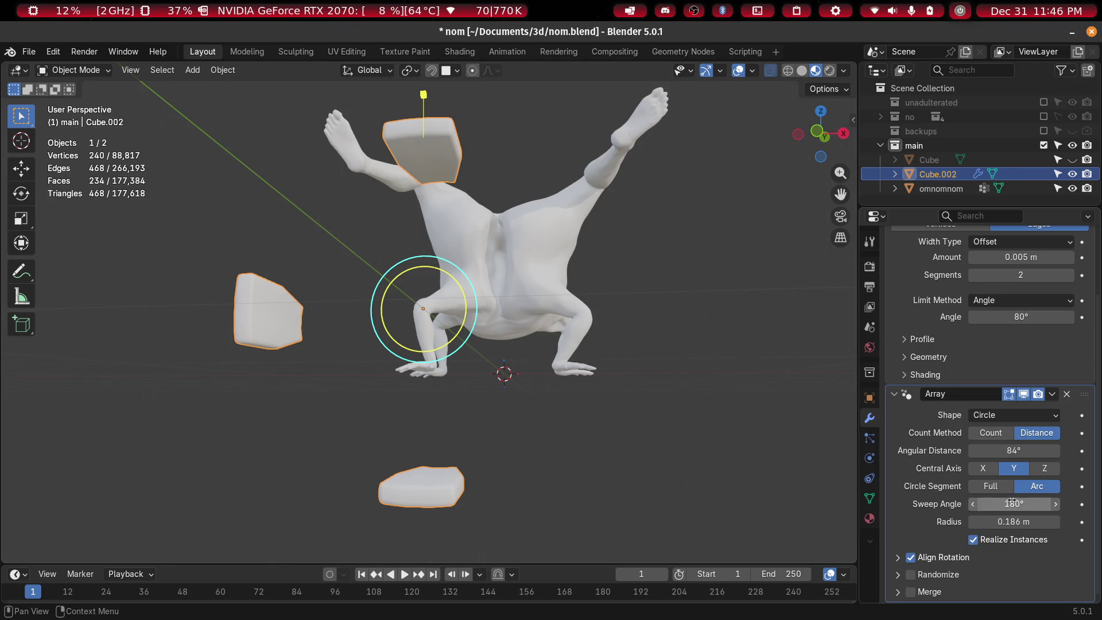
mouse_move(1024, 451)
mouse_down()
mouse_move(973, 451)
mouse_move(982, 451)
mouse_up()
Enlarge the 15-tooth array's radius to 0.336 m and begin repositioning the ring
mouse_move(471, 312)
middle_down()
mouse_move(542, 312)
mouse_move(628, 342)
mouse_move(539, 364)
mouse_move(497, 351)
mouse_move(431, 291)
mouse_move(535, 305)
mouse_move(558, 272)
mouse_move(465, 215)
mouse_move(330, 271)
mouse_move(550, 294)
mouse_move(520, 309)
mouse_move(471, 269)
mouse_move(439, 270)
middle_up()
mouse_move(433, 364)
mouse_down()
mouse_move(453, 476)
mouse_move(449, 377)
mouse_move(490, 503)
mouse_up()
mouse_move(446, 405)
middle_down()
mouse_move(618, 340)
mouse_move(525, 328)
mouse_move(528, 343)
middle_up()
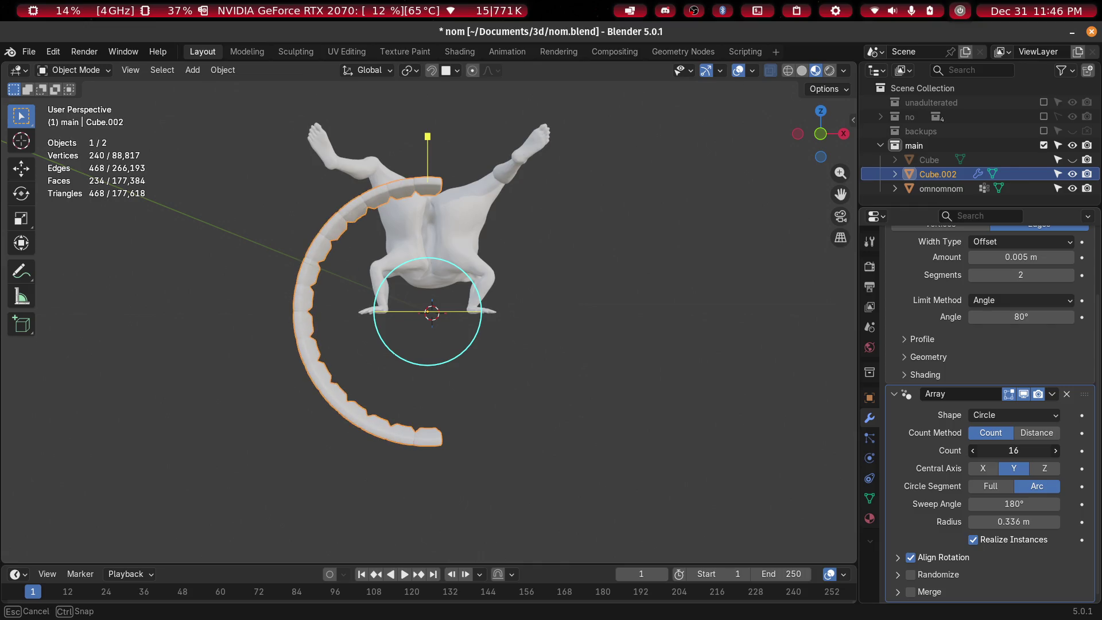
mouse_move(315, 327)
middle_down()
mouse_move(455, 368)
mouse_move(460, 386)
mouse_move(409, 357)
mouse_move(386, 322)
mouse_move(247, 275)
mouse_move(233, 237)
middle_up()
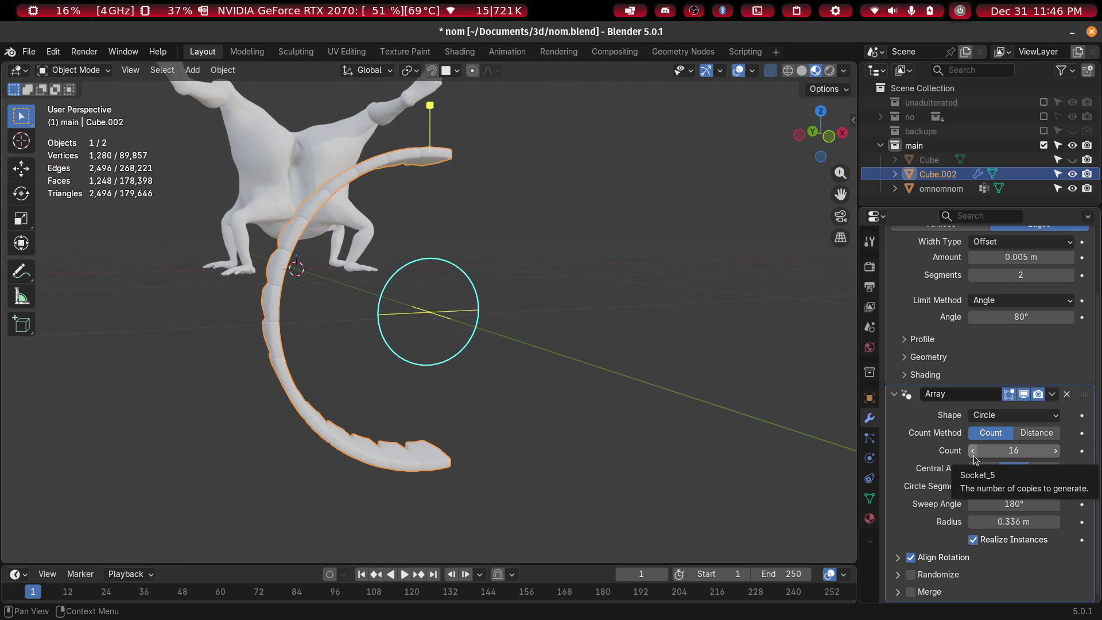
mouse_move(575, 277)
middle_down()
mouse_move(566, 306)
mouse_move(602, 319)
mouse_move(697, 273)
mouse_move(694, 245)
mouse_move(609, 216)
mouse_move(482, 246)
mouse_move(480, 273)
mouse_move(652, 259)
mouse_move(584, 285)
mouse_move(476, 278)
mouse_move(618, 306)
mouse_move(515, 296)
mouse_move(536, 312)
mouse_move(529, 324)
middle_up()
key(g)
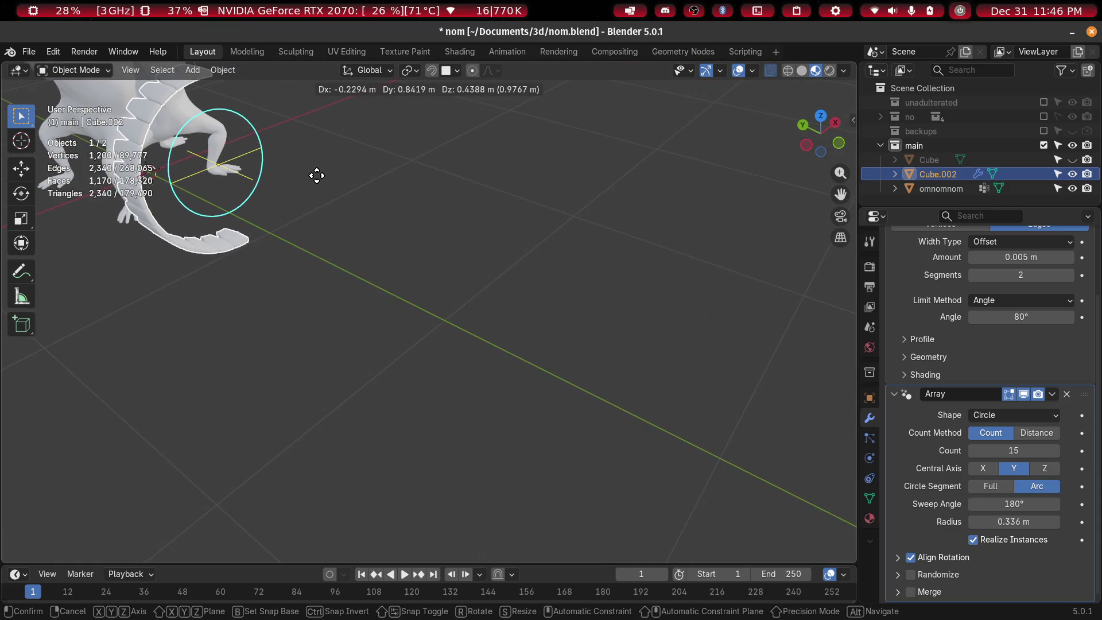
Place the tooth ring beside the creature and narrow it to 0.894 along X
click(317, 176)
mouse_move(317, 176)
middle_down()
mouse_move(470, 233)
mouse_move(405, 172)
mouse_move(450, 292)
middle_up()
middle_drag(393, 184, 529, 376)
key(s)
key(x)
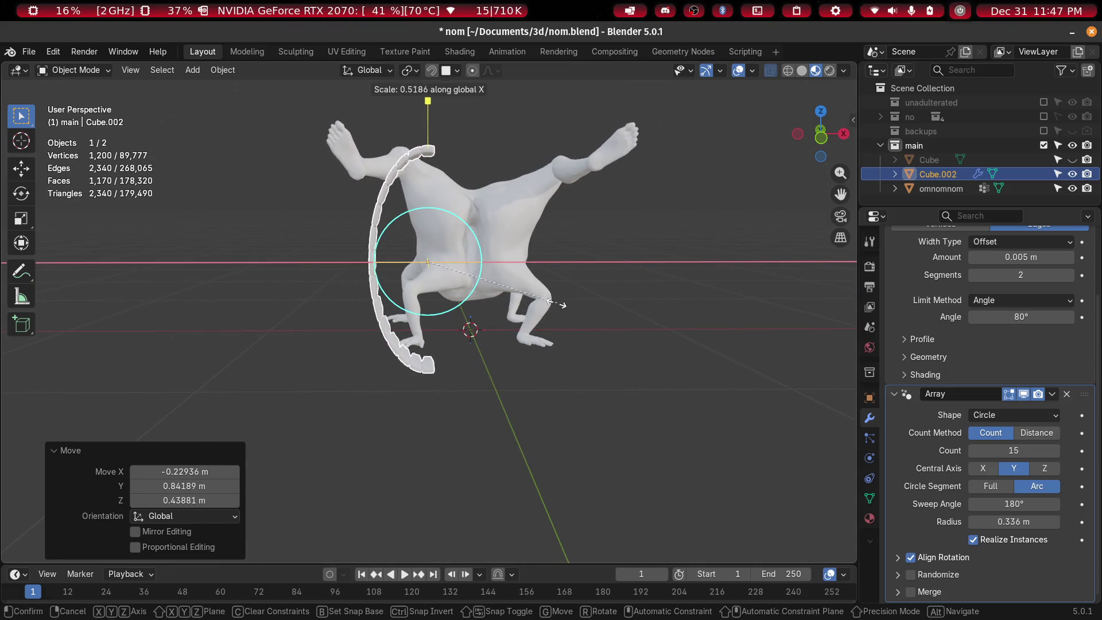
click(653, 322)
mouse_move(653, 323)
middle_down()
mouse_move(630, 373)
mouse_move(435, 239)
mouse_move(482, 271)
mouse_move(483, 256)
middle_up()
Rotate the tooth ring 90° about the Z axis
key(r)
key(z)
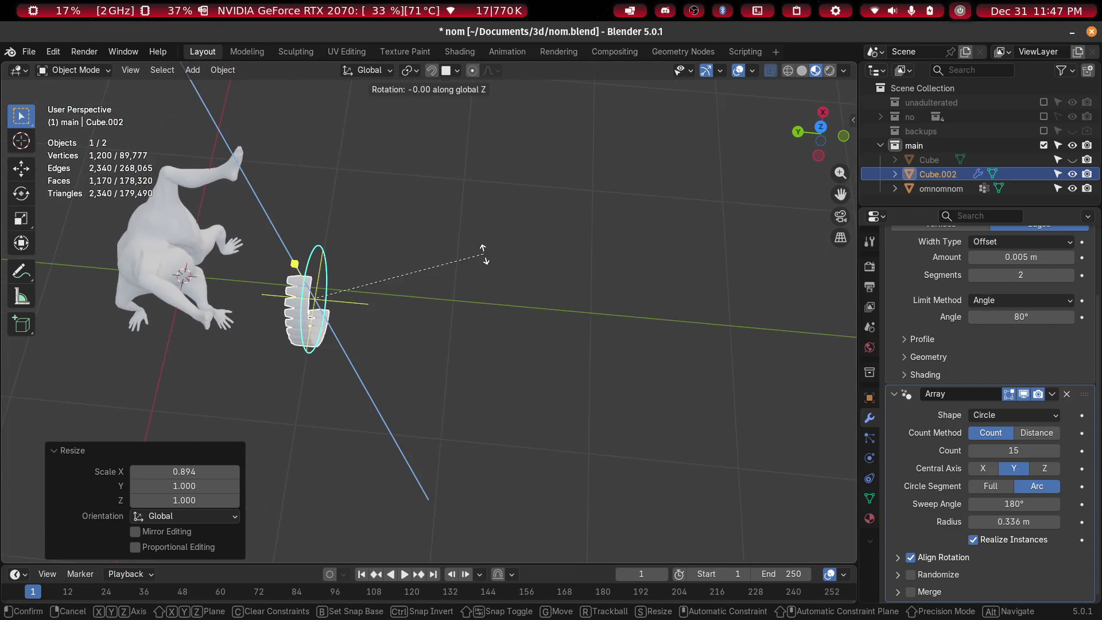
text(180)
key(Return)
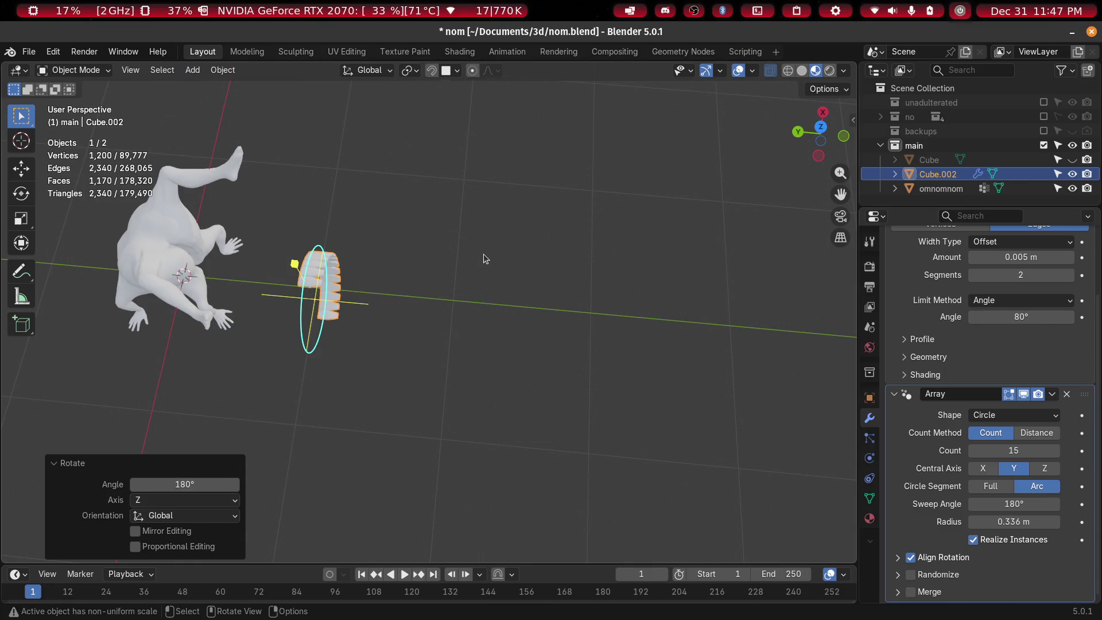
key(ctrl+z)
mouse_move(483, 255)
middle_down()
mouse_move(382, 260)
mouse_move(332, 322)
mouse_move(443, 310)
middle_up()
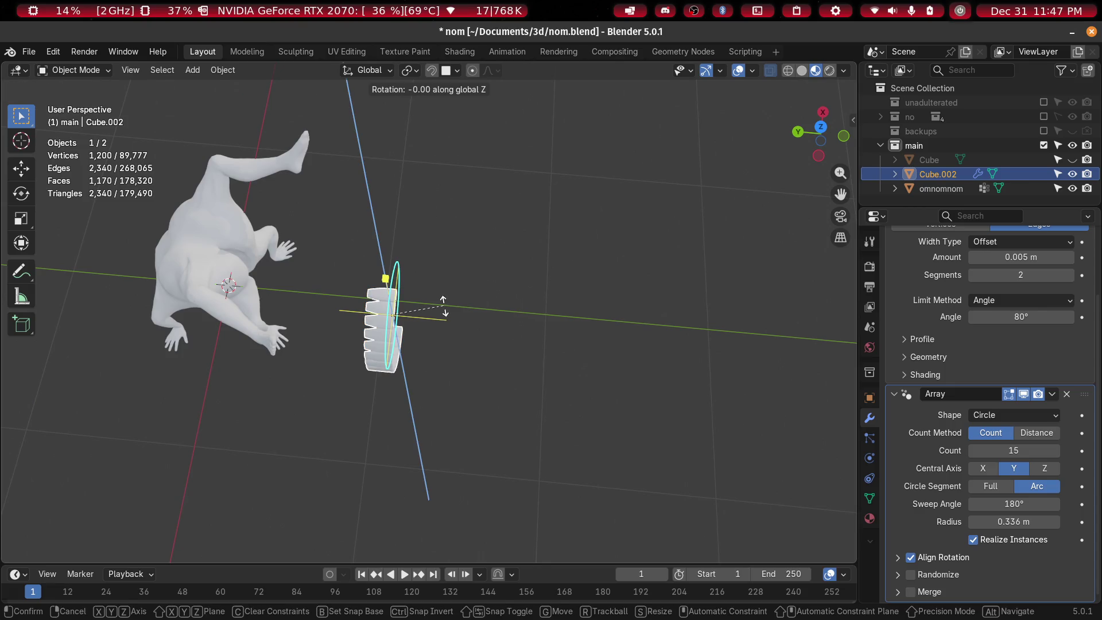
text(90)
key(Return)
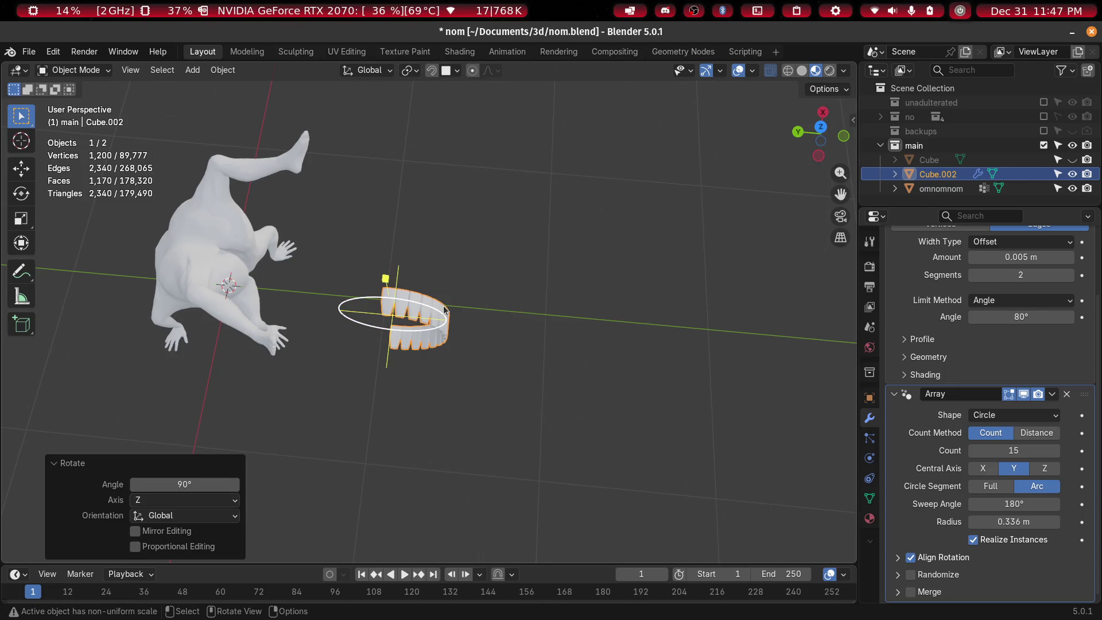
mouse_move(698, 344)
middle_down()
mouse_move(548, 270)
mouse_move(550, 237)
mouse_move(386, 380)
mouse_move(488, 380)
mouse_move(321, 220)
middle_up()
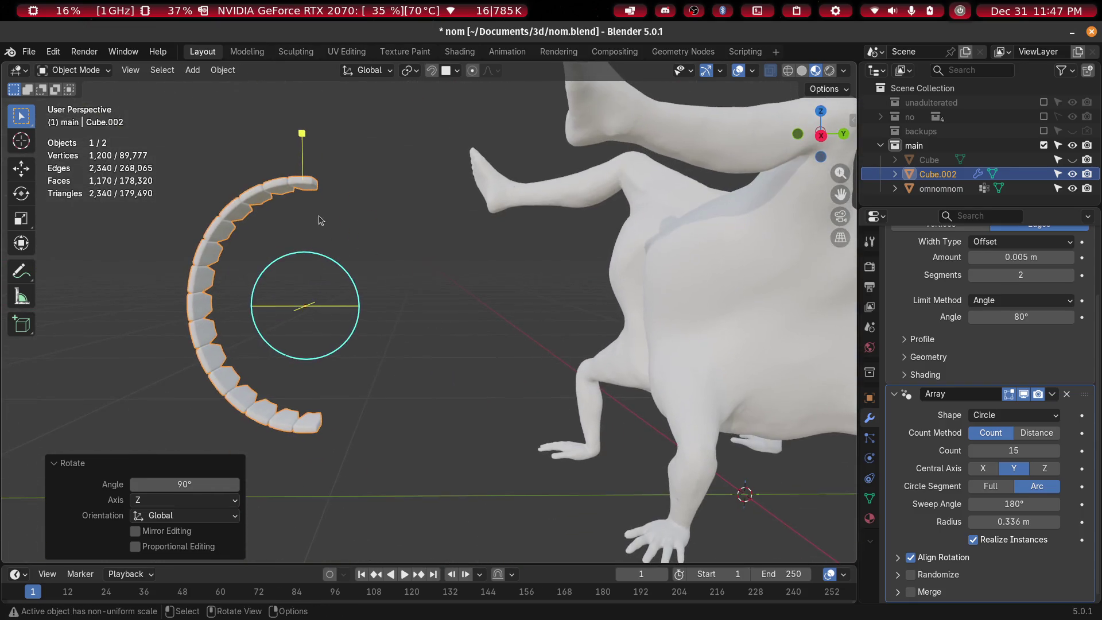
key(KP_3)
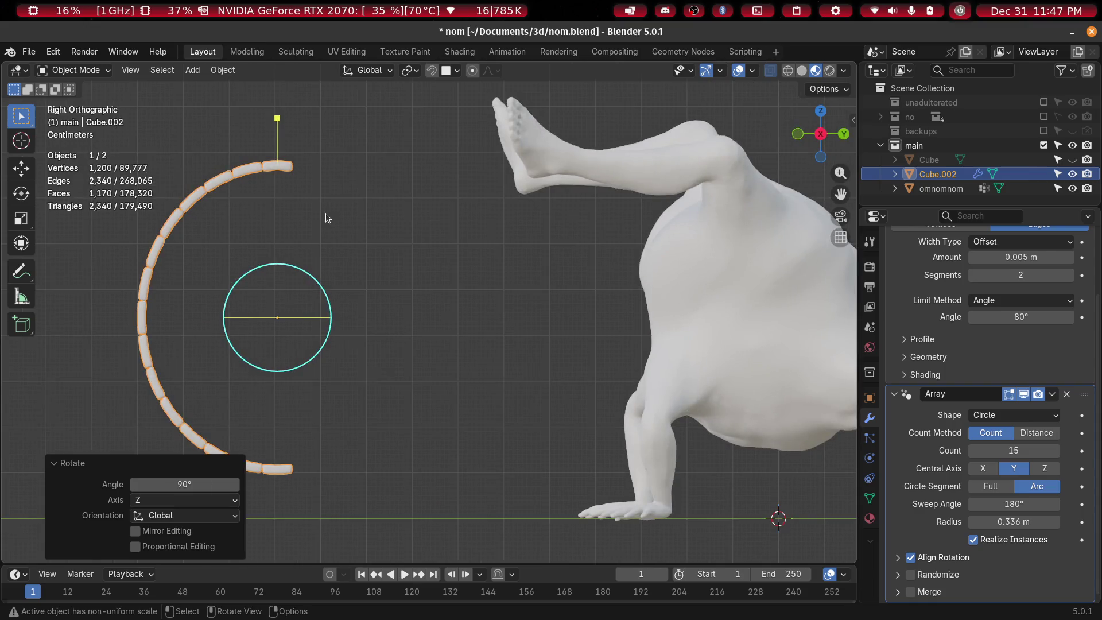
Switch the viewport to Solid shading with X-ray so the creature is see-through
key(z)
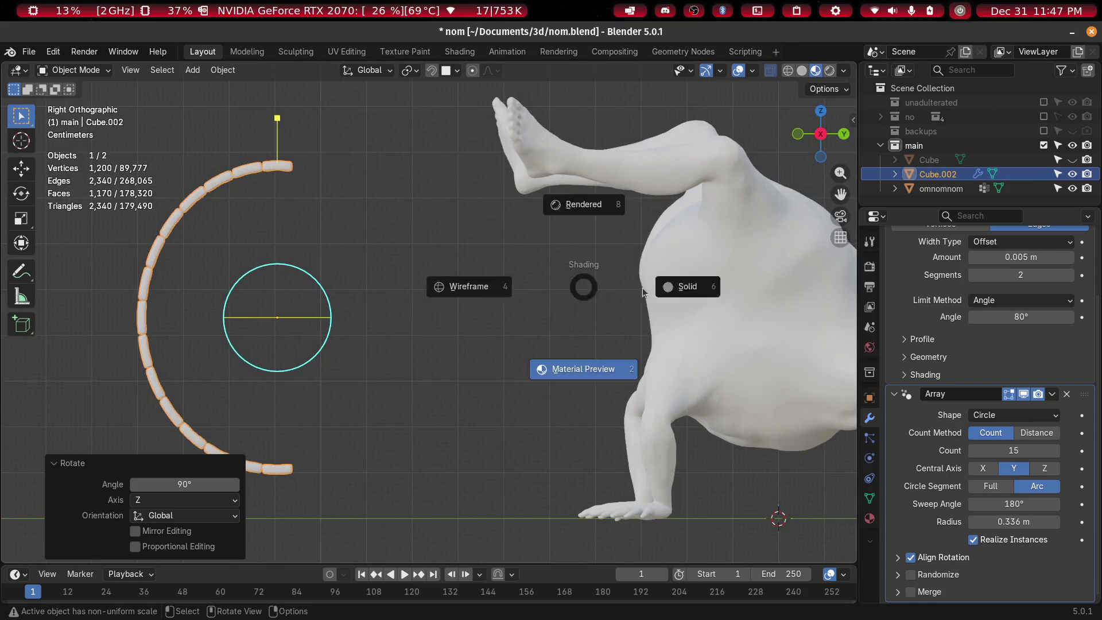
click(691, 288)
mouse_move(584, 353)
shift+middle_down()
mouse_move(214, 366)
mouse_move(246, 371)
shift+middle_up()
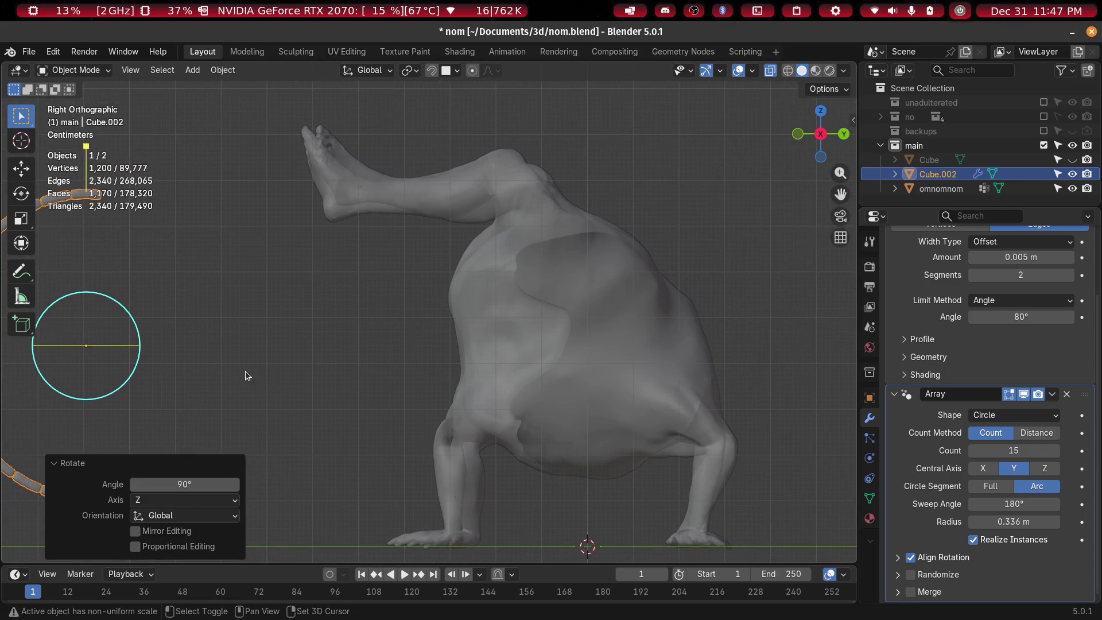
Move the tooth arc over the creature's body and scale it down to 0.502
key(g)
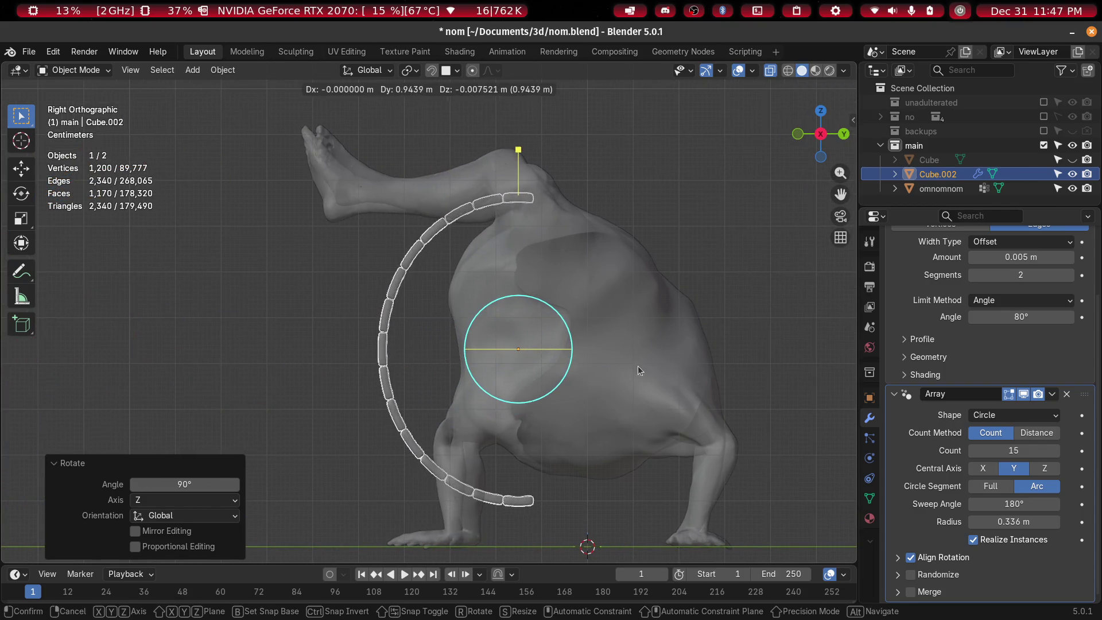
click(639, 366)
key(s)
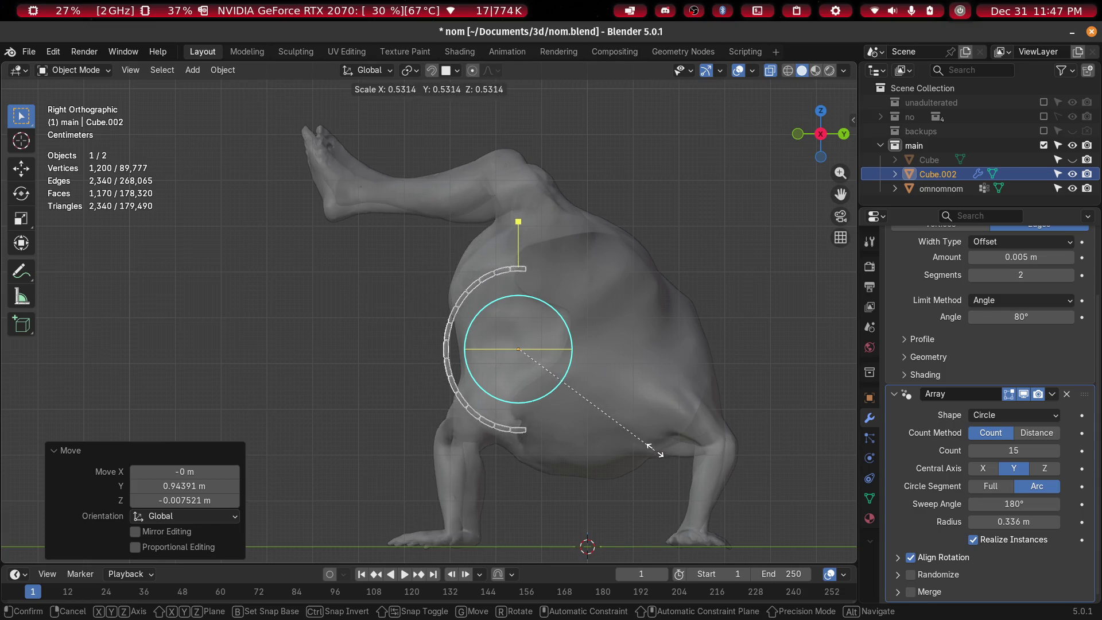
click(646, 444)
scroll(590, 356, down, 1)
scroll(591, 356, up, 2)
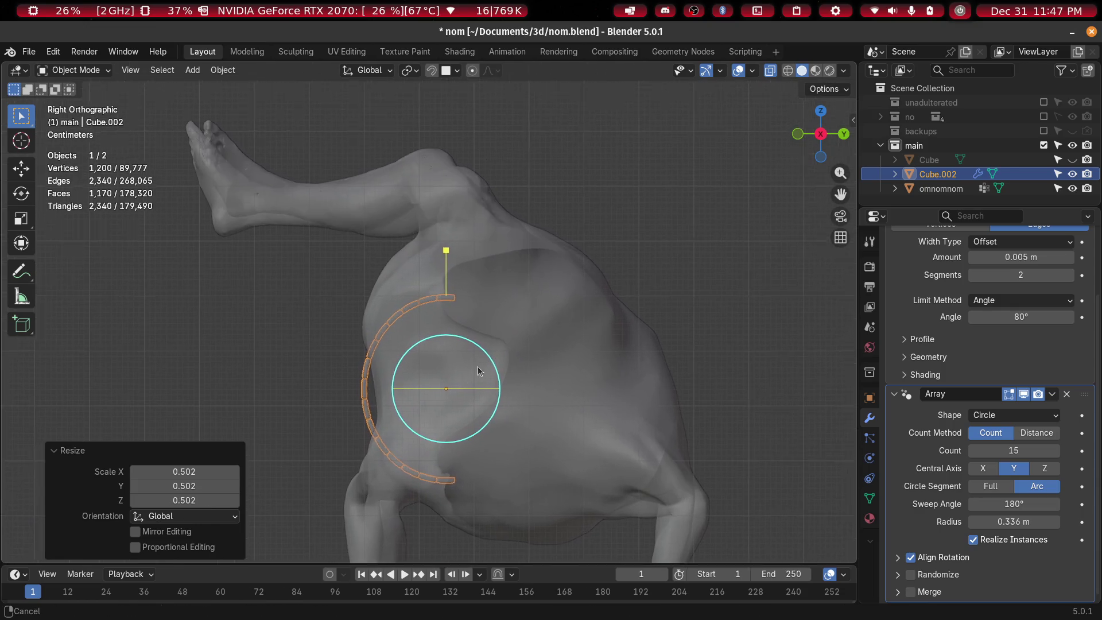
Reposition the shrunken arc and, in front view, lower it into the mouth area
key(g)
click(479, 345)
mouse_move(479, 344)
middle_down()
mouse_move(635, 373)
mouse_move(657, 337)
middle_up()
key(KP_1)
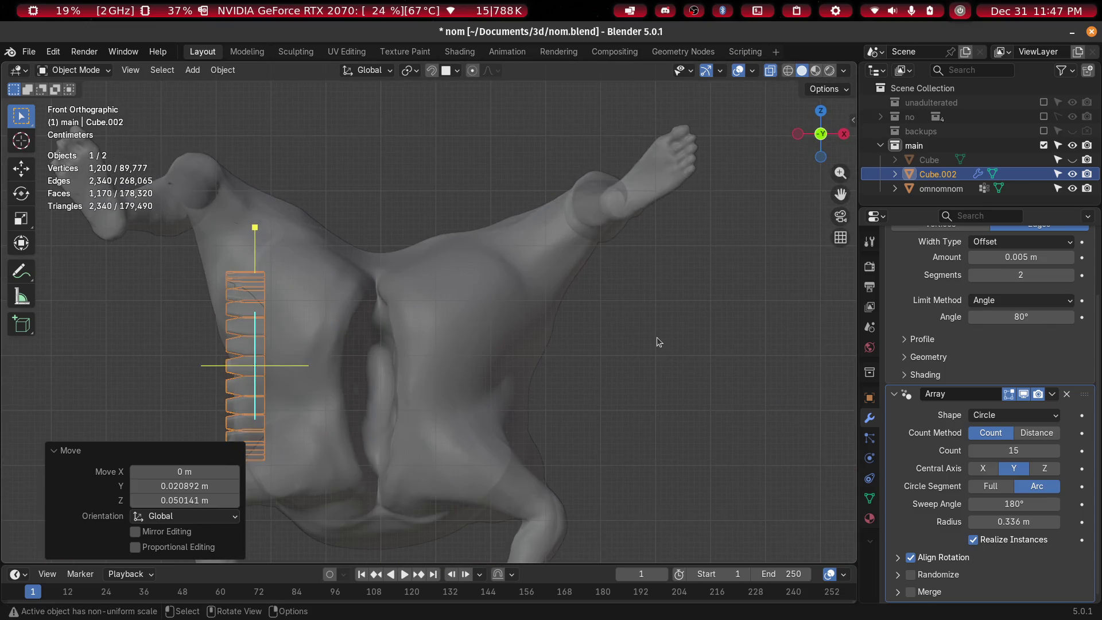
key(g)
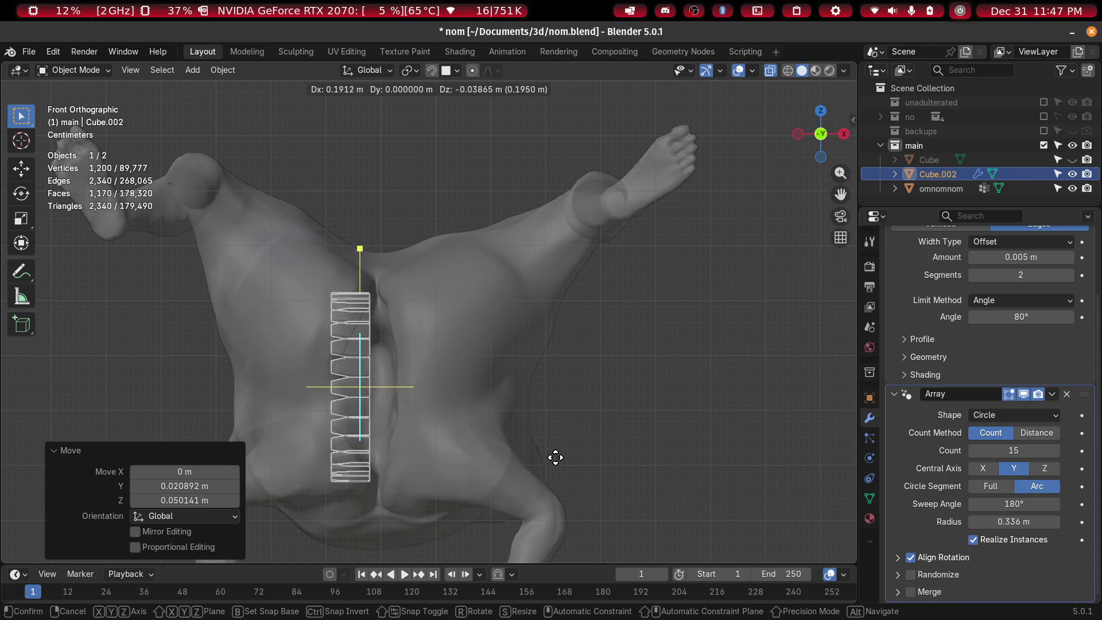
click(566, 459)
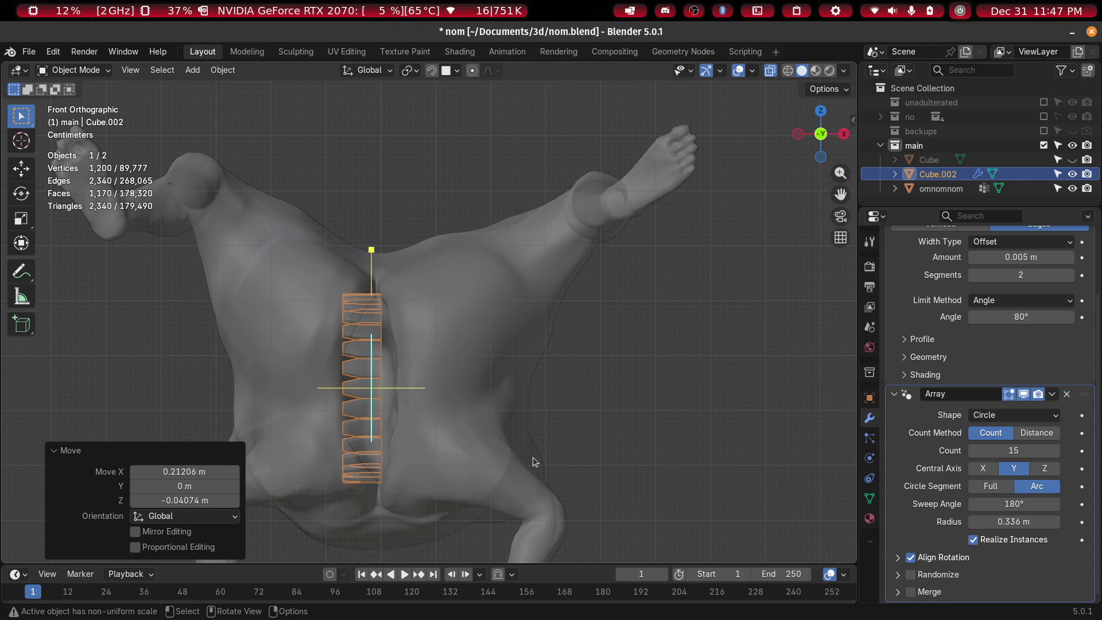
From top view, nudge the tooth arc sideways into its final spot
key(KP_7)
scroll(486, 343, up, 3)
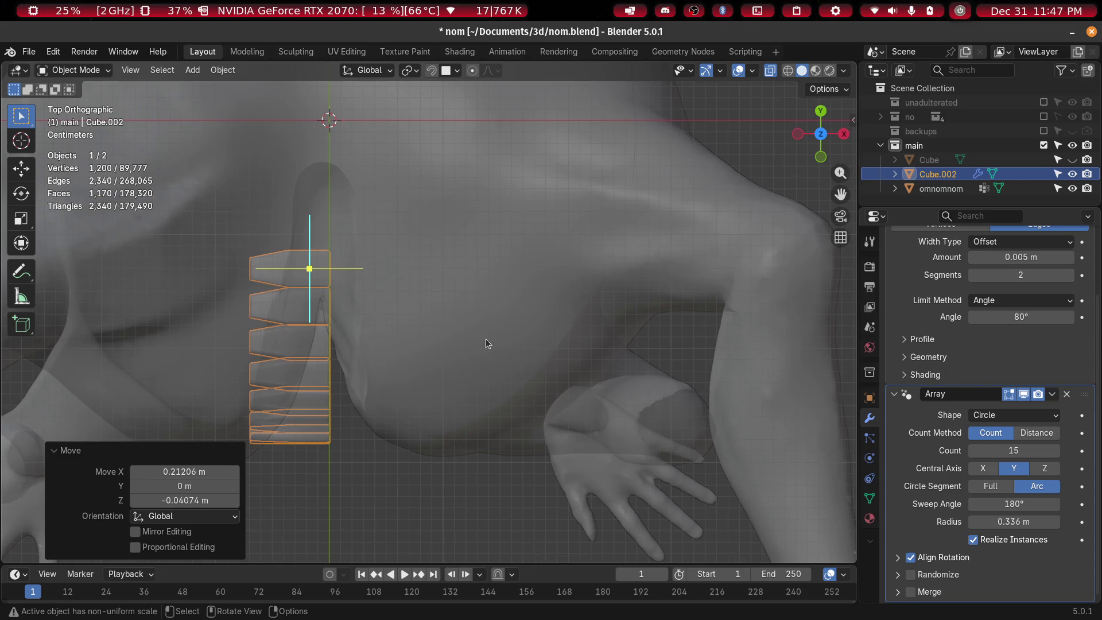
mouse_move(447, 288)
middle_down()
mouse_move(471, 329)
mouse_move(453, 294)
mouse_move(496, 268)
mouse_move(510, 298)
middle_up()
key(KP_7)
key(g)
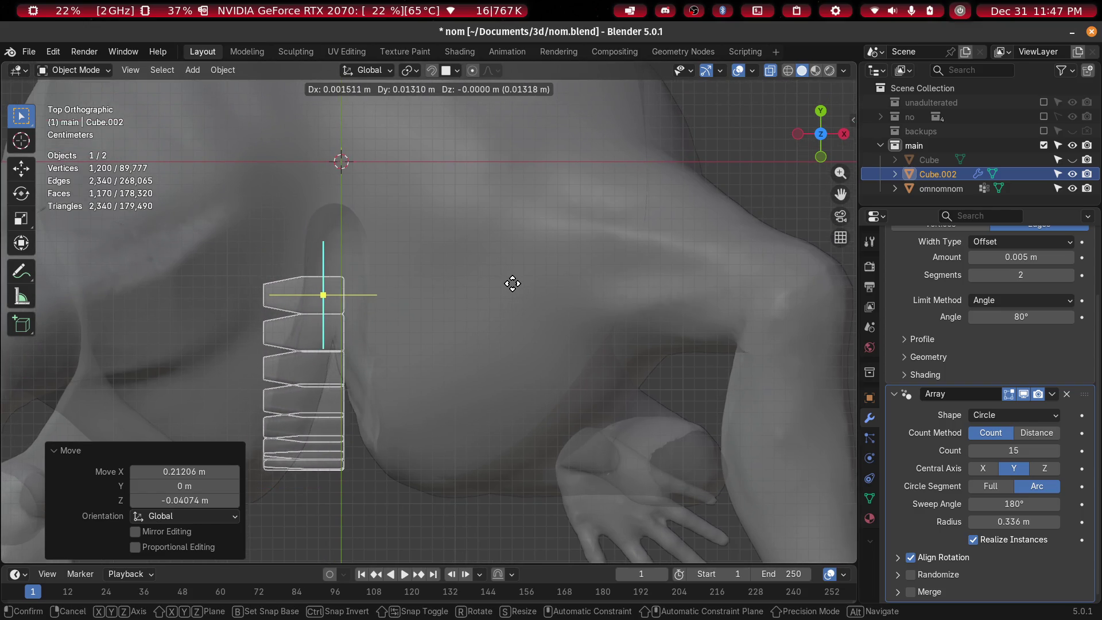
click(477, 282)
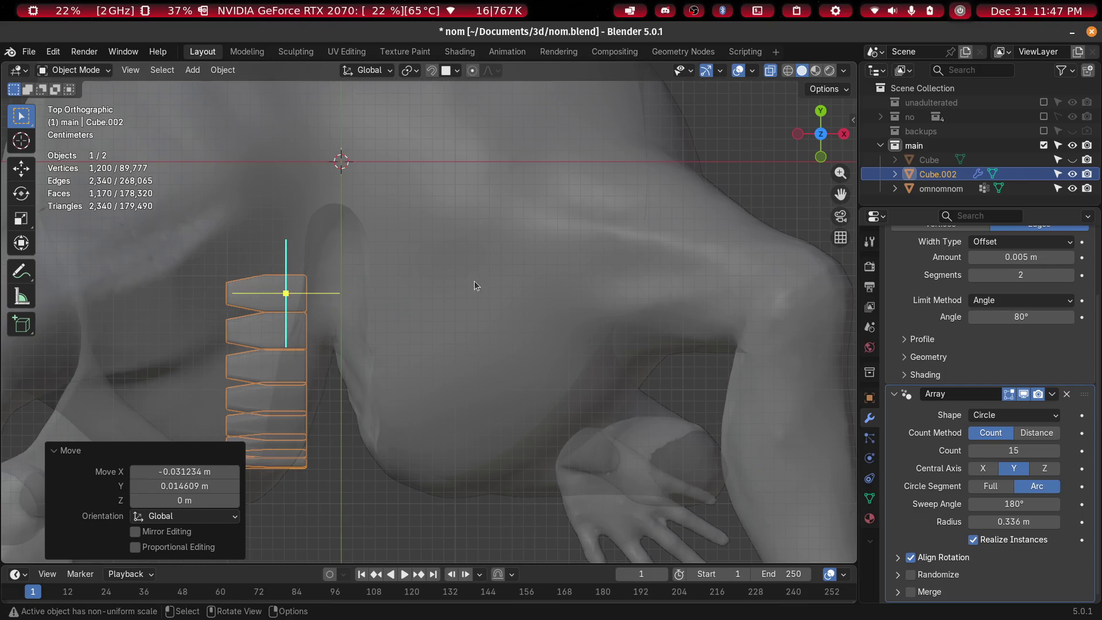
Duplicate the tooth arc and flip the copy 180° about Y
key(shift+d)
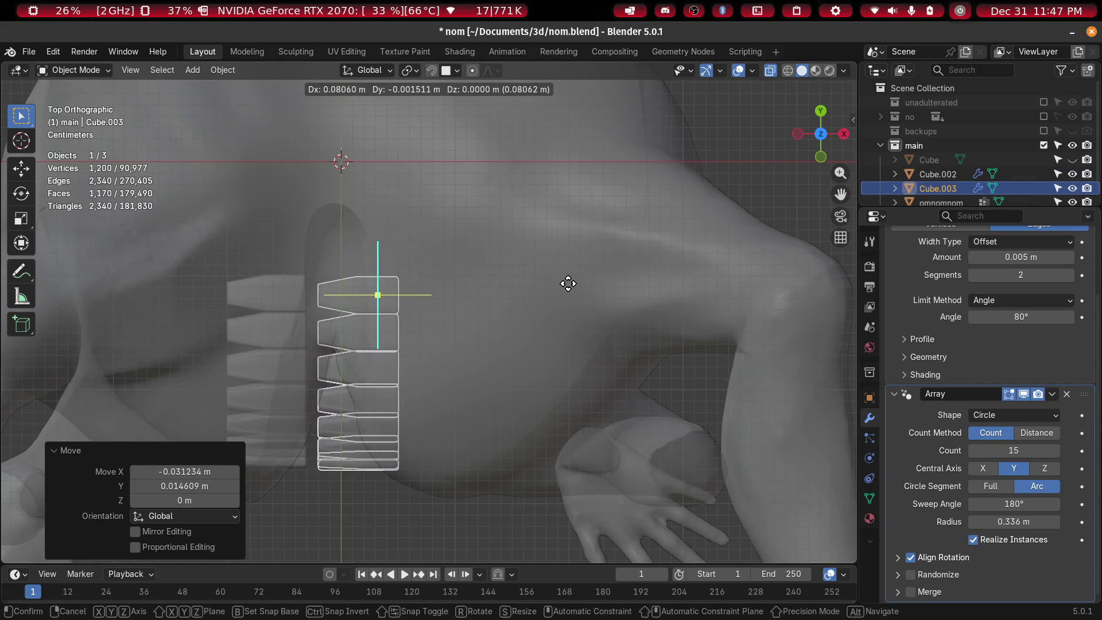
click(574, 280)
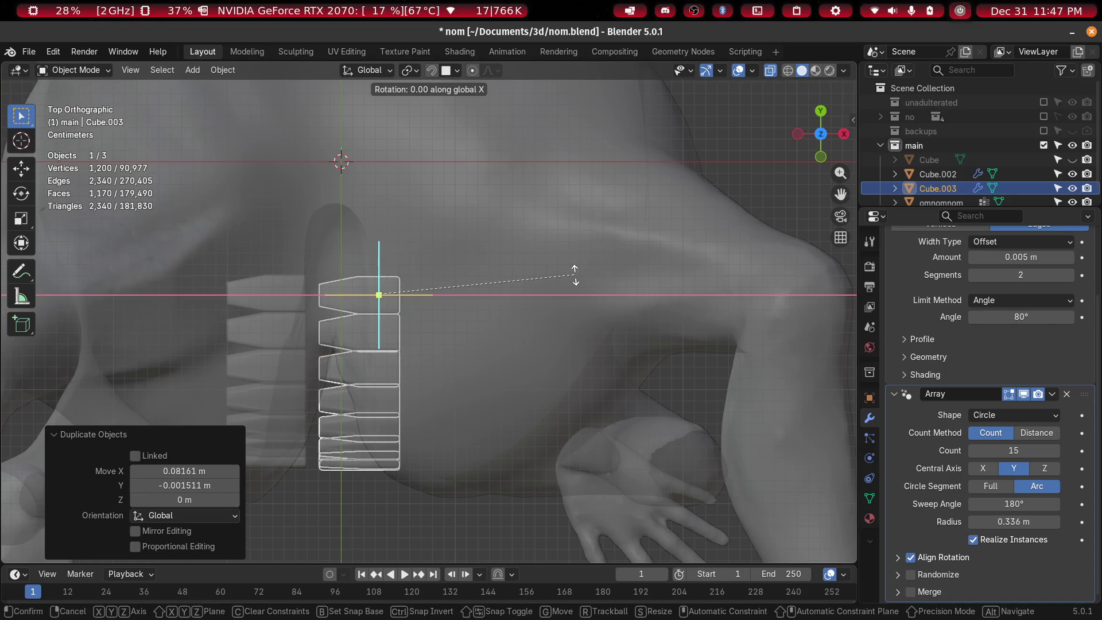
text(180)
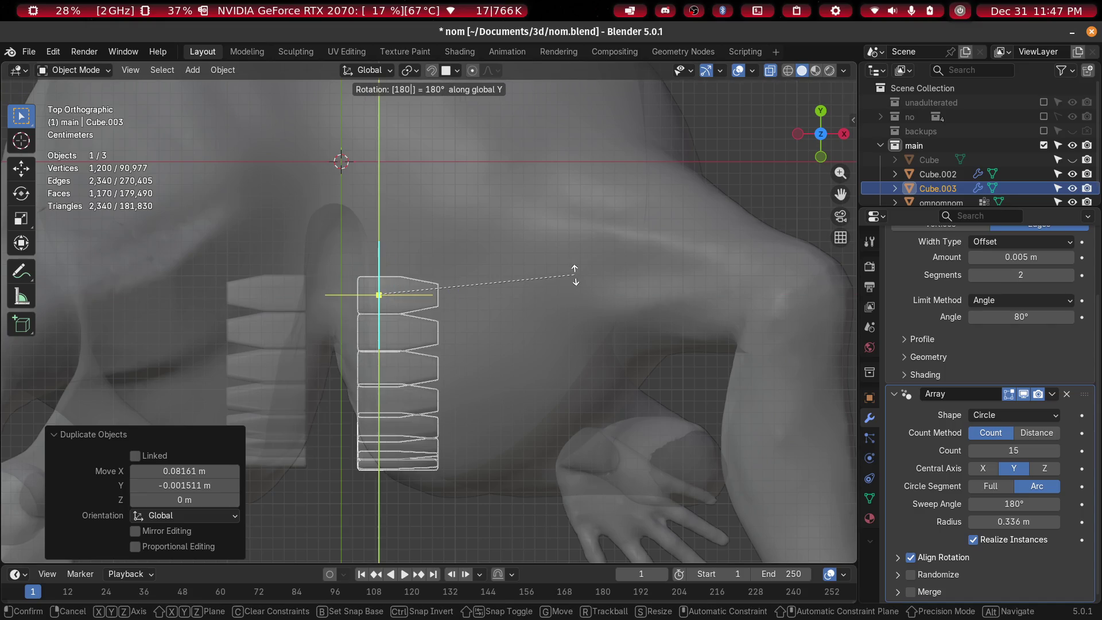
key(Return)
Tilt the copy about -12° on Z, set it beside the original, and reselect the original arc
mouse_move(574, 274)
middle_down()
mouse_move(486, 390)
mouse_move(496, 299)
mouse_move(513, 274)
mouse_move(491, 253)
mouse_move(498, 284)
mouse_move(540, 313)
mouse_move(501, 344)
mouse_move(497, 371)
mouse_move(486, 365)
middle_up()
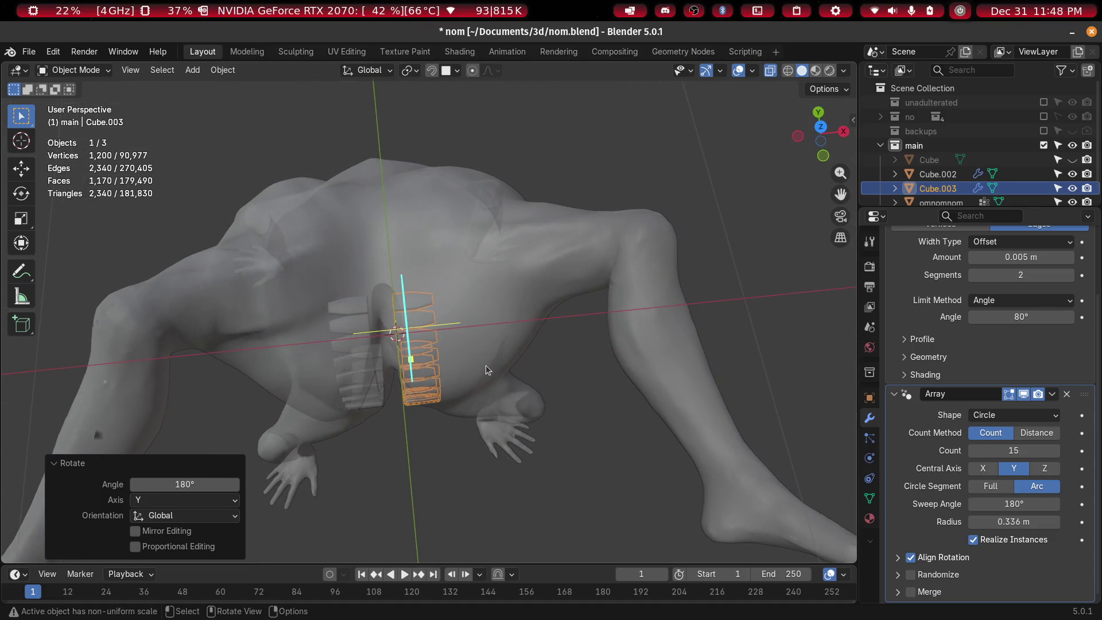
key(KP_7)
scroll(487, 366, up, 3)
mouse_move(460, 316)
shift+middle_down()
mouse_move(513, 298)
mouse_move(528, 324)
shift+middle_up()
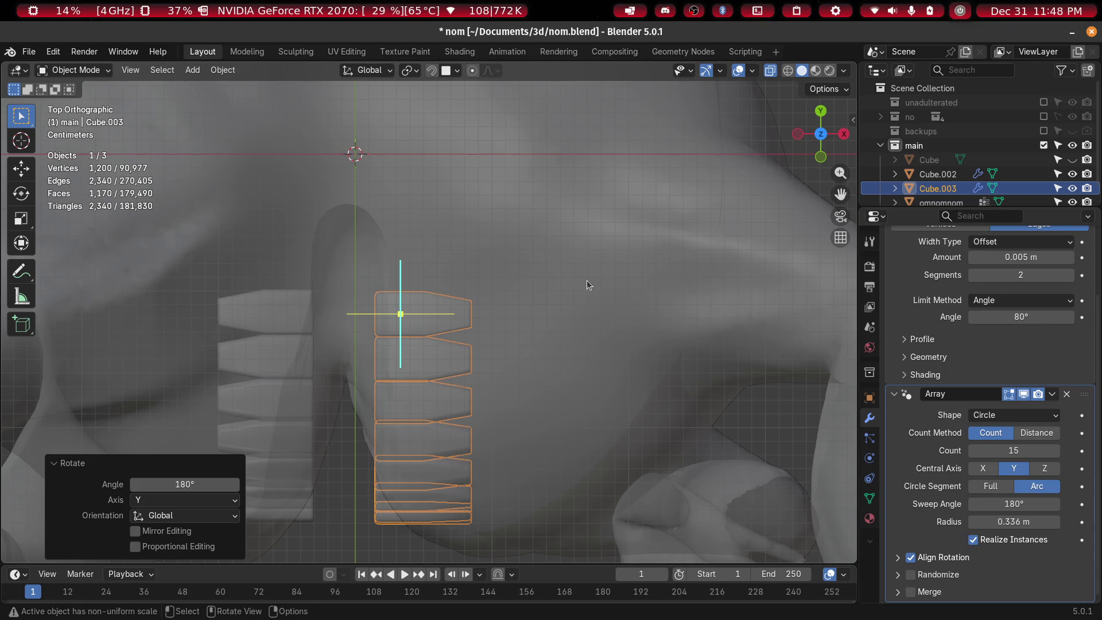
key(r)
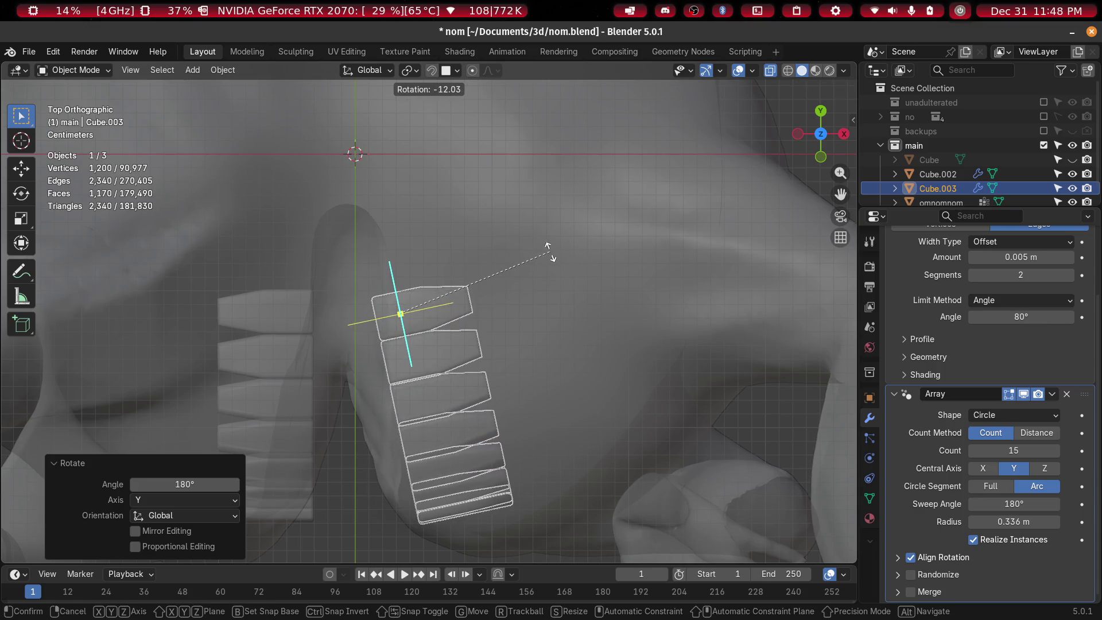
click(548, 246)
key(g)
click(503, 273)
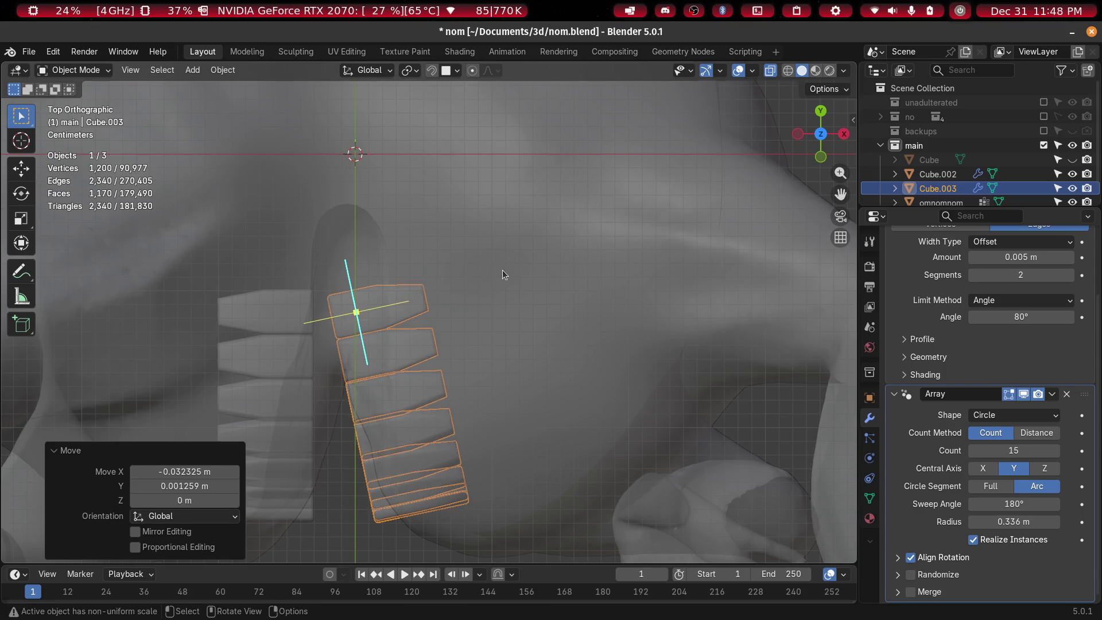
click(290, 290)
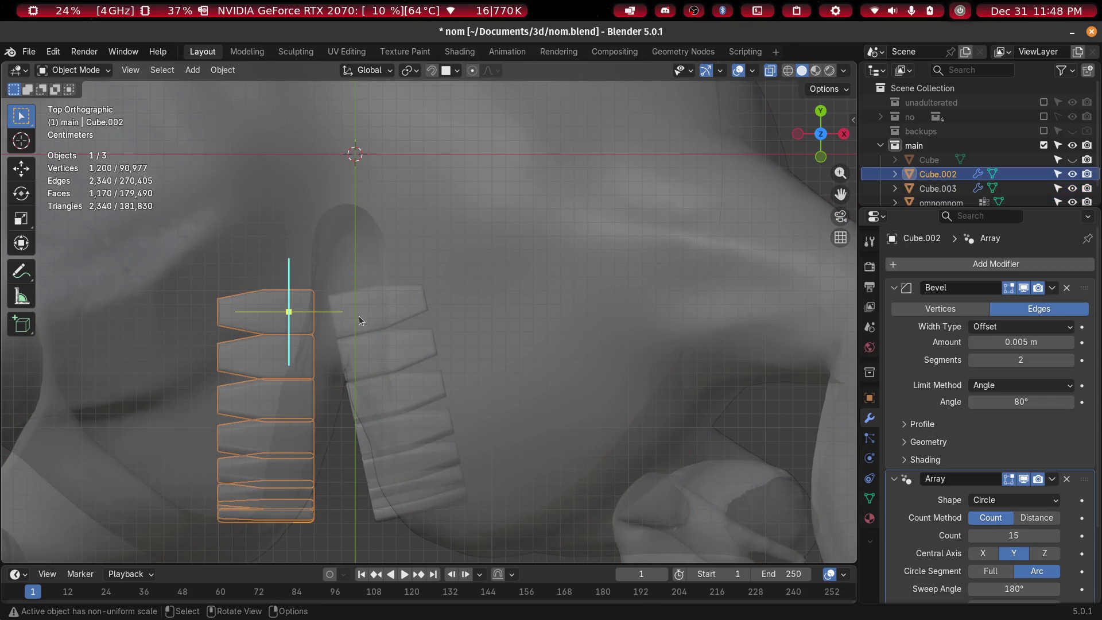
Move the original arc, tilt it about 11.5°, and shrink it slightly
key(g)
click(386, 312)
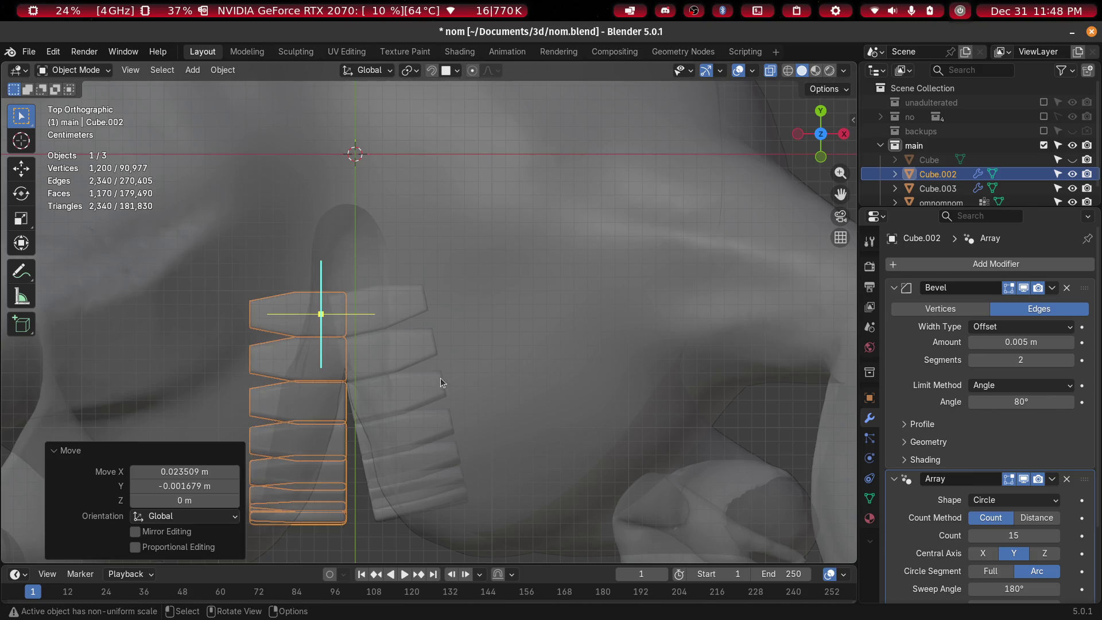
key(r)
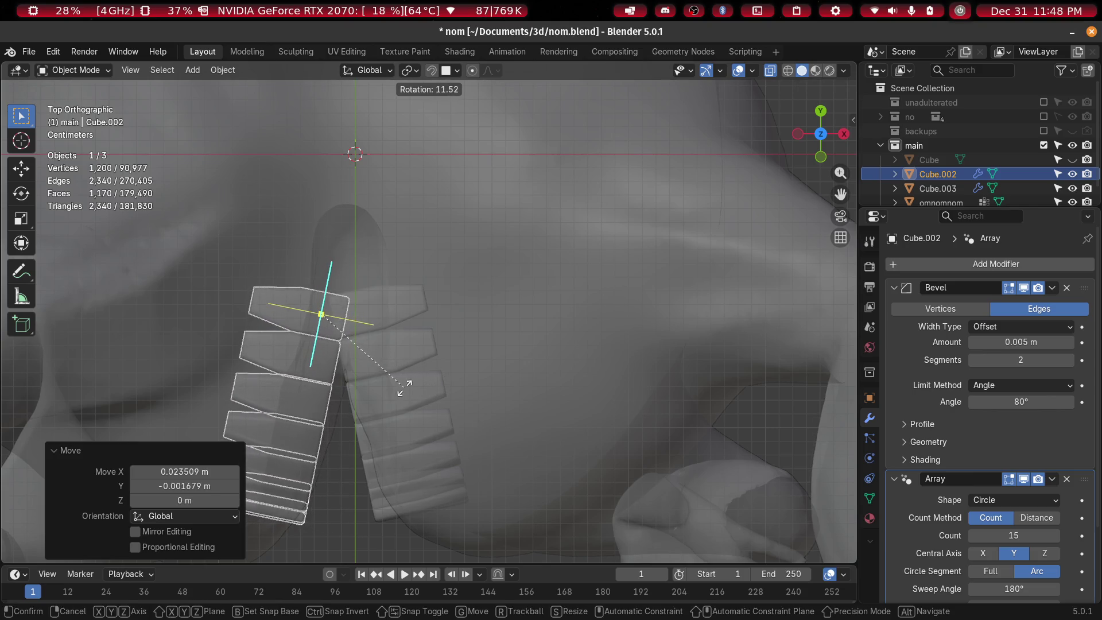
click(404, 389)
mouse_move(432, 415)
middle_down()
mouse_move(417, 302)
mouse_move(421, 245)
mouse_move(442, 205)
mouse_move(436, 237)
mouse_move(402, 243)
mouse_move(430, 275)
mouse_move(429, 255)
mouse_move(457, 247)
middle_up()
key(s)
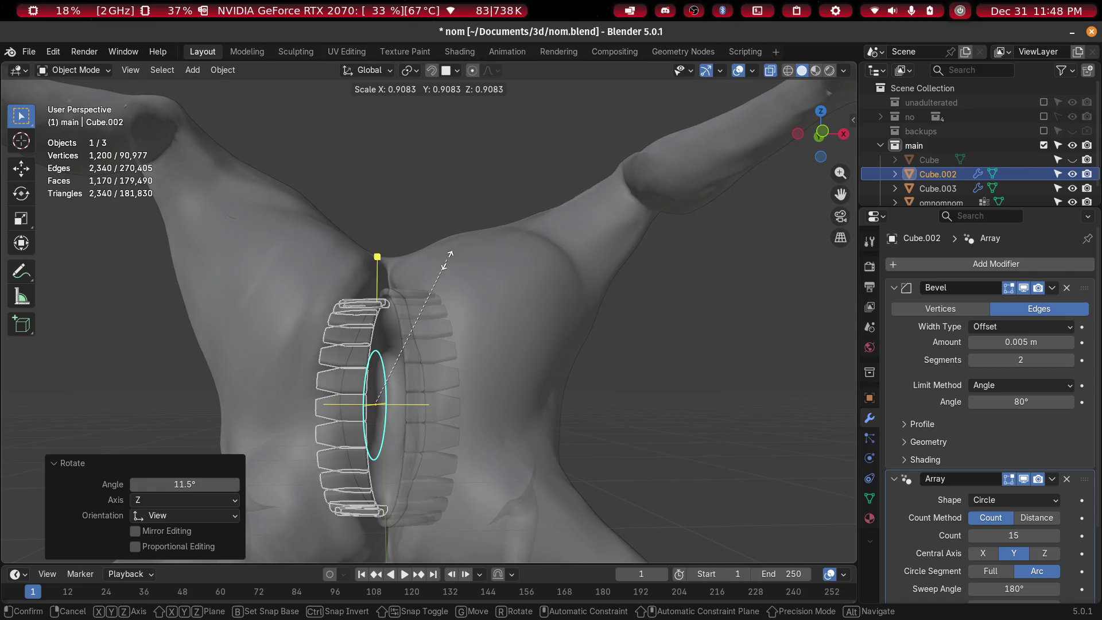
click(448, 260)
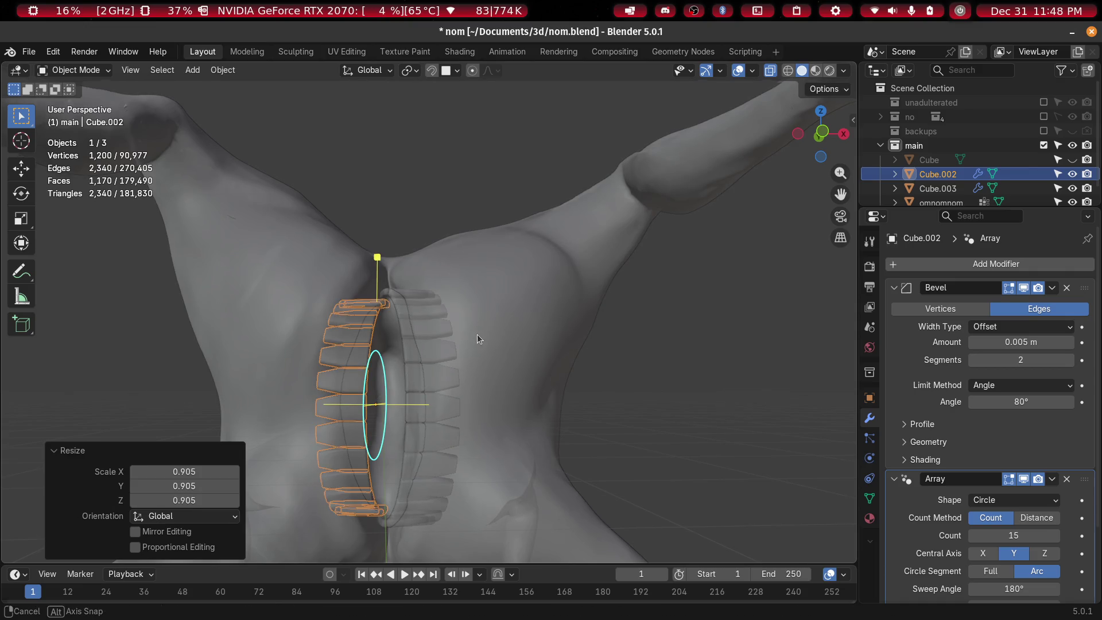
Select both tooth arcs, frame them, and scale them down together
scroll(466, 336, up, 6)
middle_drag(484, 309, 502, 287)
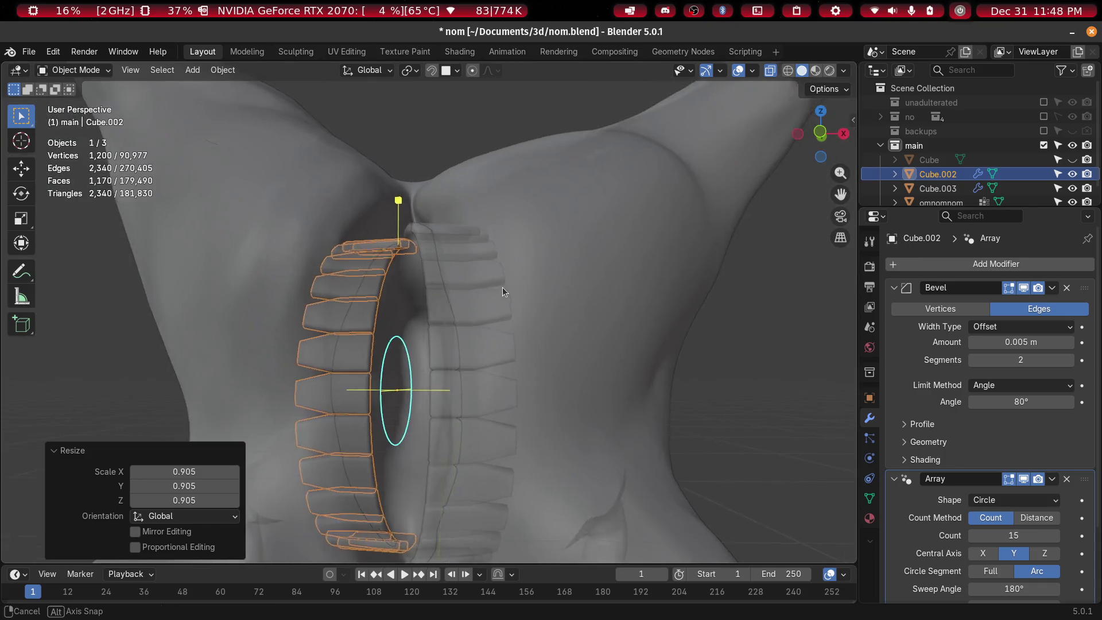
shift+click(482, 310)
key(KP_Decimal)
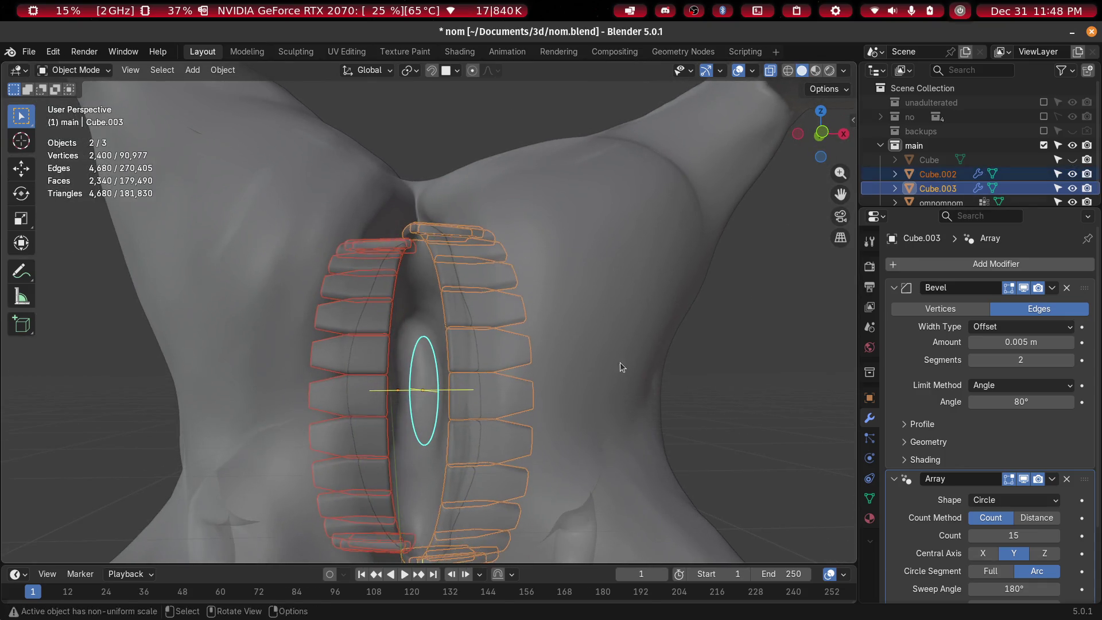
key(s)
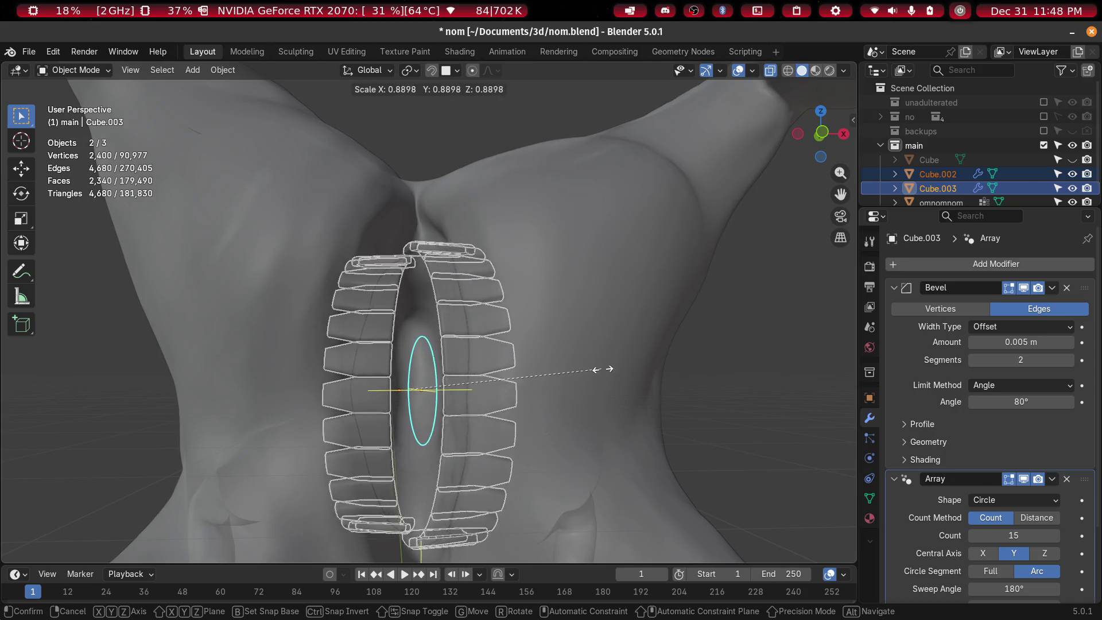
click(637, 385)
mouse_move(637, 385)
middle_down()
mouse_move(567, 413)
mouse_move(571, 445)
mouse_move(590, 441)
middle_up()
Narrow both tooth arcs along local X to 0.812
key(s)
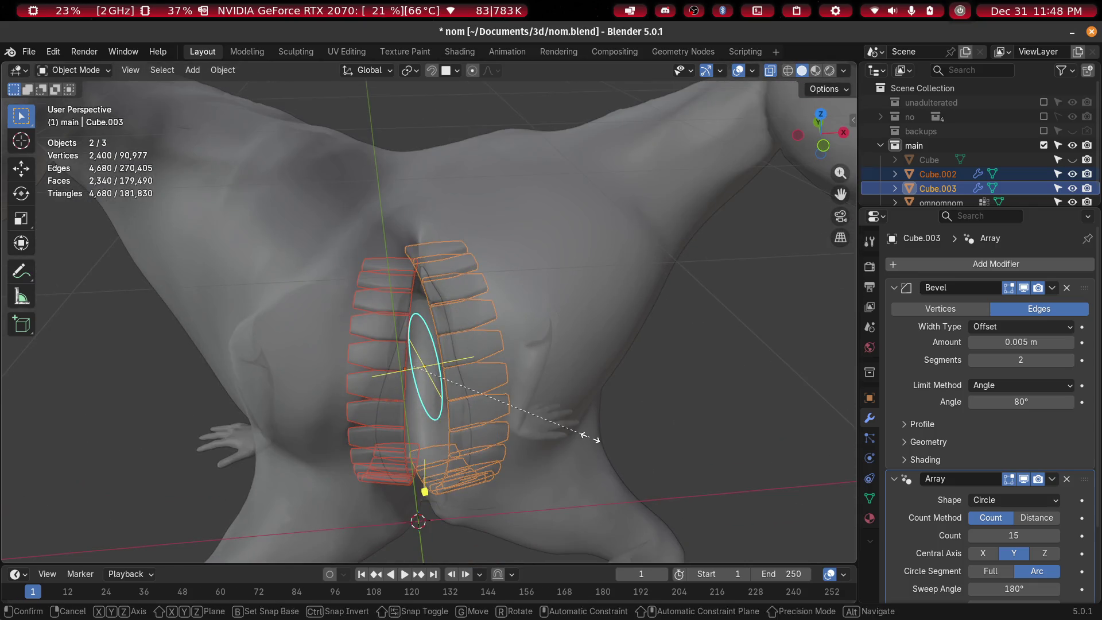
key(x)
key(x)
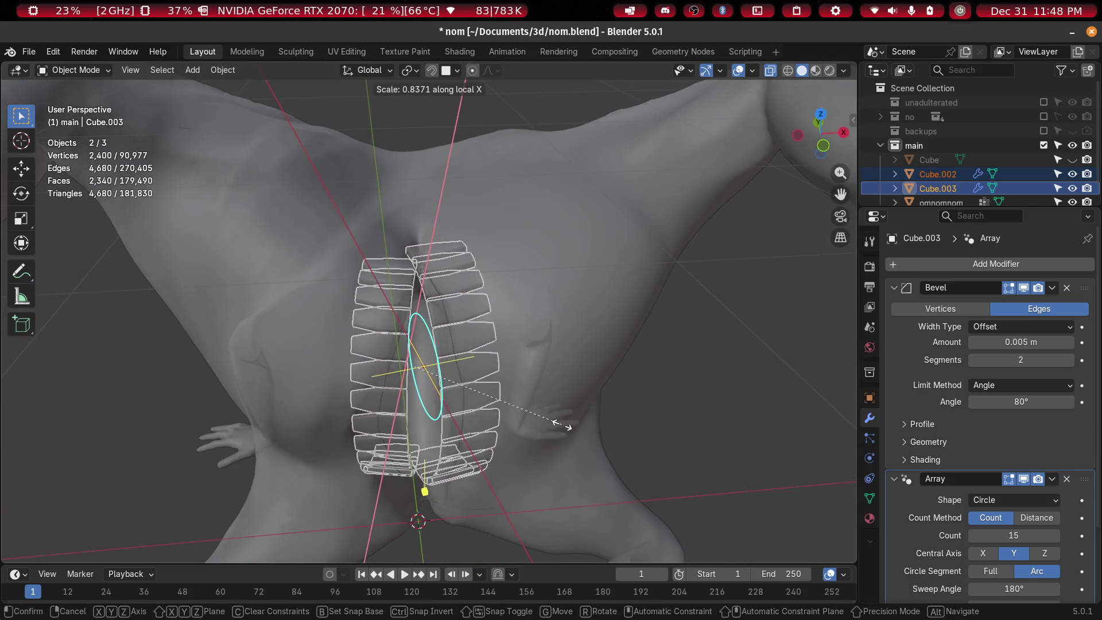
click(558, 421)
mouse_move(570, 339)
middle_down()
mouse_move(601, 374)
mouse_move(556, 415)
mouse_move(525, 235)
mouse_move(577, 233)
mouse_move(631, 287)
mouse_move(657, 292)
middle_up()
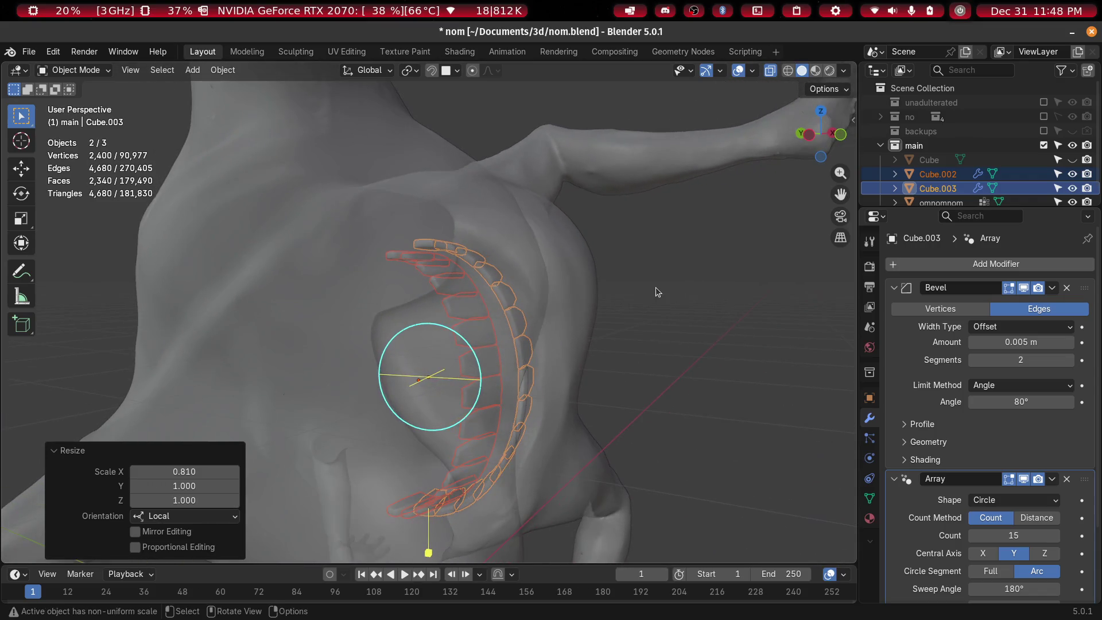
key(x)
key(x)
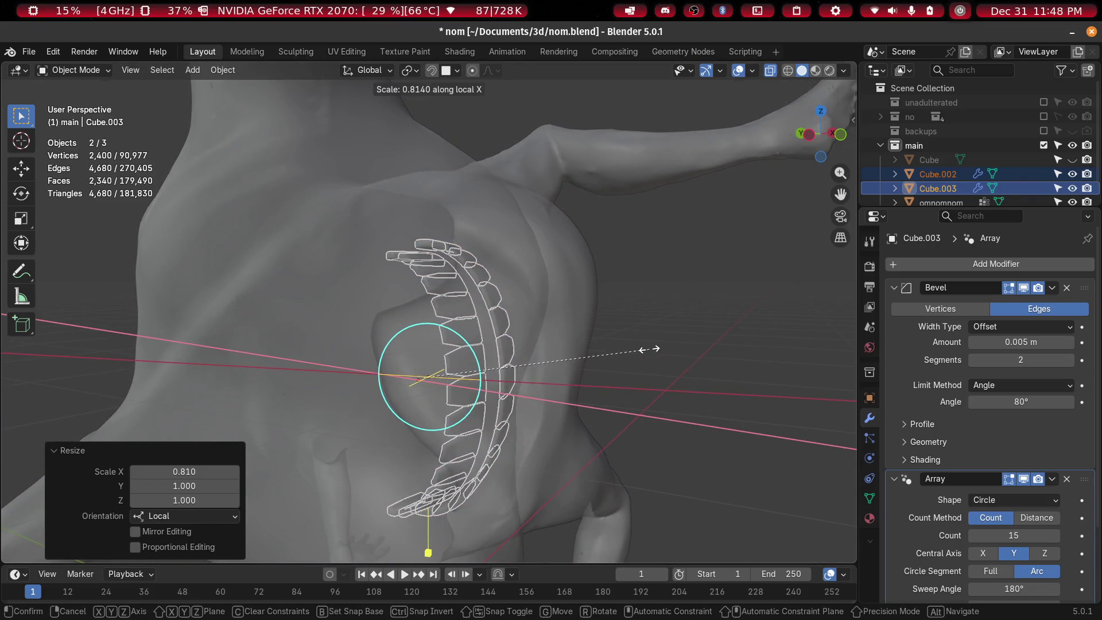
click(648, 350)
mouse_move(649, 349)
middle_down()
mouse_move(577, 315)
mouse_move(507, 366)
middle_up()
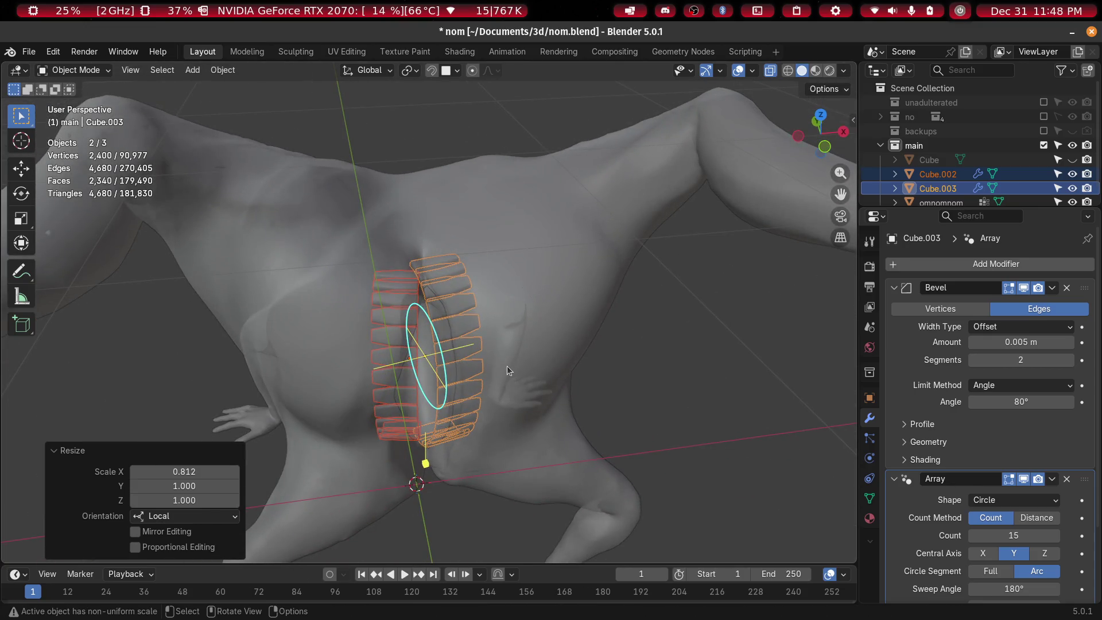
In top view, shift both tooth rows 0.047 m along −Y into the mouth, then turn X-ray off
key(KP_7)
key(g)
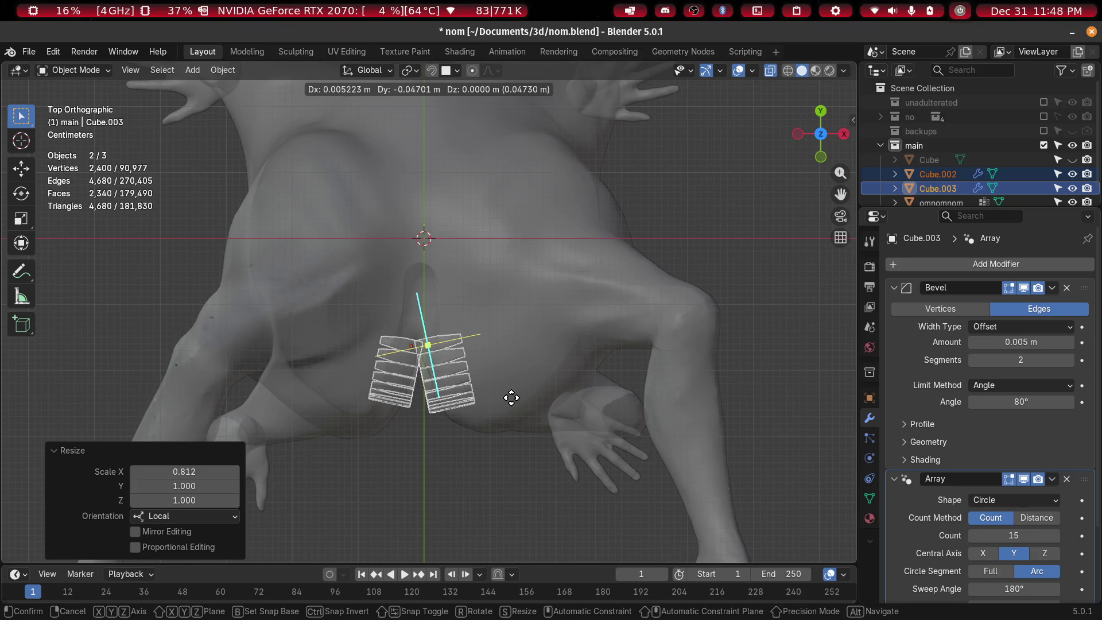
click(510, 397)
mouse_move(511, 397)
middle_down()
mouse_move(540, 294)
mouse_move(468, 198)
mouse_move(466, 163)
mouse_move(481, 136)
mouse_move(518, 129)
mouse_move(569, 142)
middle_up()
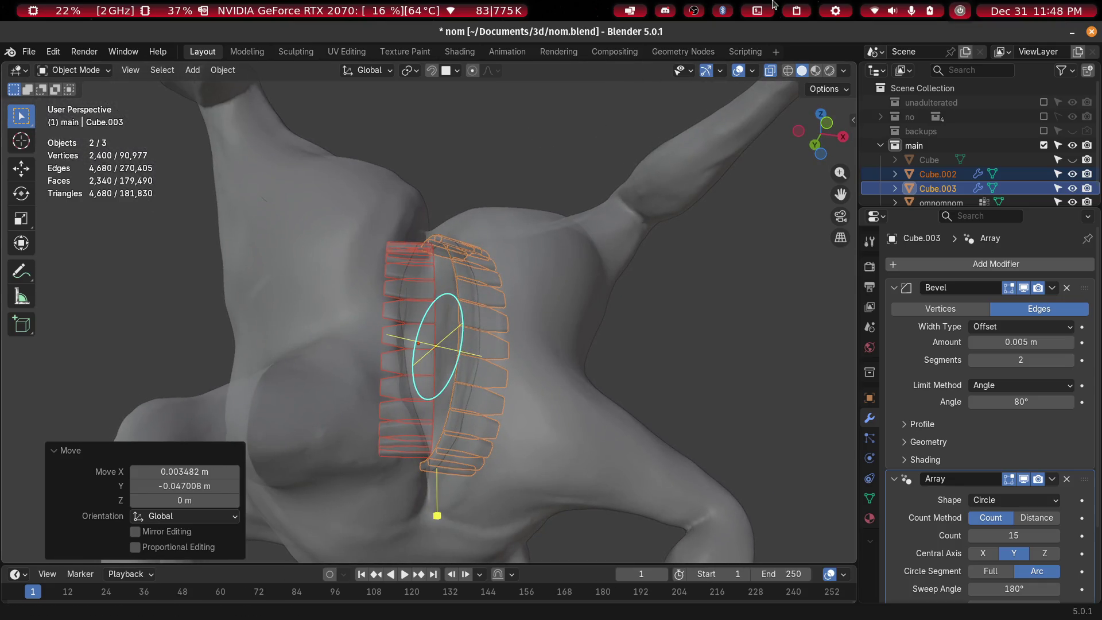
click(770, 70)
mouse_move(577, 303)
middle_down()
mouse_move(550, 314)
mouse_move(568, 329)
mouse_move(576, 292)
mouse_move(556, 269)
mouse_move(545, 289)
mouse_move(562, 390)
mouse_move(507, 262)
mouse_move(557, 281)
mouse_move(564, 241)
middle_up()
Orbit and zoom around both tooth rows in the mouth slit, then select the omnomnom body
mouse_move(595, 333)
middle_down()
mouse_move(594, 238)
mouse_move(608, 286)
mouse_move(552, 291)
middle_up()
scroll(574, 275, up, 6)
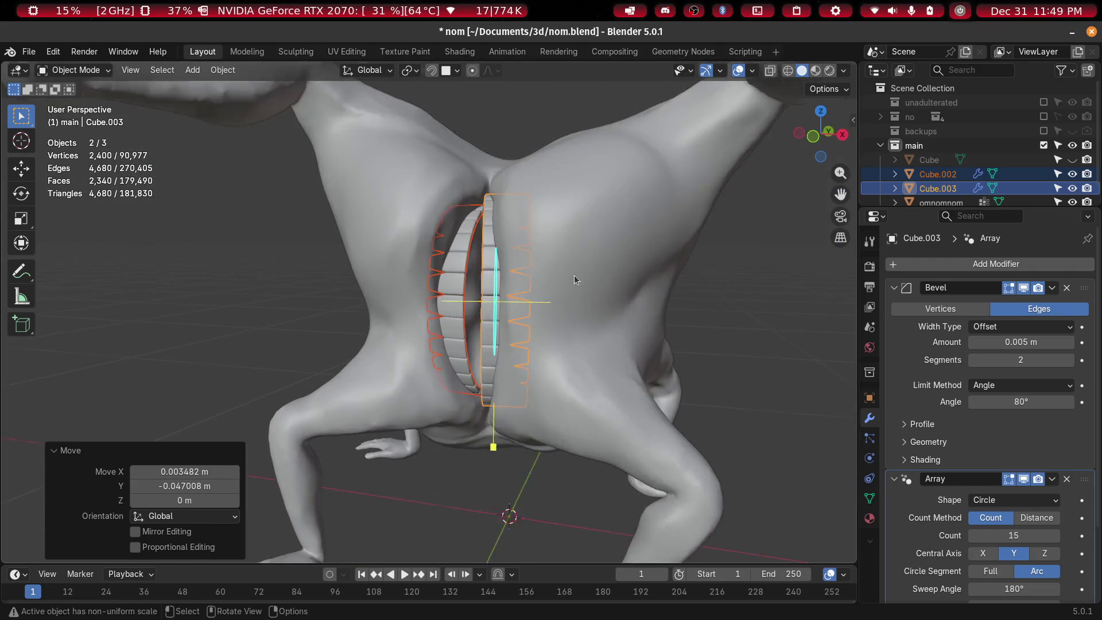
scroll(492, 368, up, 3)
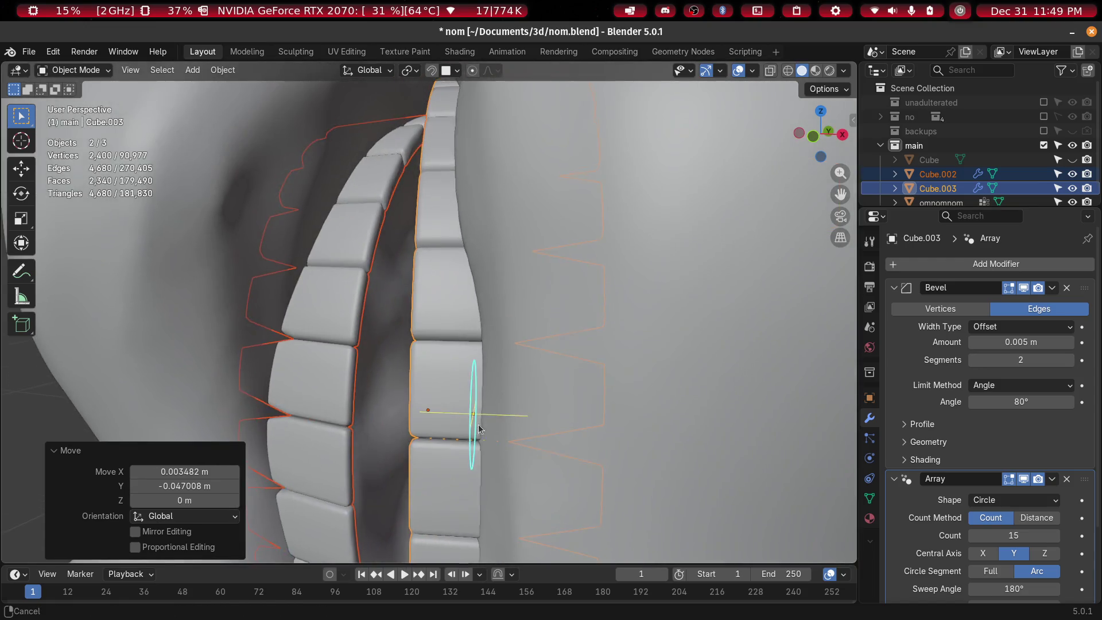
scroll(371, 346, down, 4)
middle_drag(371, 346, 366, 347)
scroll(375, 326, up, 3)
mouse_move(385, 280)
middle_down()
mouse_move(410, 257)
mouse_move(395, 250)
mouse_move(402, 212)
mouse_move(469, 236)
mouse_move(466, 263)
mouse_move(371, 266)
middle_up()
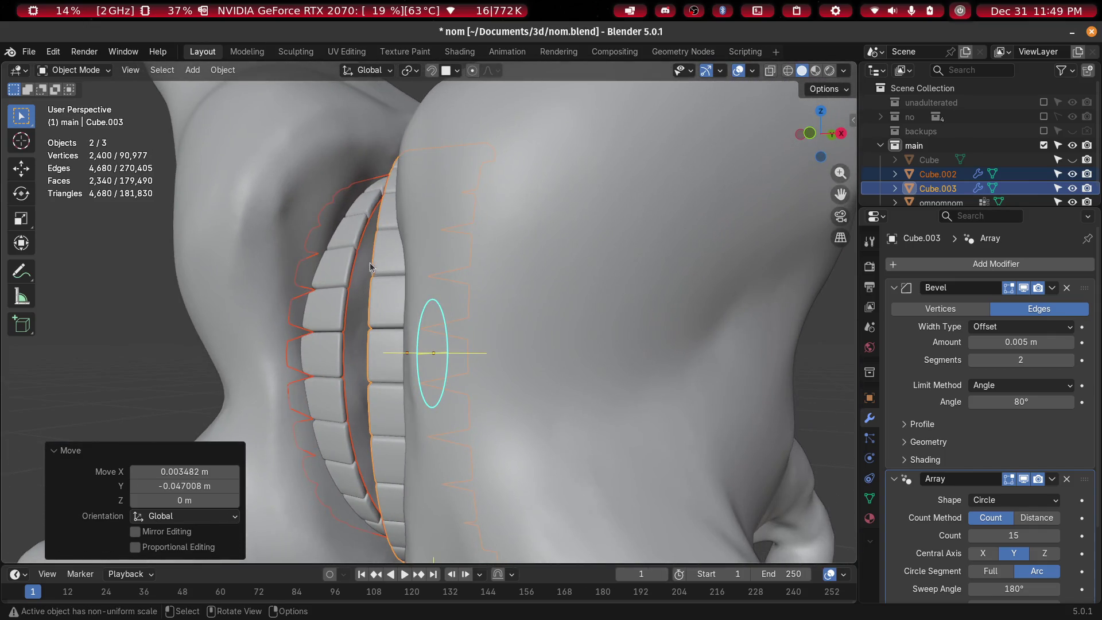
click(601, 175)
scroll(609, 230, down, 6)
middle_drag(616, 277, 599, 281)
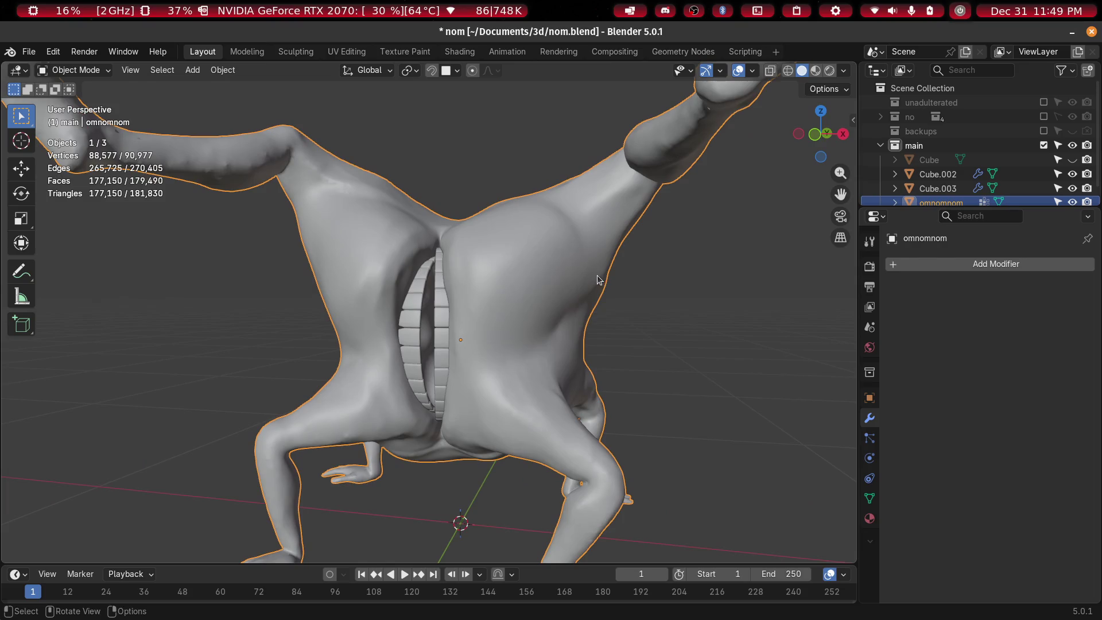
scroll(542, 269, up, 5)
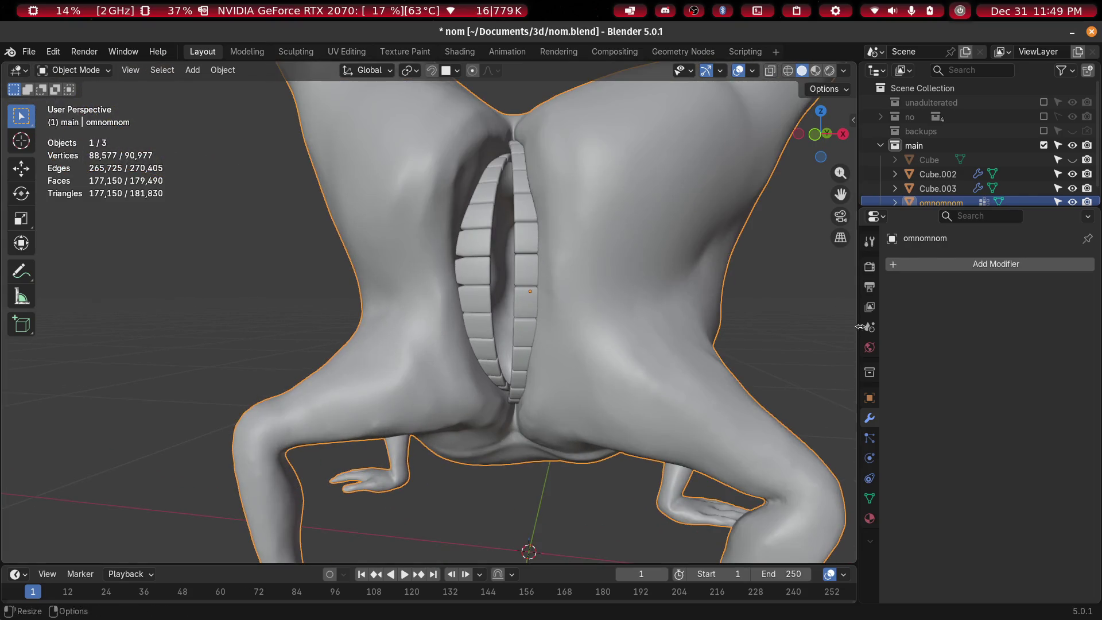
Assign the trypophobia material to the omnomnom body and view it in Material Preview
click(871, 524)
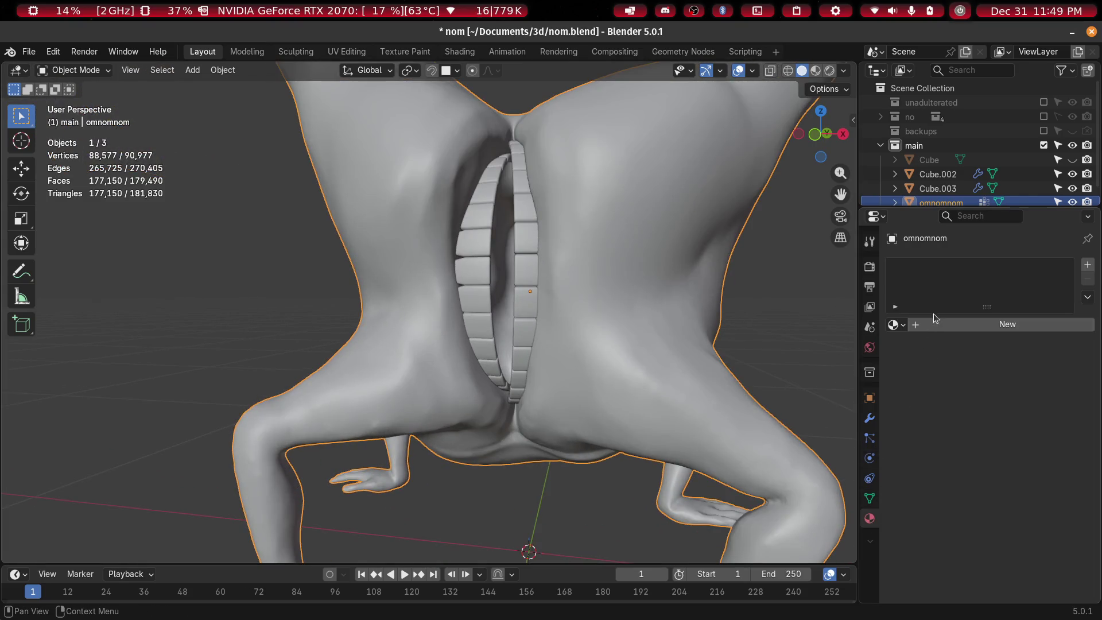
click(894, 325)
click(925, 348)
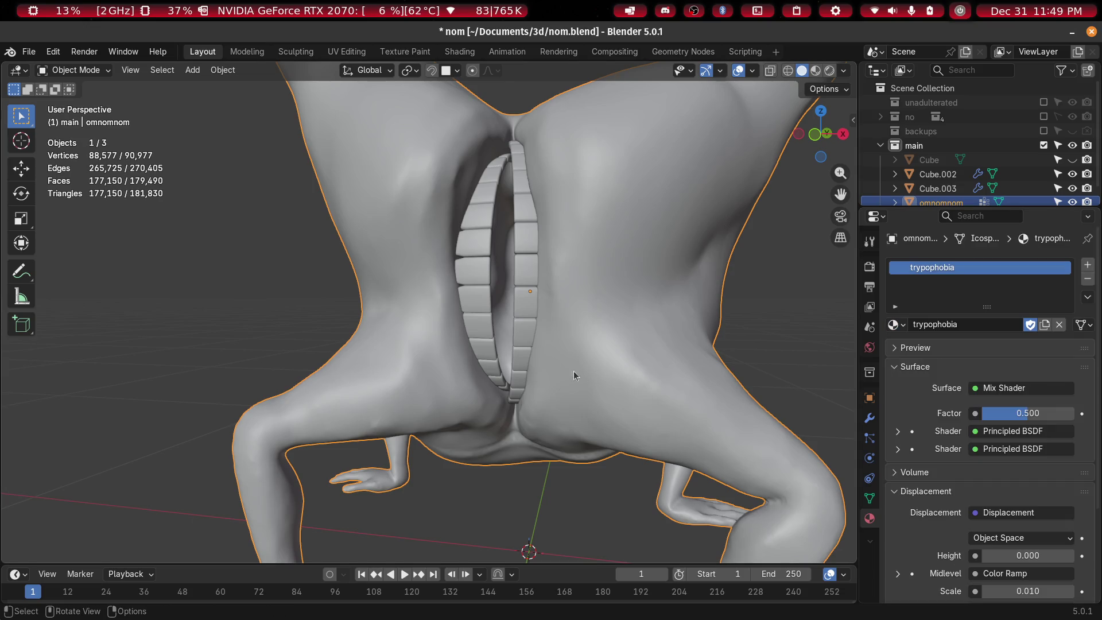
click(524, 459)
mouse_move(542, 425)
middle_down()
mouse_move(581, 390)
mouse_move(566, 411)
mouse_move(569, 375)
mouse_move(605, 330)
mouse_move(484, 393)
mouse_move(535, 426)
mouse_move(495, 384)
mouse_move(502, 367)
mouse_move(566, 406)
mouse_move(525, 391)
mouse_move(559, 352)
mouse_move(532, 305)
mouse_move(466, 316)
mouse_move(381, 354)
mouse_move(470, 355)
mouse_move(543, 378)
mouse_move(506, 324)
mouse_move(444, 274)
mouse_move(619, 292)
mouse_move(487, 288)
mouse_move(597, 310)
middle_up()
mouse_move(602, 313)
middle_down()
mouse_move(580, 309)
mouse_move(587, 291)
mouse_move(611, 283)
mouse_move(597, 318)
mouse_move(570, 313)
middle_up()
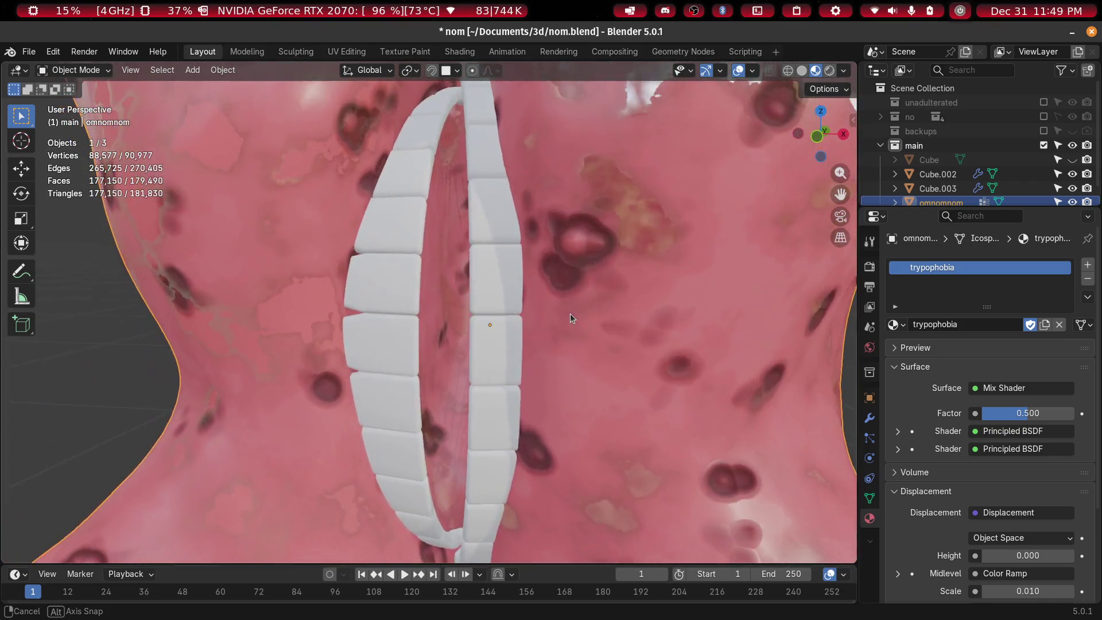
scroll(576, 305, down, 5)
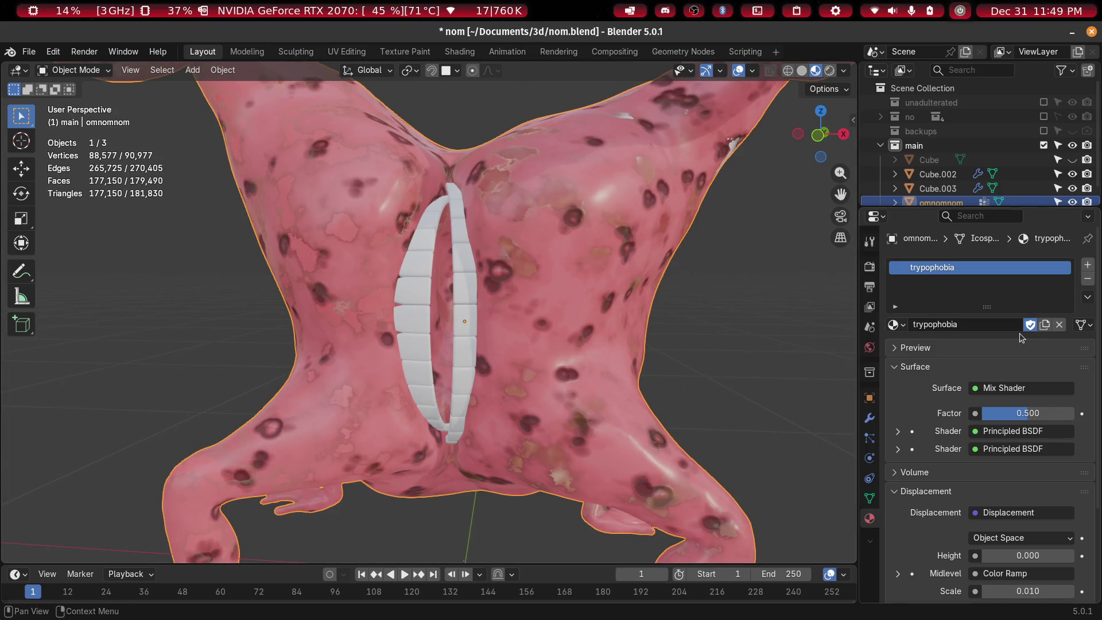
Remove the trypophobia material slot, save nom.blend, and enter the Sculpting workspace
click(1087, 280)
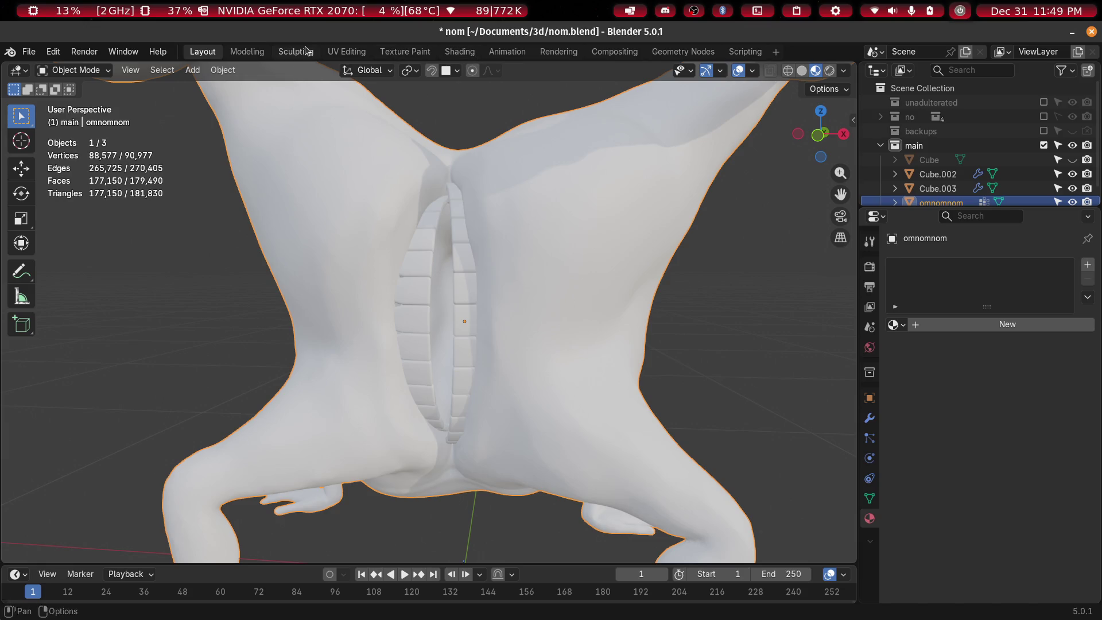
key(ctrl+s)
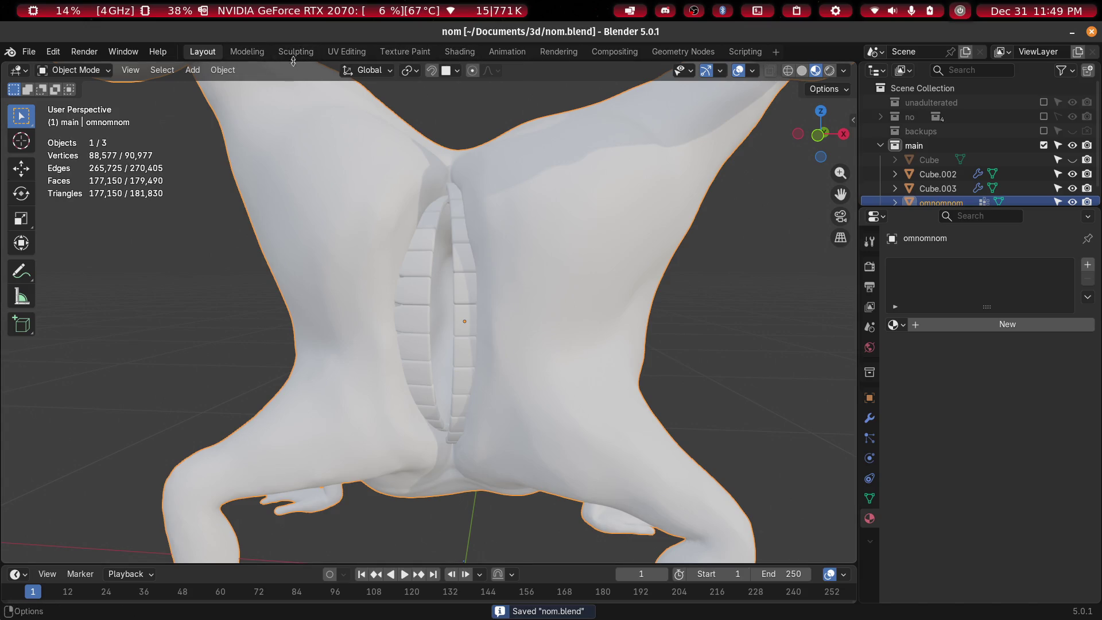
click(293, 56)
scroll(542, 290, up, 5)
mouse_move(542, 291)
middle_down()
mouse_move(442, 300)
mouse_move(539, 295)
mouse_move(695, 479)
mouse_move(593, 423)
mouse_move(626, 304)
middle_up()
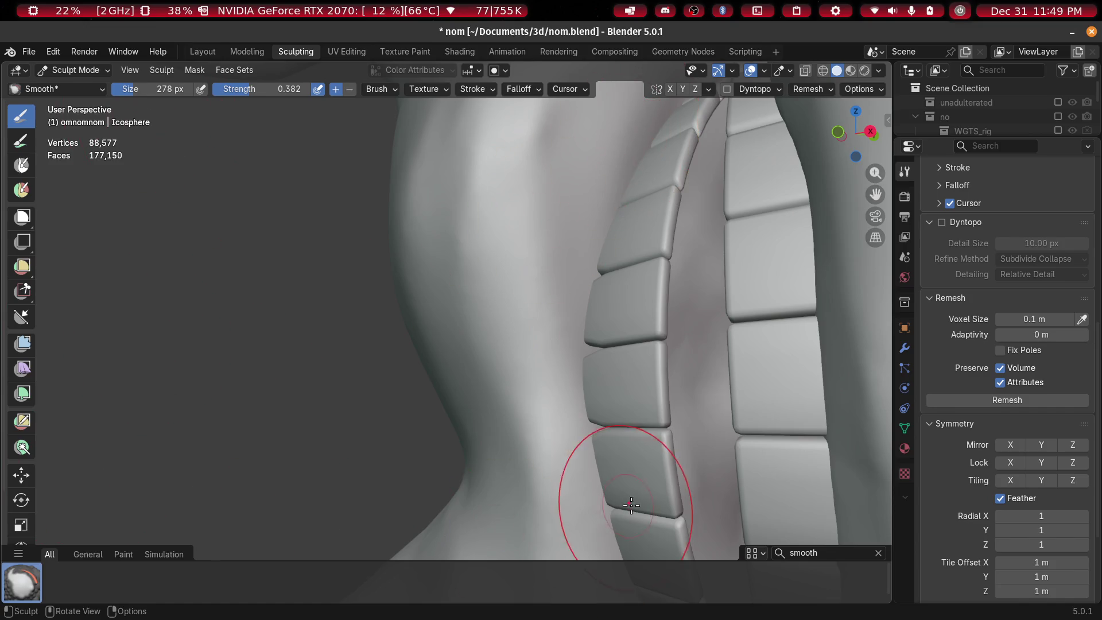
Clear the brush search and pick the Draw brush
click(878, 553)
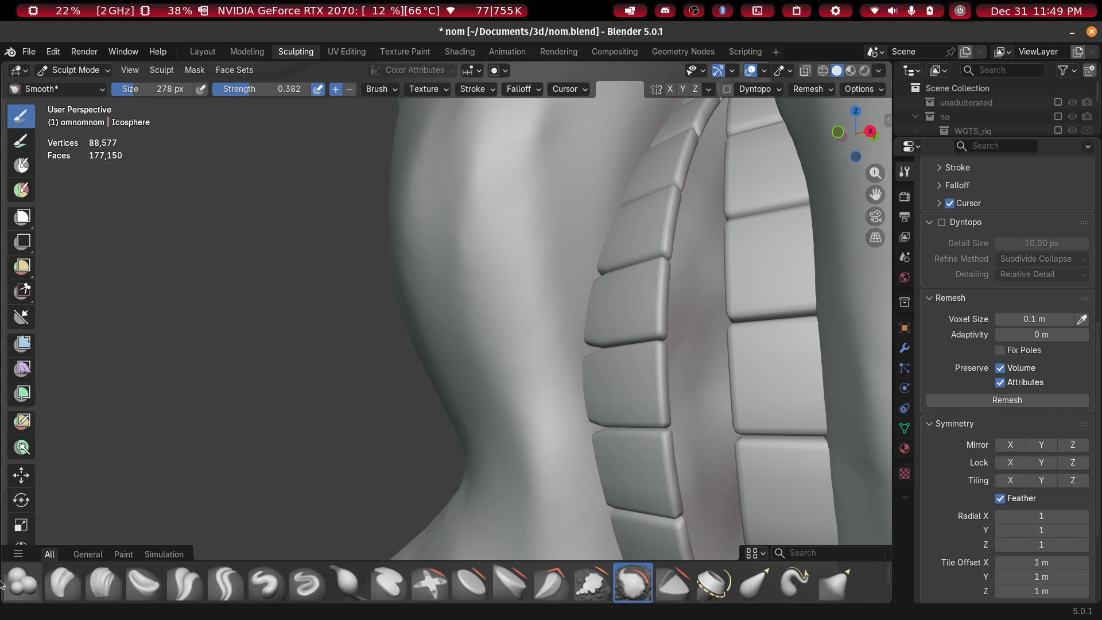
click(266, 583)
mouse_move(592, 339)
middle_down()
mouse_move(610, 342)
mouse_move(626, 386)
mouse_move(672, 373)
mouse_move(583, 251)
middle_up()
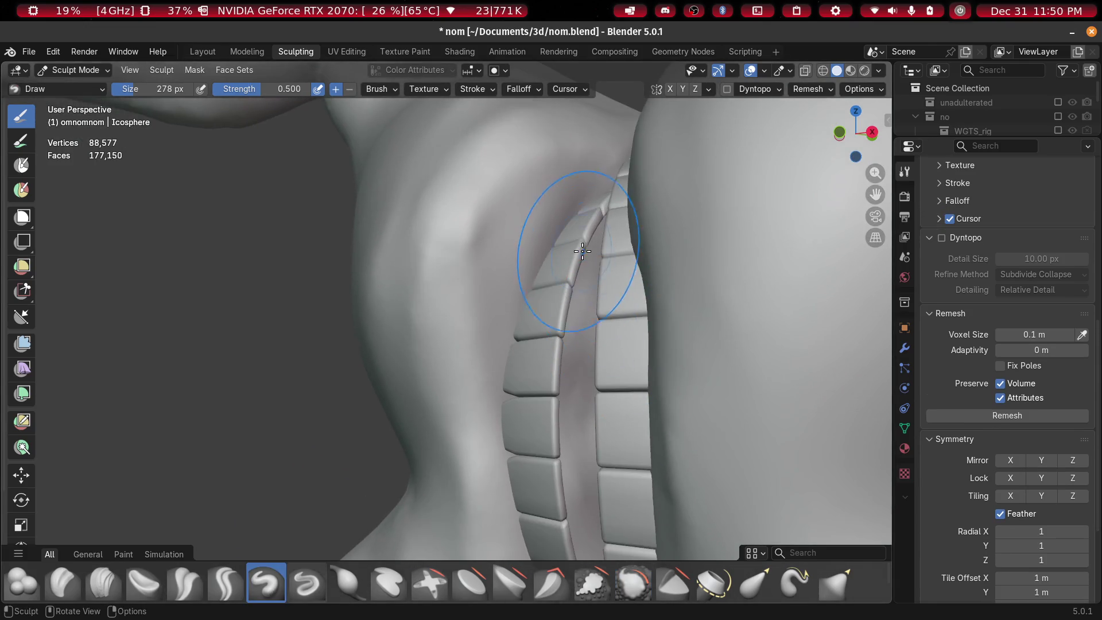
Enable Dyntopo with a 5 px detail size
click(942, 238)
key(Return)
click(1055, 269)
text(5)
key(Return)
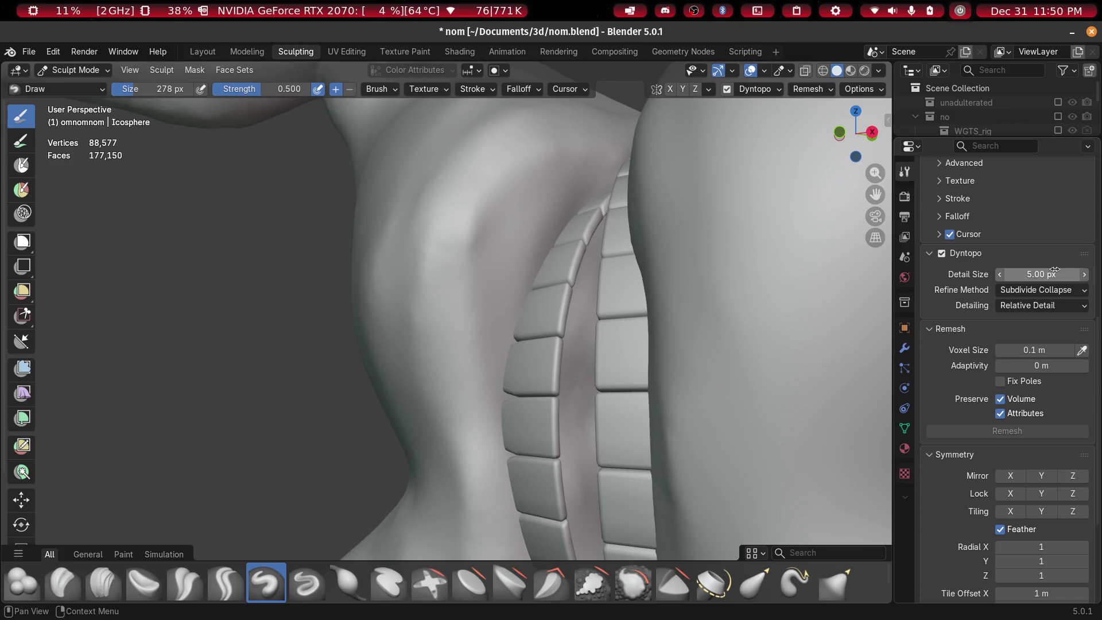
mouse_move(455, 298)
middle_down()
mouse_move(480, 222)
mouse_move(525, 270)
mouse_move(536, 253)
mouse_move(517, 197)
mouse_move(526, 185)
mouse_move(425, 345)
middle_up()
Draw gum tissue around the lower block joint where the two tooth rows meet
drag(402, 402, 396, 459)
middle_drag(396, 460, 365, 183)
mouse_move(366, 183)
mouse_down()
mouse_move(350, 402)
mouse_move(425, 448)
mouse_move(402, 402)
mouse_up()
middle_drag(402, 402, 439, 360)
middle_drag(390, 265, 443, 320)
drag(443, 320, 406, 283)
mouse_move(406, 283)
middle_down()
mouse_move(406, 394)
mouse_move(440, 332)
mouse_move(456, 374)
mouse_move(461, 298)
middle_up()
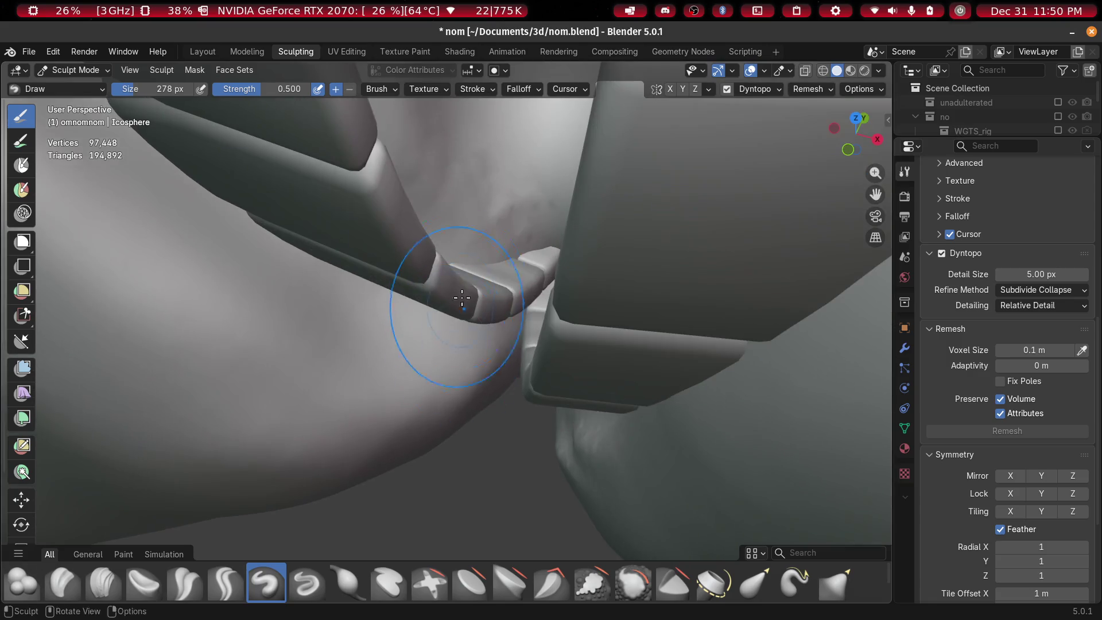
middle_drag(425, 254, 501, 342)
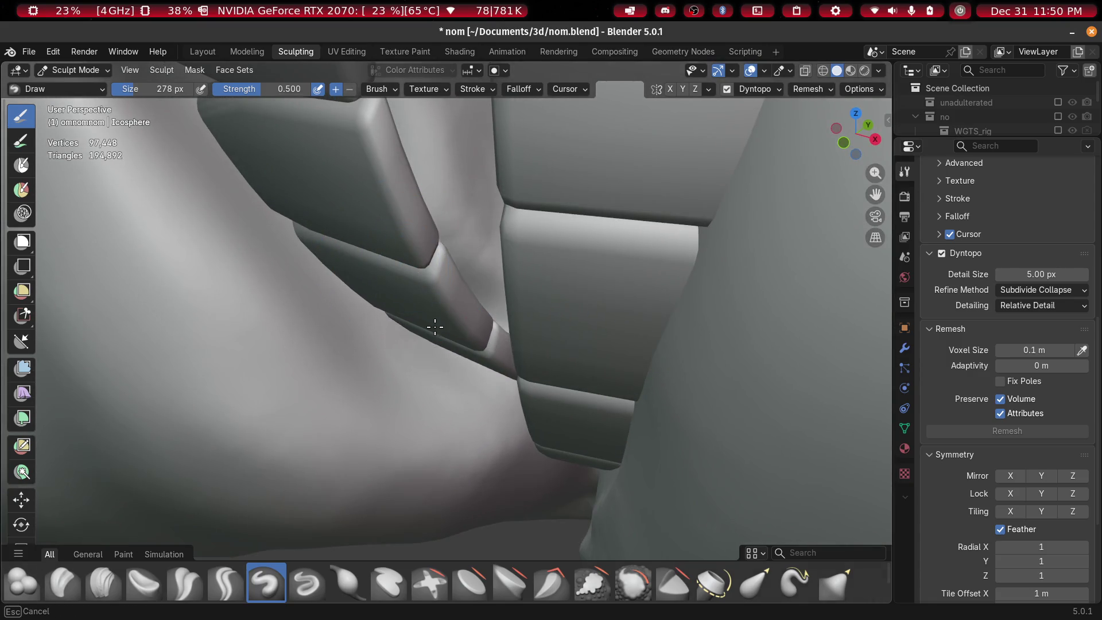
mouse_move(431, 308)
middle_down()
mouse_move(473, 364)
mouse_move(374, 262)
mouse_move(342, 174)
mouse_move(402, 296)
mouse_move(340, 229)
mouse_move(430, 396)
mouse_move(409, 308)
middle_up()
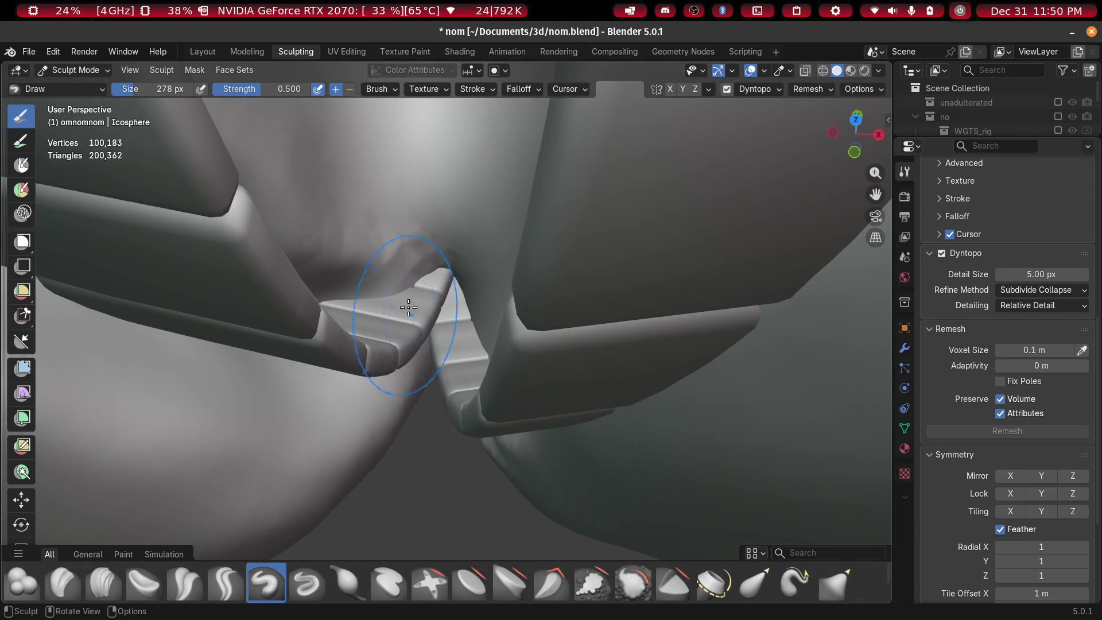
Pull the gum surface around the tooth with the Elastic Grab brush
key(g)
key(g)
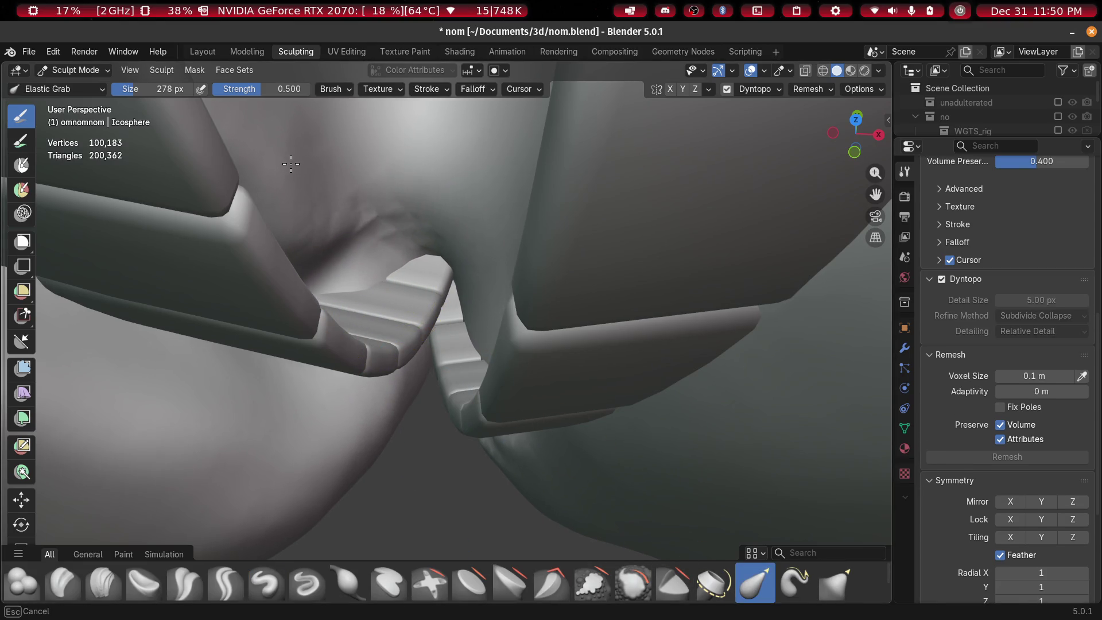
middle_drag(423, 290, 447, 289)
middle_drag(557, 264, 539, 272)
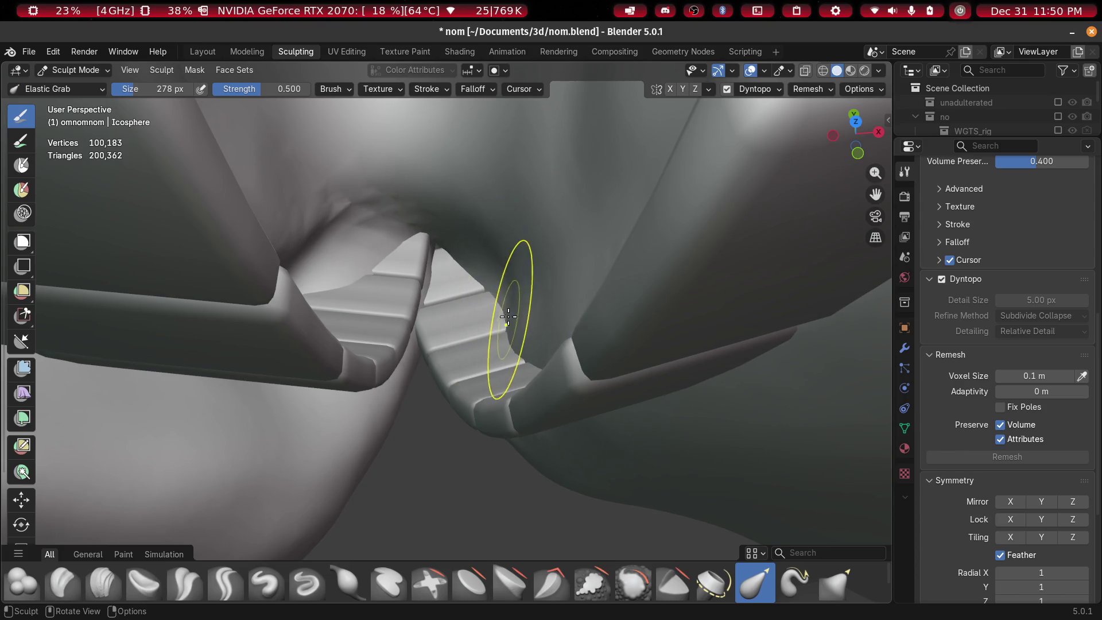
drag(352, 284, 336, 276)
mouse_move(475, 288)
middle_down()
mouse_move(467, 202)
mouse_move(516, 256)
mouse_move(505, 276)
middle_up()
click(280, 590)
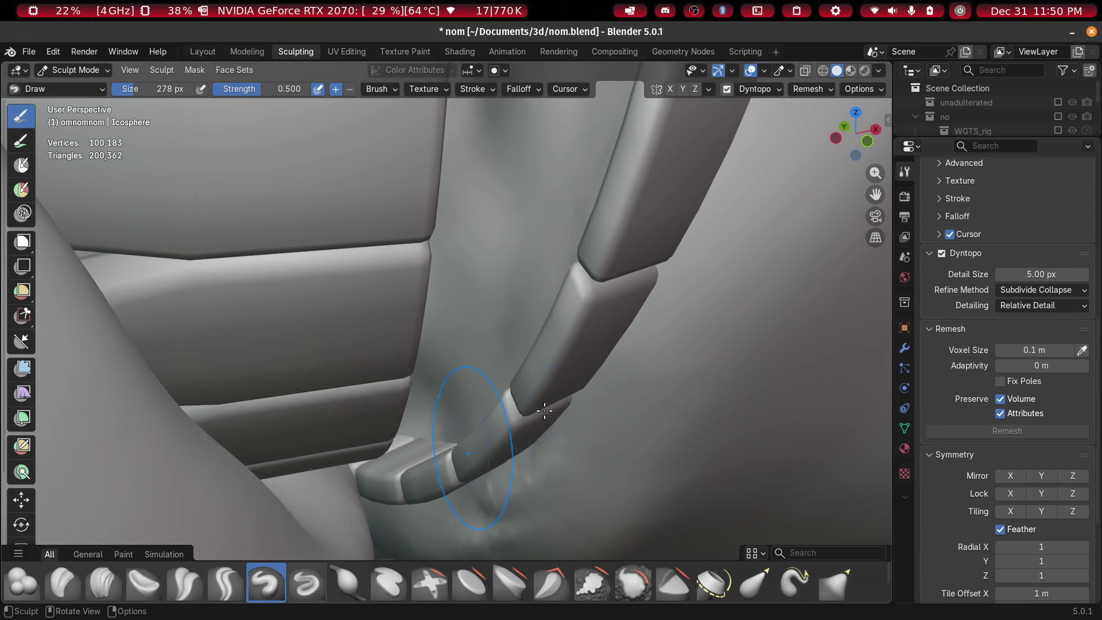
Build gum beside and up around the lower block, smoothing the crease by the upper tooth
drag(403, 419, 557, 325)
middle_drag(529, 404, 599, 275)
drag(581, 322, 616, 246)
mouse_move(616, 246)
middle_down()
mouse_move(567, 358)
mouse_move(622, 279)
middle_up()
mouse_move(623, 279)
mouse_down()
mouse_move(631, 230)
mouse_move(620, 186)
mouse_up()
mouse_move(620, 186)
middle_down()
mouse_move(581, 270)
mouse_move(563, 401)
mouse_move(577, 410)
mouse_move(530, 346)
mouse_move(505, 420)
mouse_move(545, 126)
mouse_move(517, 354)
middle_up()
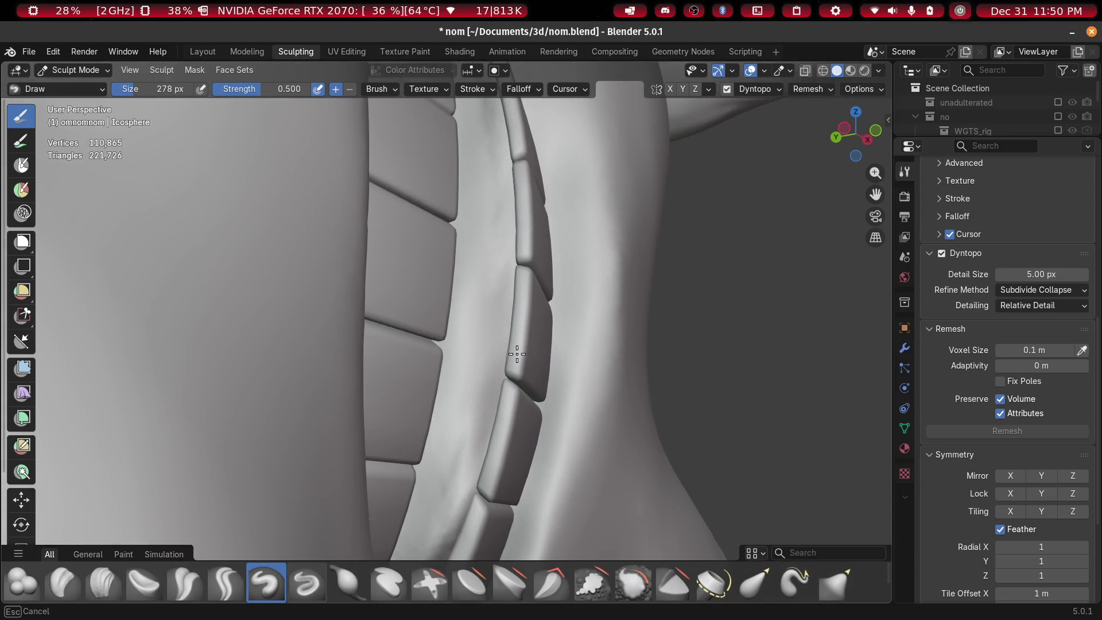
mouse_move(480, 283)
middle_down()
mouse_move(418, 312)
mouse_move(402, 230)
mouse_move(486, 438)
mouse_move(518, 218)
middle_up()
drag(581, 321, 528, 213)
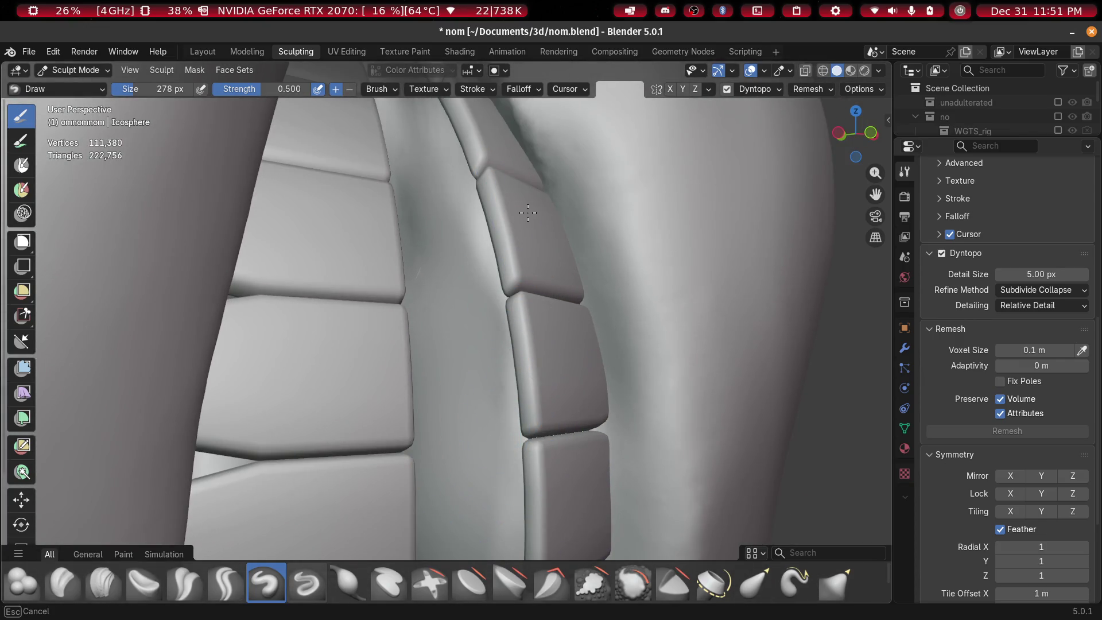
Sculpt gum between the teeth along the tooth column
mouse_move(517, 173)
middle_down()
mouse_move(533, 241)
mouse_move(615, 418)
middle_up()
mouse_move(615, 418)
mouse_down()
mouse_move(549, 388)
mouse_move(671, 471)
mouse_move(662, 459)
mouse_up()
drag(519, 318, 553, 382)
mouse_move(553, 381)
middle_down()
mouse_move(541, 308)
mouse_move(645, 448)
mouse_move(598, 406)
mouse_move(683, 499)
mouse_move(567, 227)
middle_up()
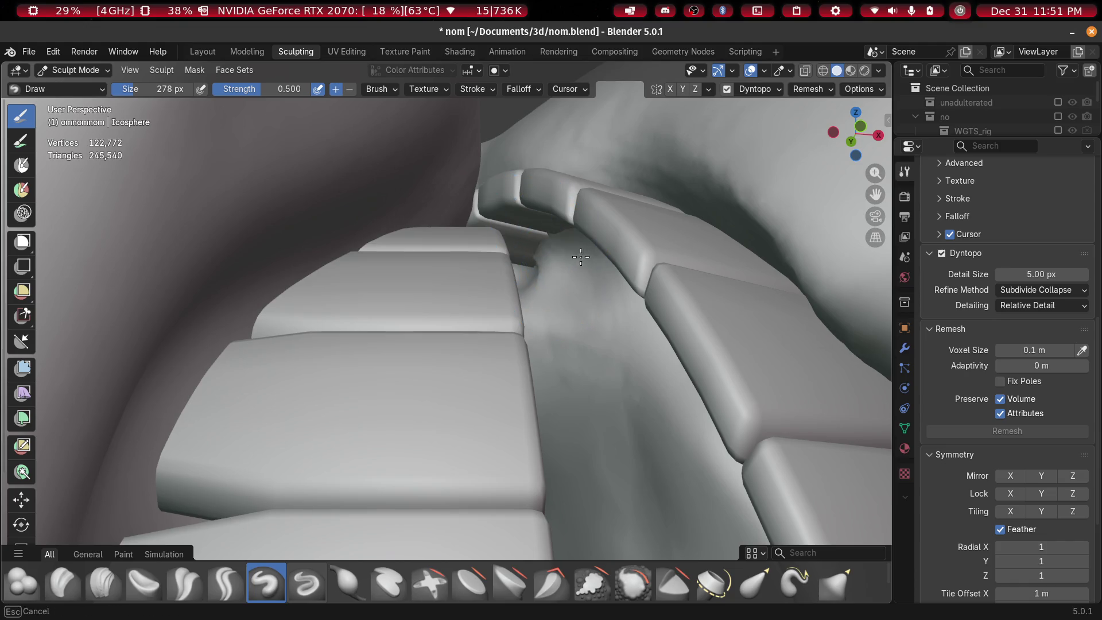
middle_drag(543, 283, 549, 274)
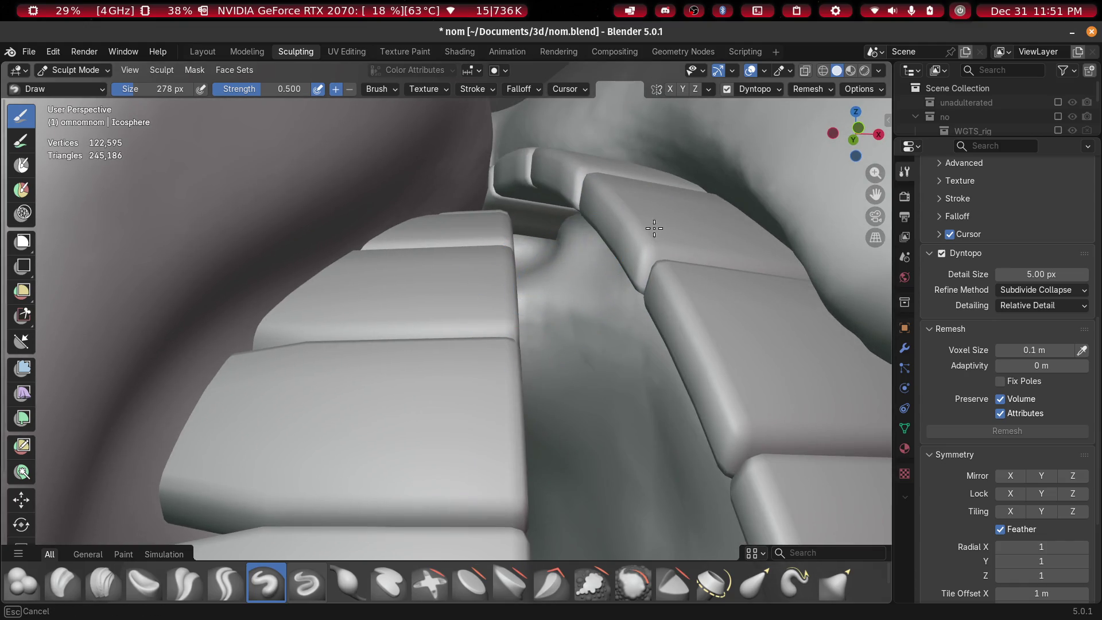
mouse_move(582, 233)
middle_down()
mouse_move(492, 254)
mouse_move(492, 226)
mouse_move(573, 238)
mouse_move(298, 315)
mouse_move(155, 465)
mouse_move(464, 224)
mouse_move(393, 386)
mouse_move(373, 393)
mouse_move(511, 332)
mouse_move(523, 392)
mouse_move(471, 396)
mouse_move(373, 369)
mouse_move(591, 405)
mouse_move(434, 434)
mouse_move(526, 483)
mouse_move(499, 460)
mouse_move(541, 297)
middle_up()
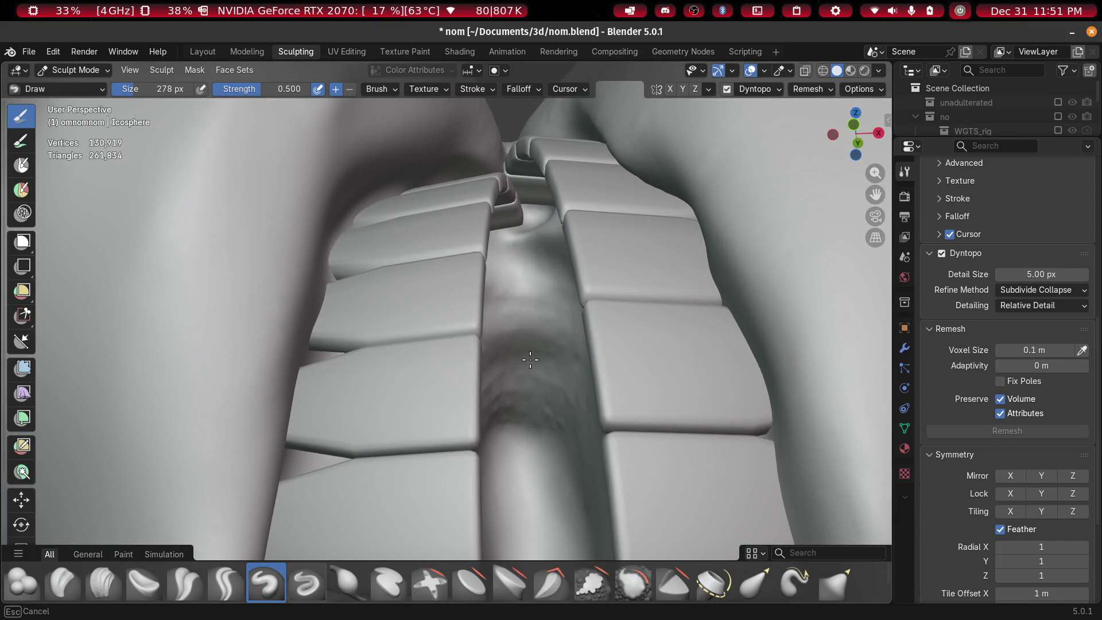
Enlarge the brush radius and add gum detail beside the teeth
key(f)
click(505, 333)
mouse_move(506, 332)
middle_down()
mouse_move(468, 352)
mouse_move(543, 383)
mouse_move(532, 483)
mouse_move(459, 325)
mouse_move(275, 396)
middle_up()
drag(275, 396, 261, 388)
mouse_move(262, 389)
middle_down()
mouse_move(455, 456)
mouse_move(450, 433)
mouse_move(566, 456)
mouse_move(579, 402)
mouse_move(657, 345)
mouse_move(401, 381)
mouse_move(438, 394)
mouse_move(388, 363)
mouse_move(442, 315)
mouse_move(448, 369)
mouse_move(404, 180)
mouse_move(436, 230)
mouse_move(459, 204)
mouse_move(480, 259)
mouse_move(516, 491)
mouse_move(578, 325)
mouse_move(591, 480)
mouse_move(521, 442)
mouse_move(477, 459)
mouse_move(485, 373)
mouse_move(499, 364)
mouse_move(479, 365)
mouse_move(468, 407)
middle_up()
Set the brush to 292 px and sculpt gum bulges against the side of the teeth
key(f)
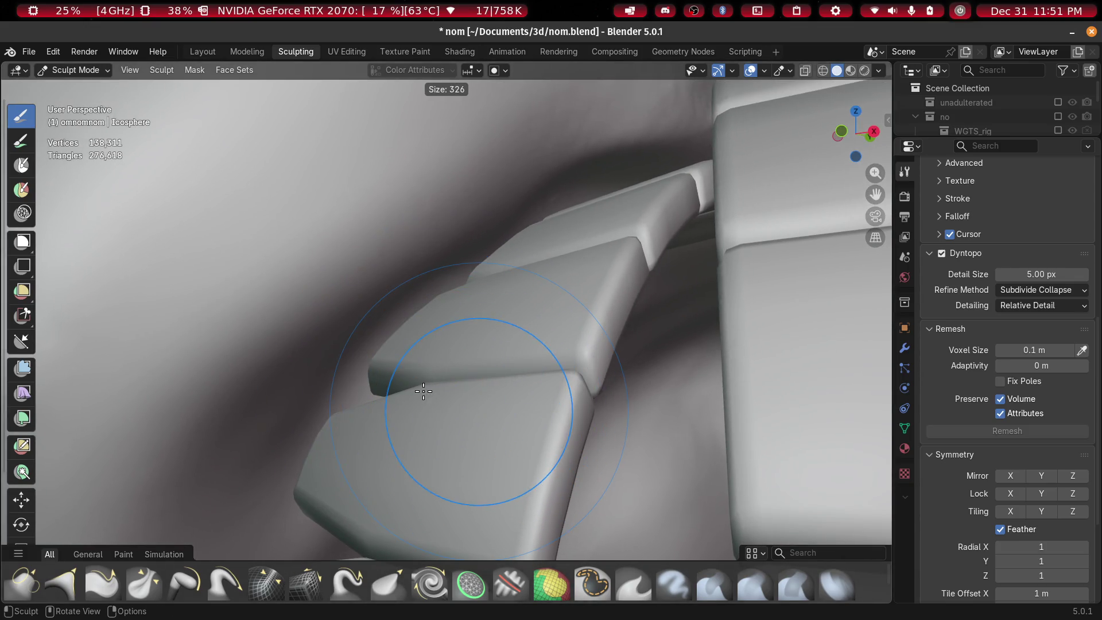
click(413, 388)
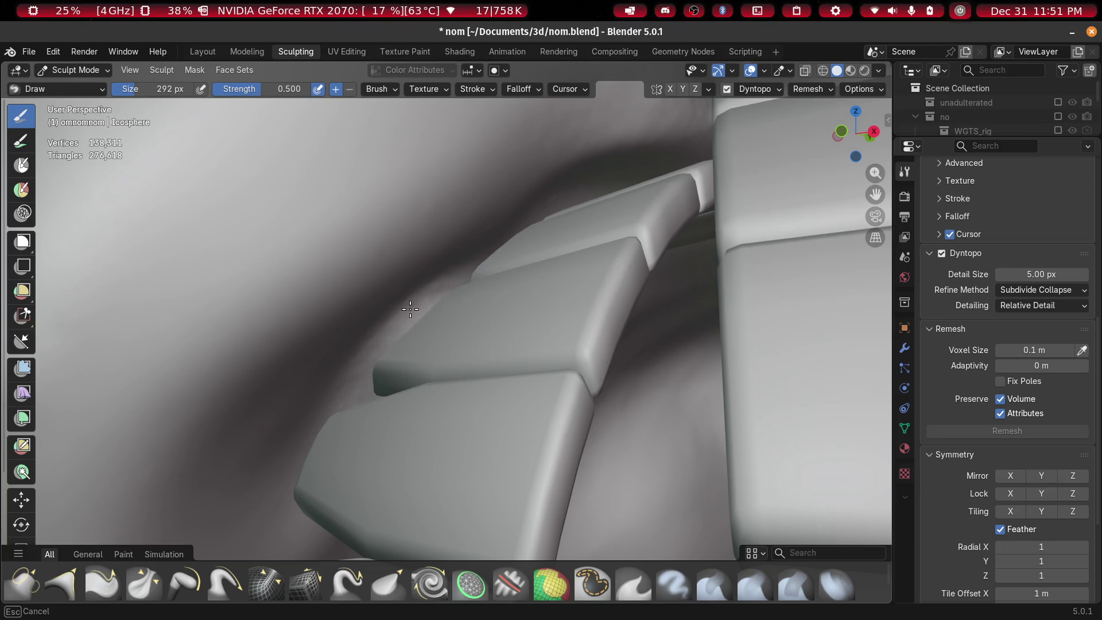
shift+middle_drag(427, 362, 405, 352)
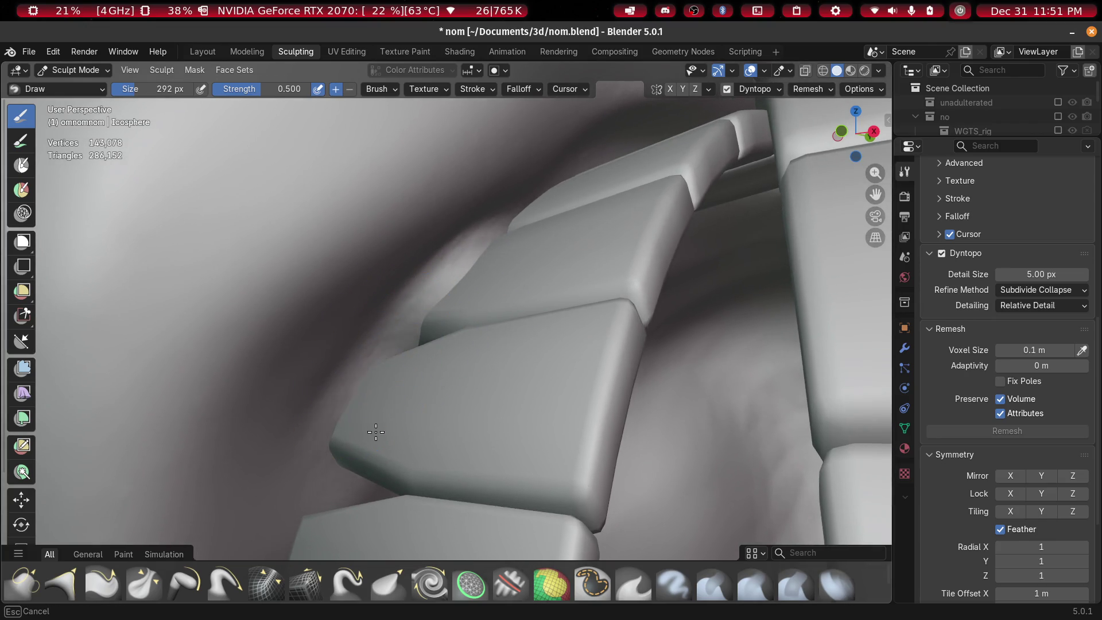
mouse_move(394, 424)
middle_down()
mouse_move(418, 381)
mouse_move(381, 374)
mouse_move(431, 305)
mouse_move(364, 360)
mouse_move(368, 345)
middle_up()
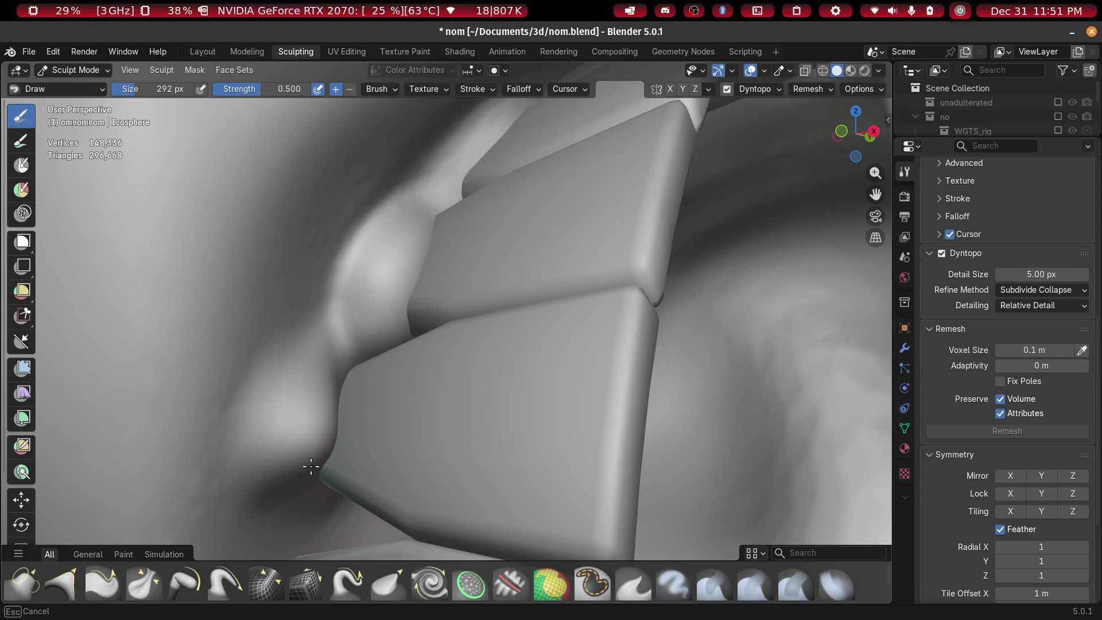
mouse_move(365, 391)
middle_down()
mouse_move(360, 315)
mouse_move(364, 439)
mouse_move(376, 353)
middle_up()
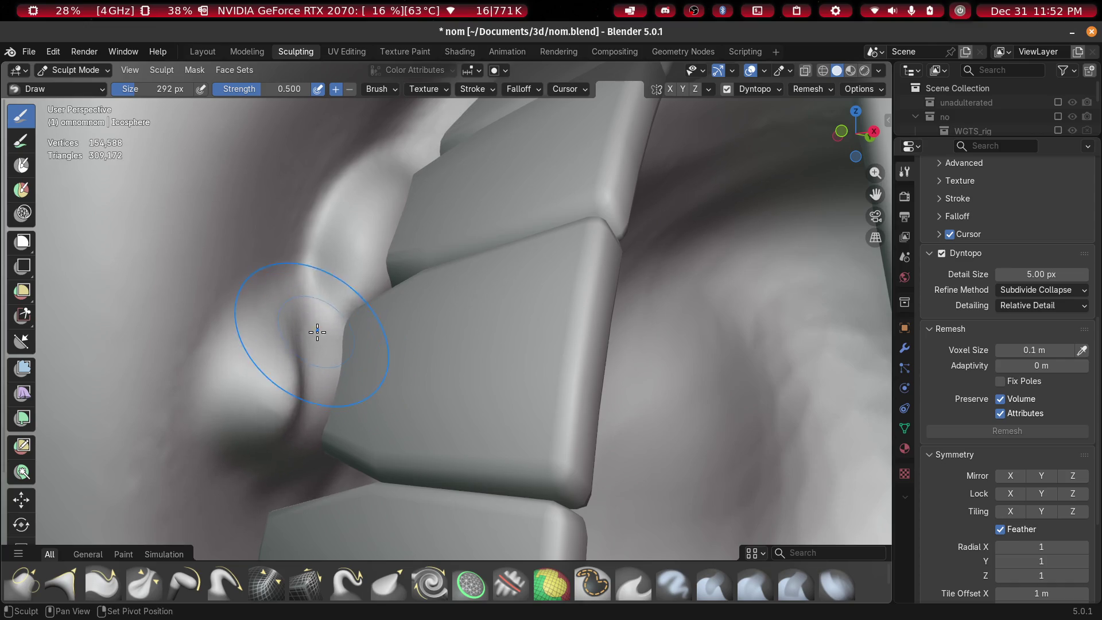
mouse_move(365, 381)
middle_down()
mouse_move(379, 401)
mouse_move(402, 401)
mouse_move(334, 381)
mouse_move(465, 282)
middle_up()
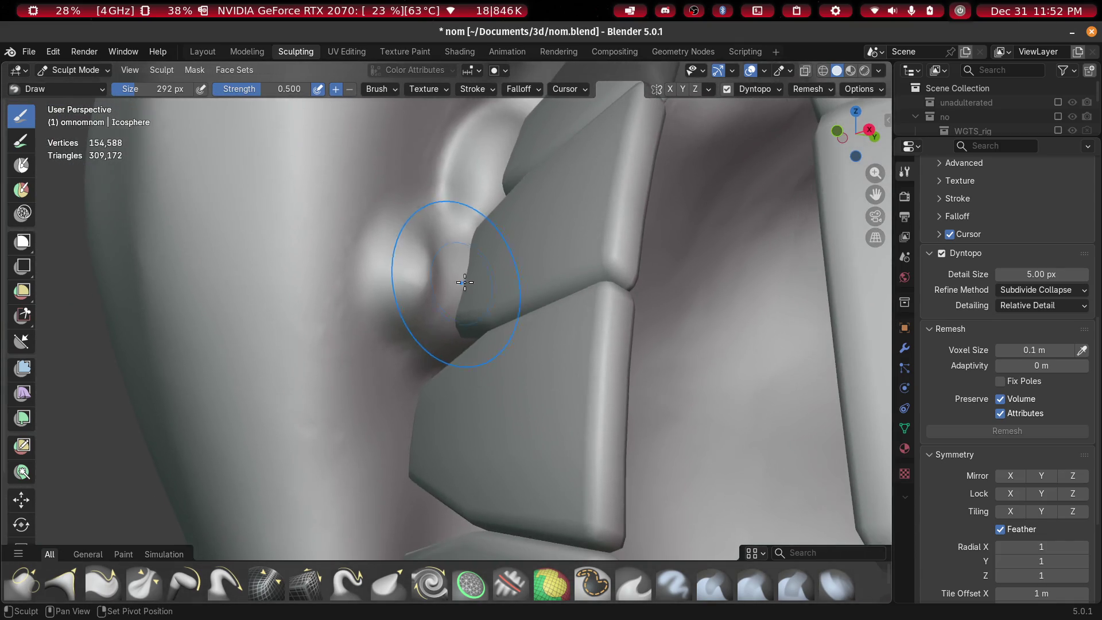
mouse_move(412, 425)
mouse_down()
mouse_move(410, 459)
mouse_move(432, 363)
mouse_up()
middle_drag(436, 381, 457, 411)
drag(457, 411, 450, 401)
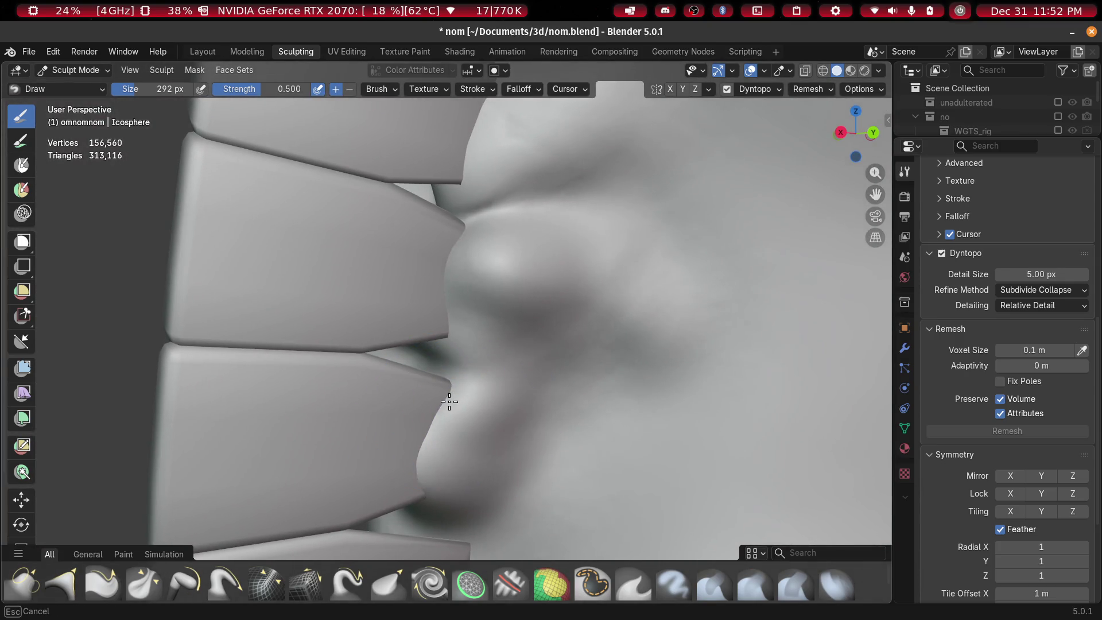
Raise and reshape another gum bump beside the tooth row
mouse_move(523, 320)
shift+middle_down()
mouse_move(456, 380)
mouse_move(373, 379)
mouse_move(319, 402)
mouse_move(355, 518)
shift+middle_up()
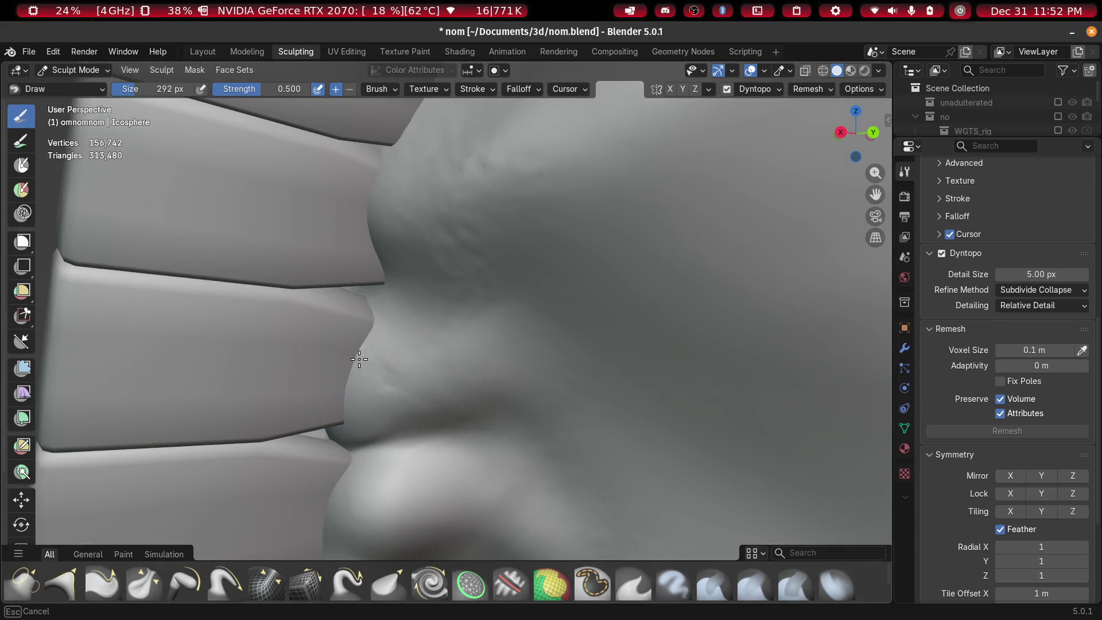
scroll(351, 317, up, 5)
scroll(401, 339, down, 5)
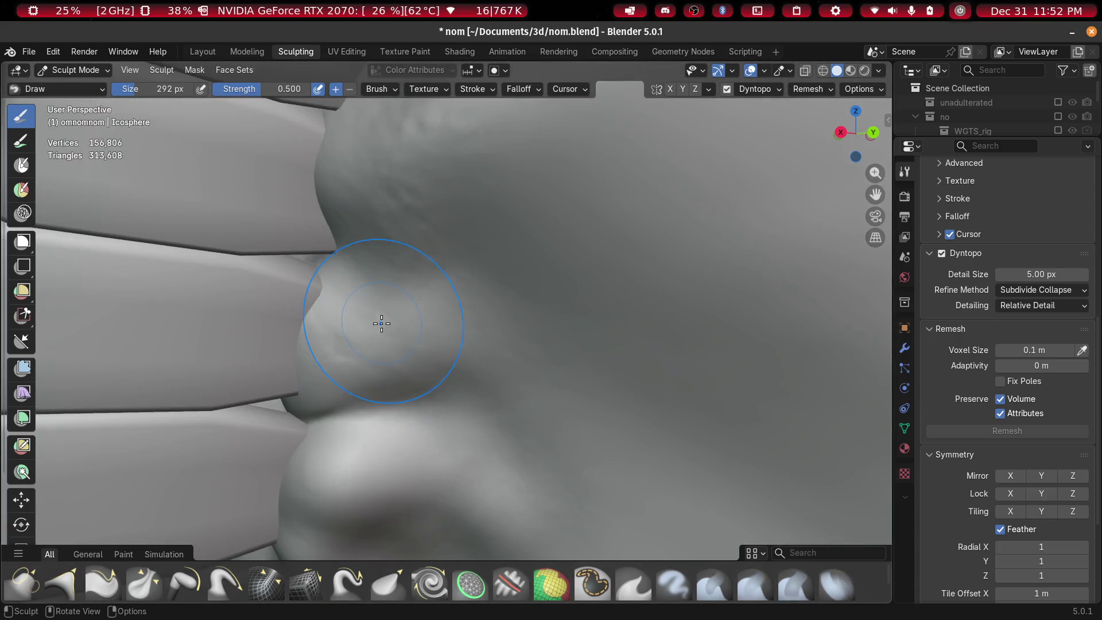
mouse_move(382, 324)
middle_down()
mouse_move(352, 467)
mouse_move(411, 347)
mouse_move(399, 303)
middle_up()
mouse_move(400, 303)
mouse_down()
mouse_move(285, 222)
mouse_move(457, 288)
mouse_up()
mouse_move(457, 288)
middle_down()
mouse_move(448, 310)
mouse_move(440, 163)
middle_up()
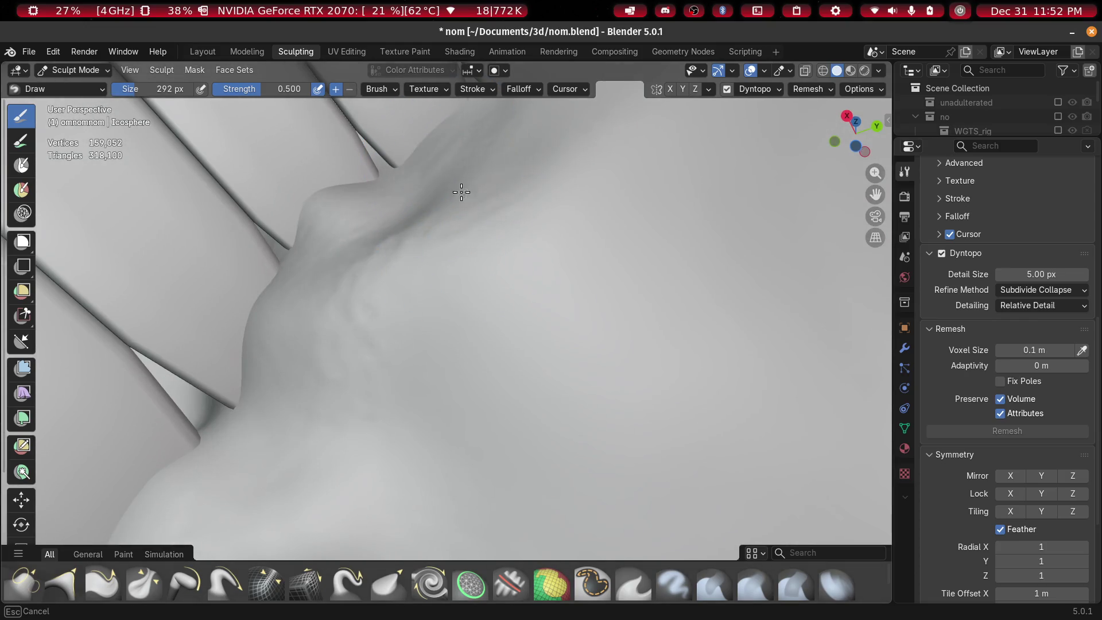
middle_drag(402, 106, 423, 376)
mouse_move(423, 377)
mouse_down()
mouse_move(504, 246)
mouse_move(482, 246)
mouse_up()
mouse_move(483, 246)
middle_down()
mouse_move(419, 418)
mouse_move(450, 406)
mouse_move(398, 423)
mouse_move(472, 276)
mouse_move(513, 424)
mouse_move(505, 315)
middle_up()
drag(505, 315, 584, 311)
Enlarge the brush to 528 px and switch to the Smooth brush
key(f)
click(539, 388)
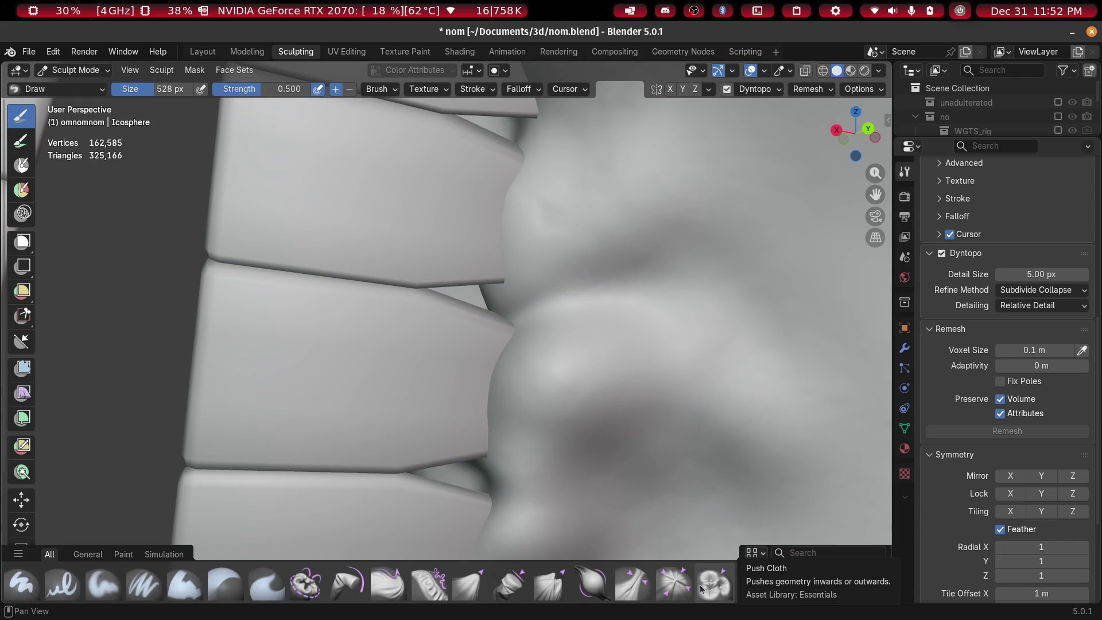
scroll(650, 593, up, 2)
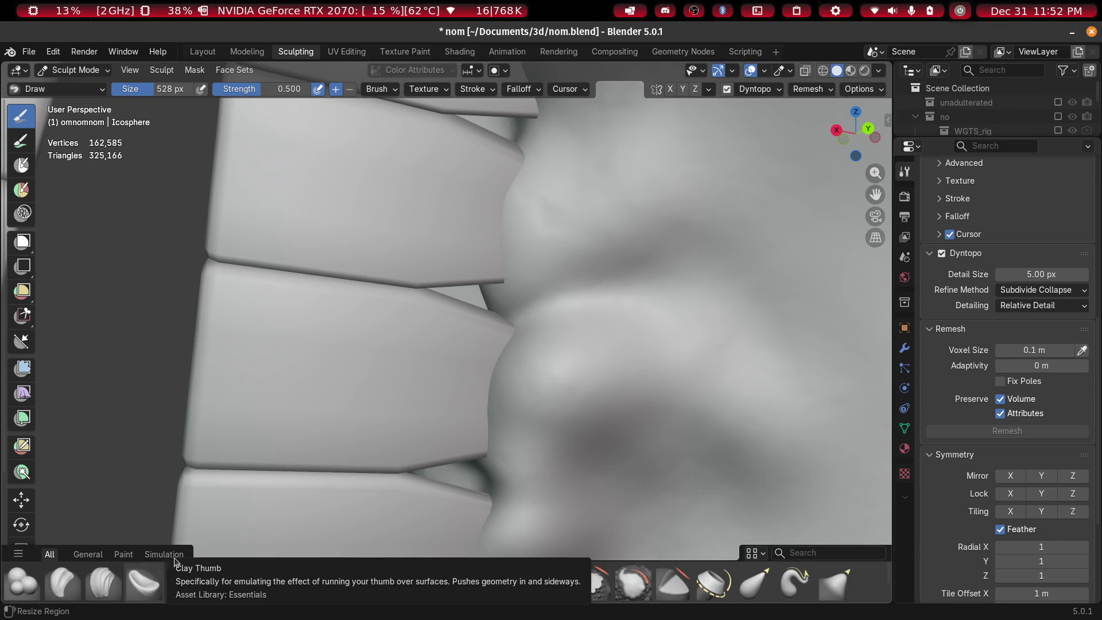
click(814, 553)
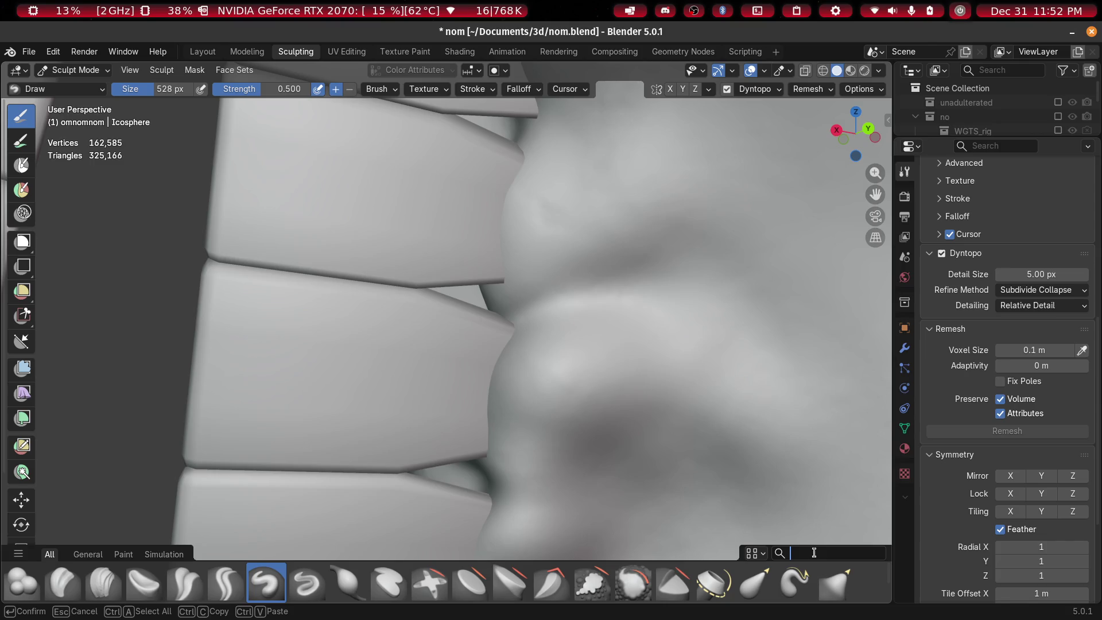
text(smooth)
key(Return)
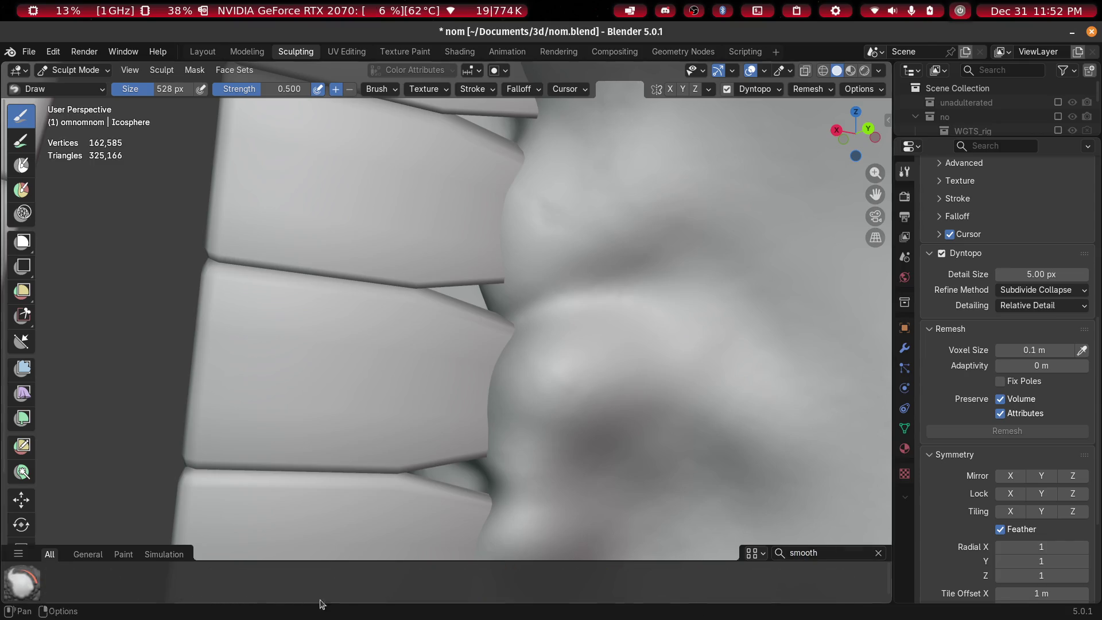
click(11, 598)
Set the Smooth brush strength to 0.5, then go back to the Draw brush
click(263, 88)
key(Return)
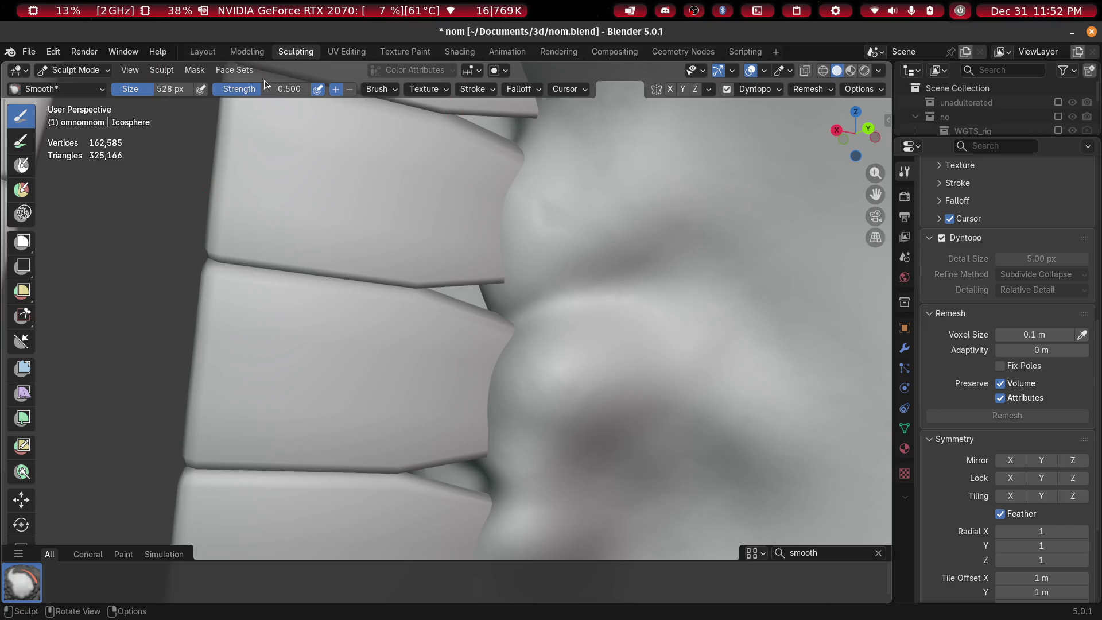
click(879, 554)
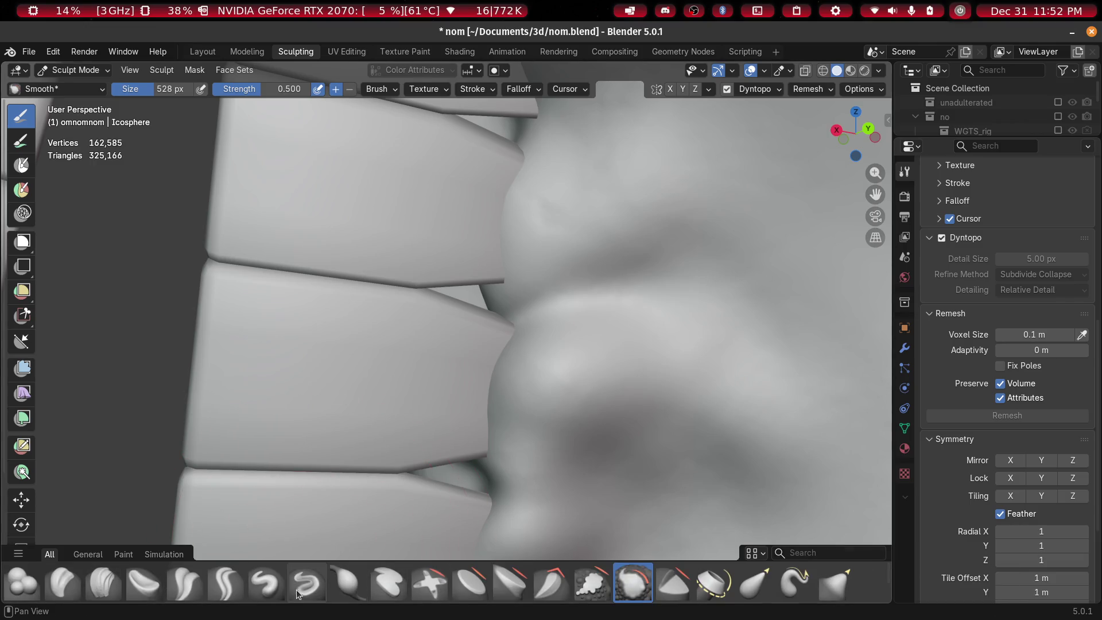
click(270, 584)
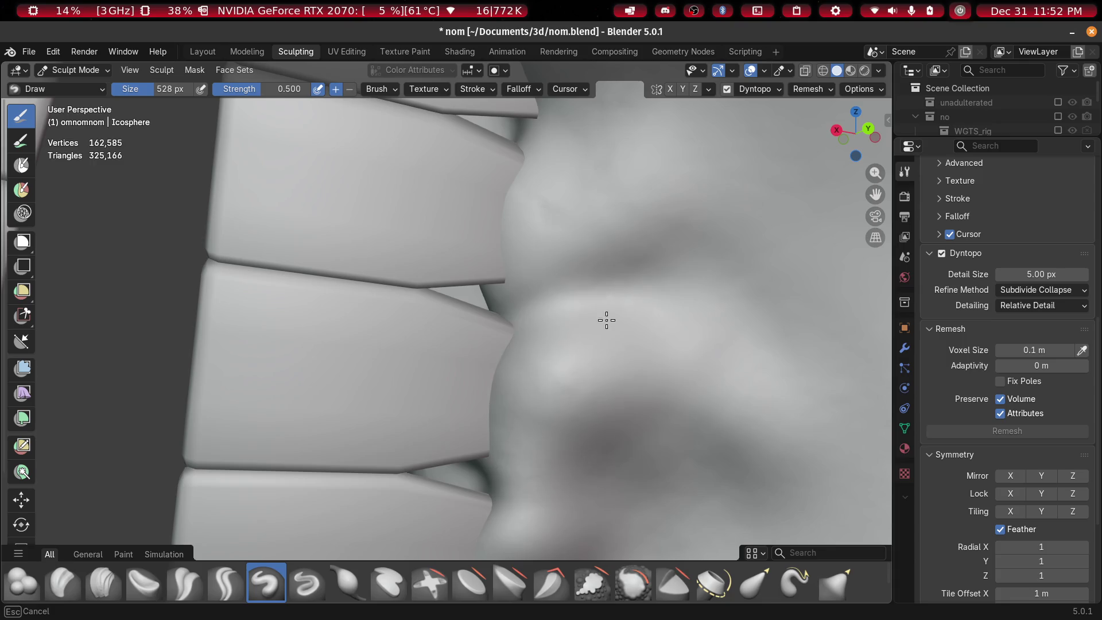
Set the brush to 240 px and raise rounded gum bulges between the teeth
mouse_move(545, 377)
middle_down()
mouse_move(524, 298)
mouse_move(502, 312)
mouse_move(492, 264)
mouse_move(505, 369)
mouse_move(516, 243)
mouse_move(555, 374)
middle_up()
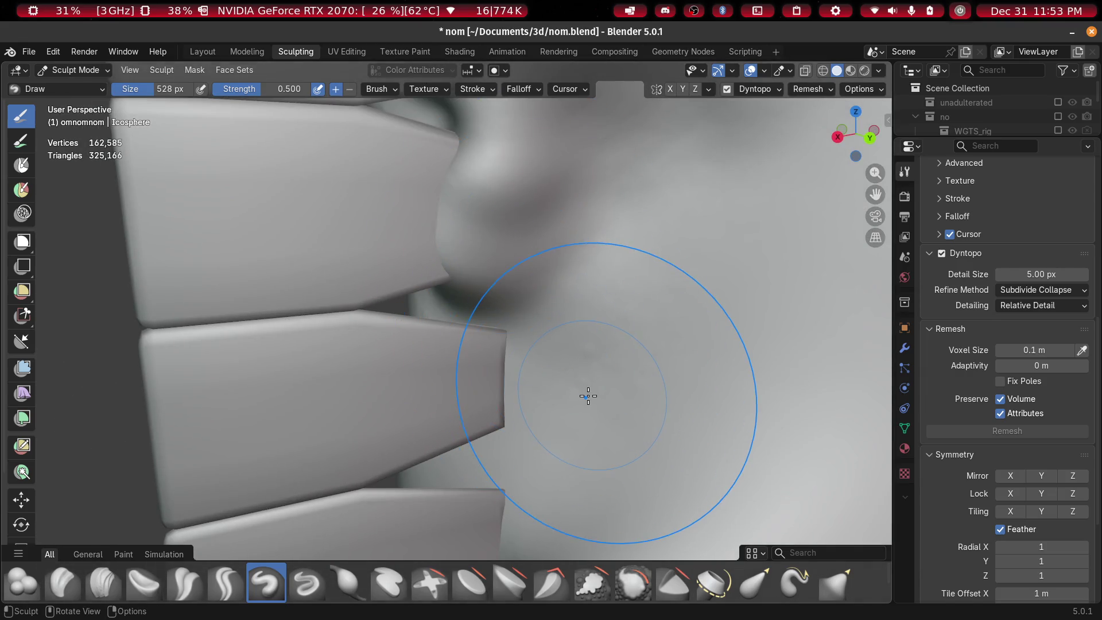
key(f)
click(506, 385)
mouse_move(559, 356)
mouse_down()
mouse_move(563, 322)
mouse_move(473, 406)
mouse_move(508, 336)
mouse_up()
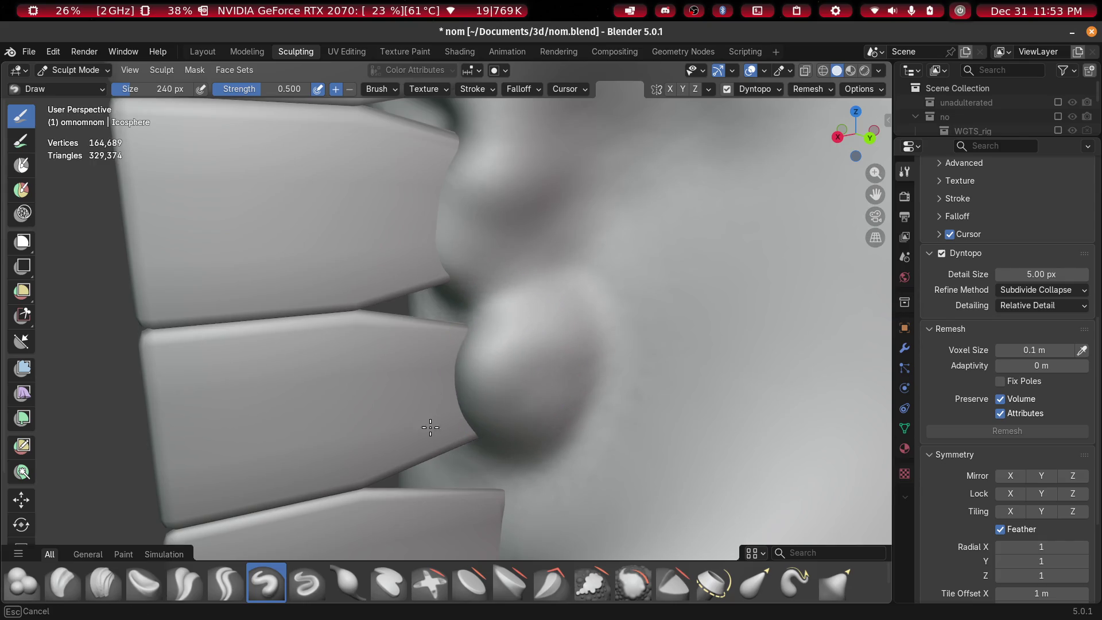
middle_drag(470, 341, 485, 361)
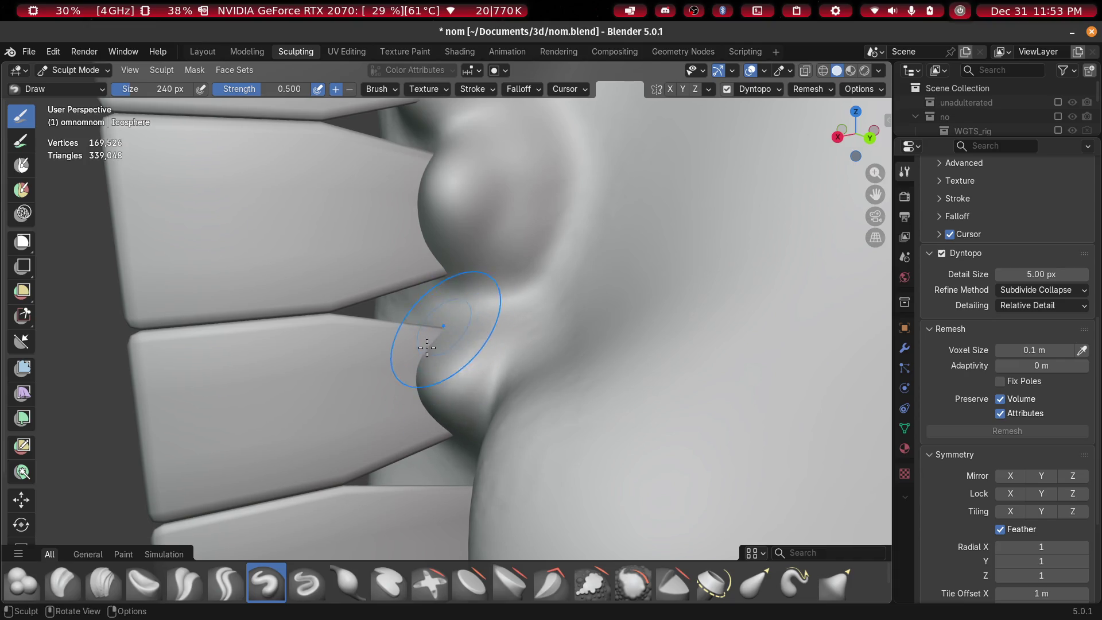
mouse_move(447, 385)
mouse_down()
mouse_move(424, 283)
mouse_move(423, 428)
mouse_up()
mouse_move(528, 406)
middle_down()
mouse_move(554, 277)
mouse_move(525, 354)
middle_up()
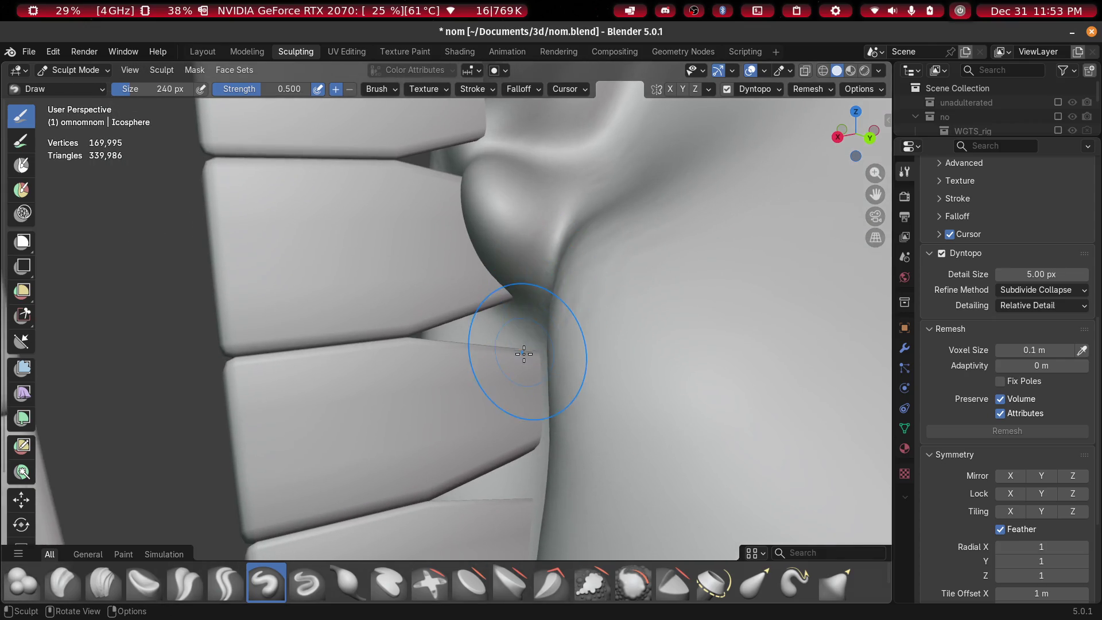
mouse_move(490, 428)
mouse_down()
mouse_move(510, 357)
mouse_move(481, 395)
mouse_move(486, 414)
mouse_up()
mouse_move(512, 368)
middle_down()
mouse_move(561, 234)
mouse_move(603, 312)
mouse_move(576, 315)
mouse_move(447, 270)
mouse_move(457, 298)
mouse_move(594, 286)
middle_up()
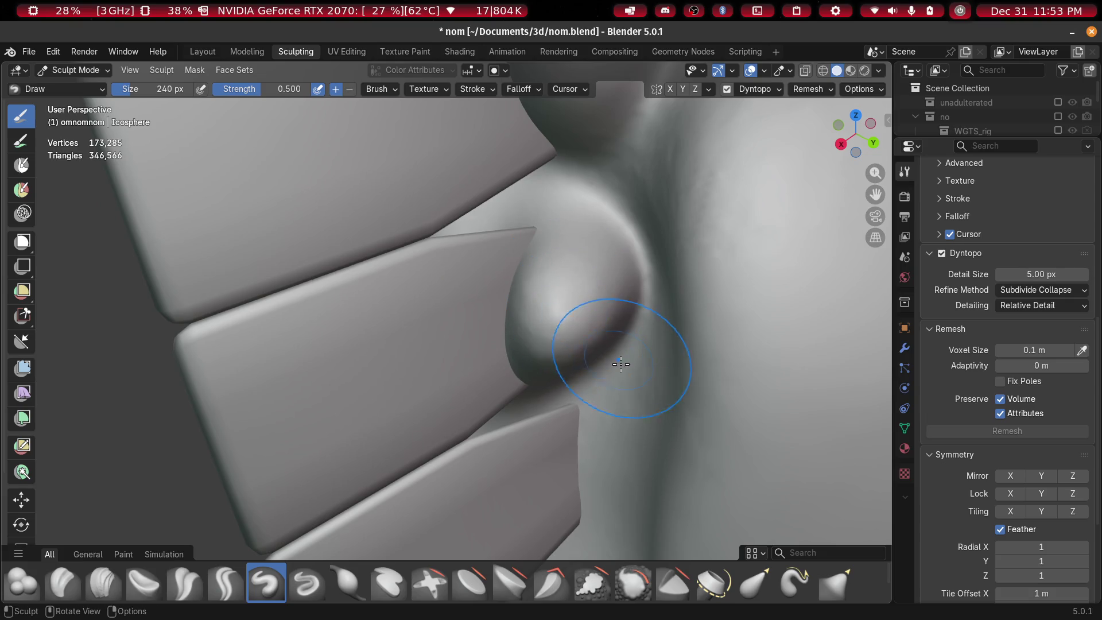
Switch to Clay Strips and add clay detail to the lower bulge
click(103, 582)
mouse_move(367, 459)
middle_down()
mouse_move(600, 357)
mouse_move(559, 389)
middle_up()
mouse_move(558, 389)
mouse_down()
mouse_move(569, 454)
mouse_move(528, 406)
mouse_up()
middle_drag(528, 406, 549, 264)
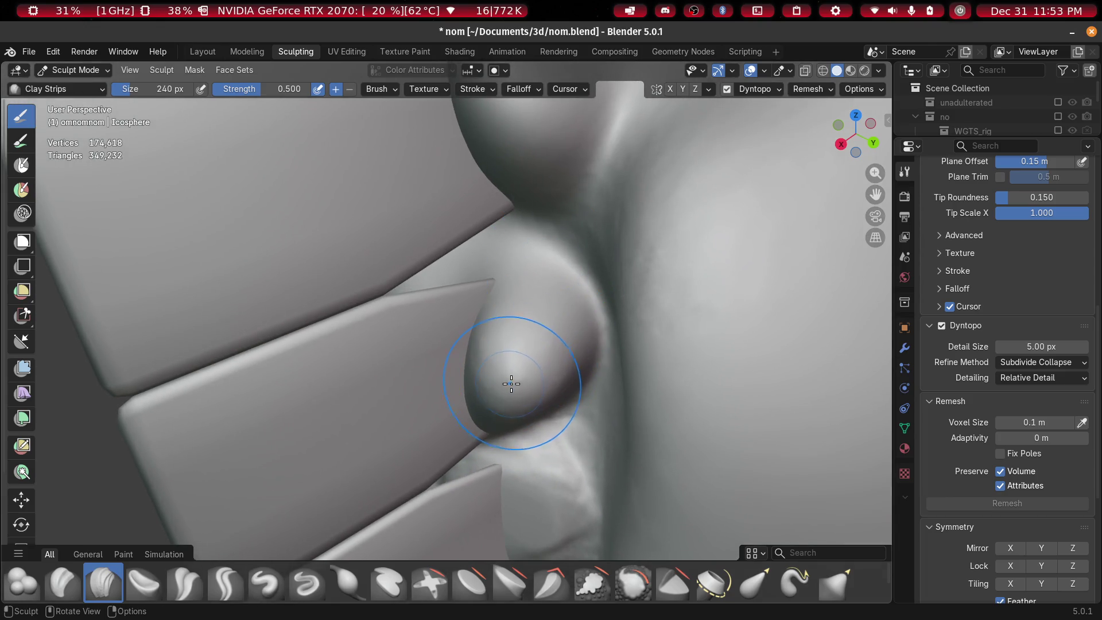
Flatten and build up the gum bulge with Clay Strips strokes, carving ridges into it
drag(520, 359, 548, 284)
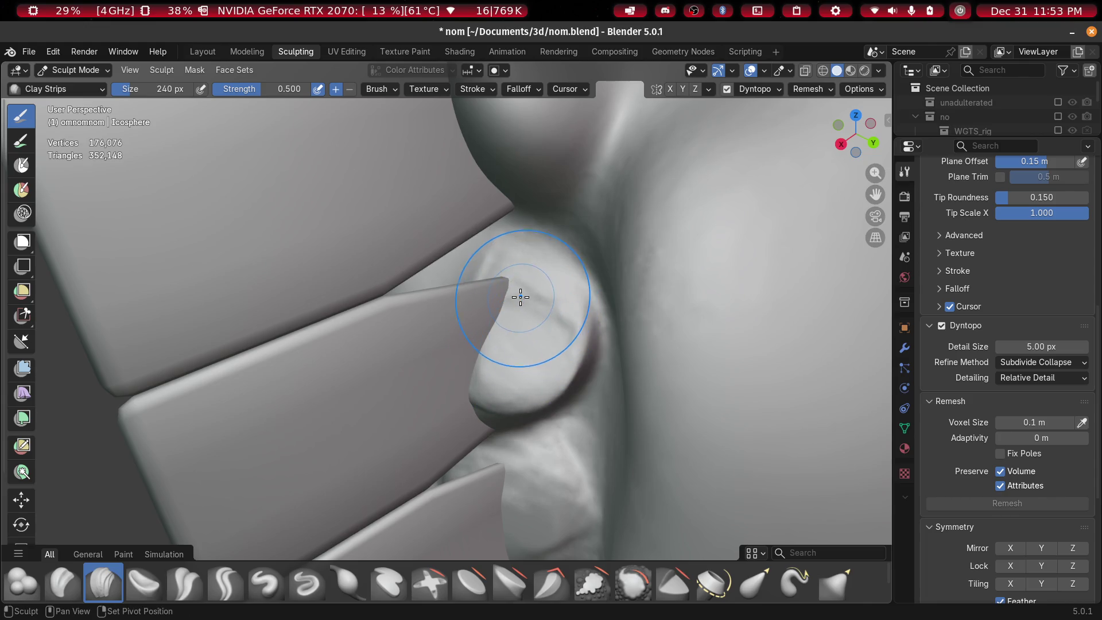
mouse_move(532, 288)
middle_down()
mouse_move(507, 384)
mouse_move(540, 230)
middle_up()
mouse_move(507, 298)
mouse_down()
mouse_move(551, 247)
mouse_move(536, 216)
mouse_move(509, 205)
mouse_move(597, 340)
mouse_up()
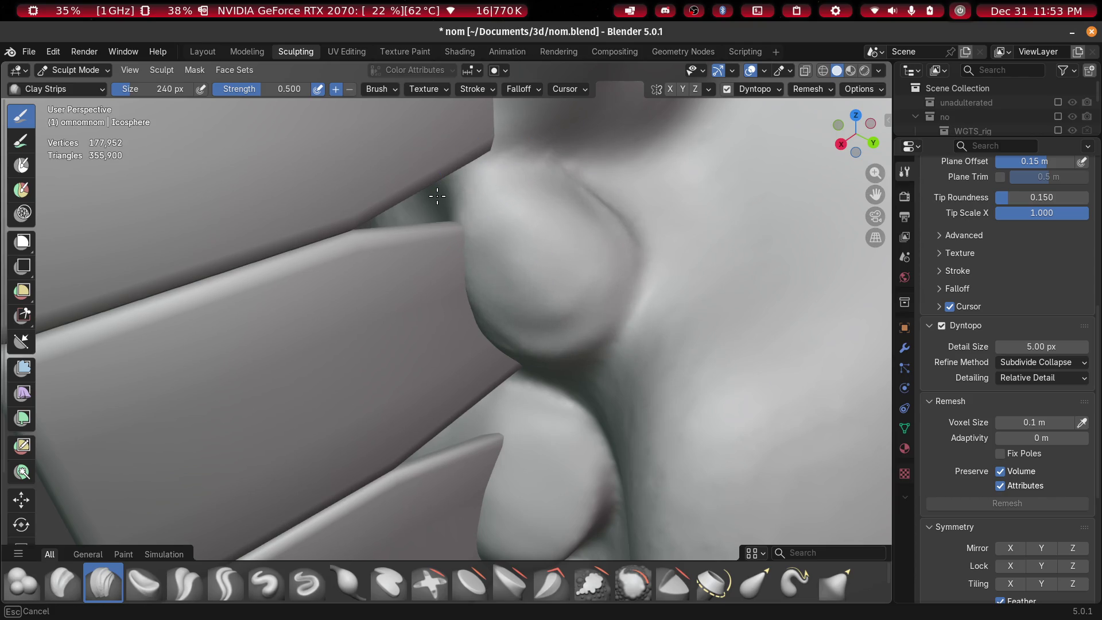
middle_drag(598, 283, 598, 283)
mouse_move(553, 160)
middle_down()
mouse_move(505, 312)
mouse_move(442, 287)
middle_up()
mouse_move(442, 287)
mouse_down()
mouse_move(438, 369)
mouse_move(416, 349)
mouse_move(477, 224)
mouse_move(436, 356)
mouse_move(443, 246)
mouse_move(492, 239)
mouse_up()
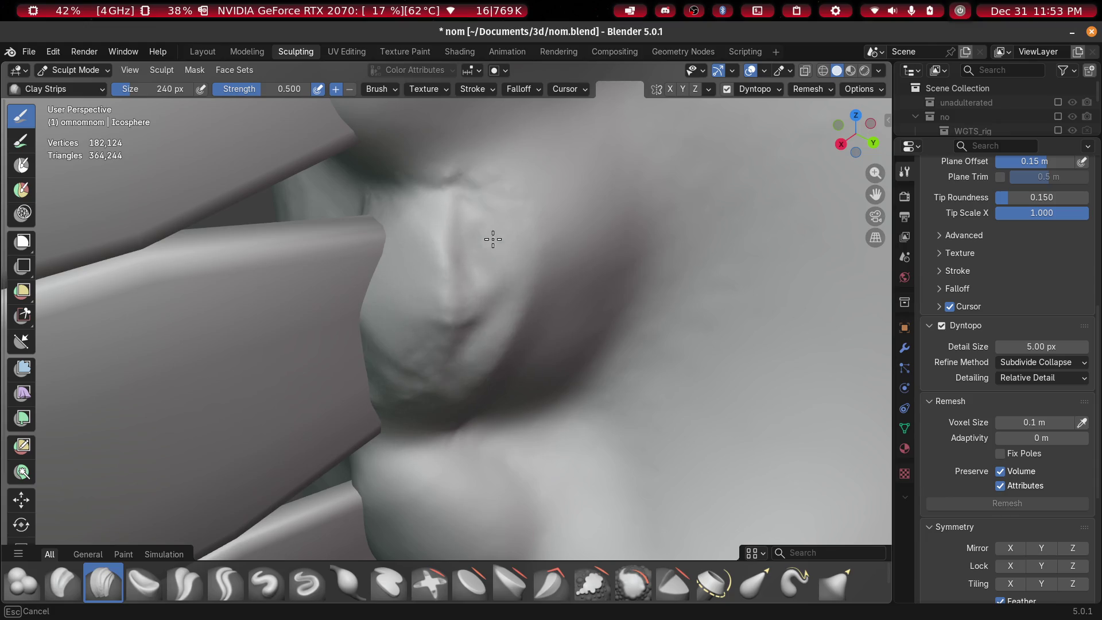
Reshape the gum near the block tooth corner with Clay Strips
mouse_move(455, 201)
middle_down()
mouse_move(467, 239)
mouse_move(454, 199)
middle_up()
scroll(455, 199, up, 5)
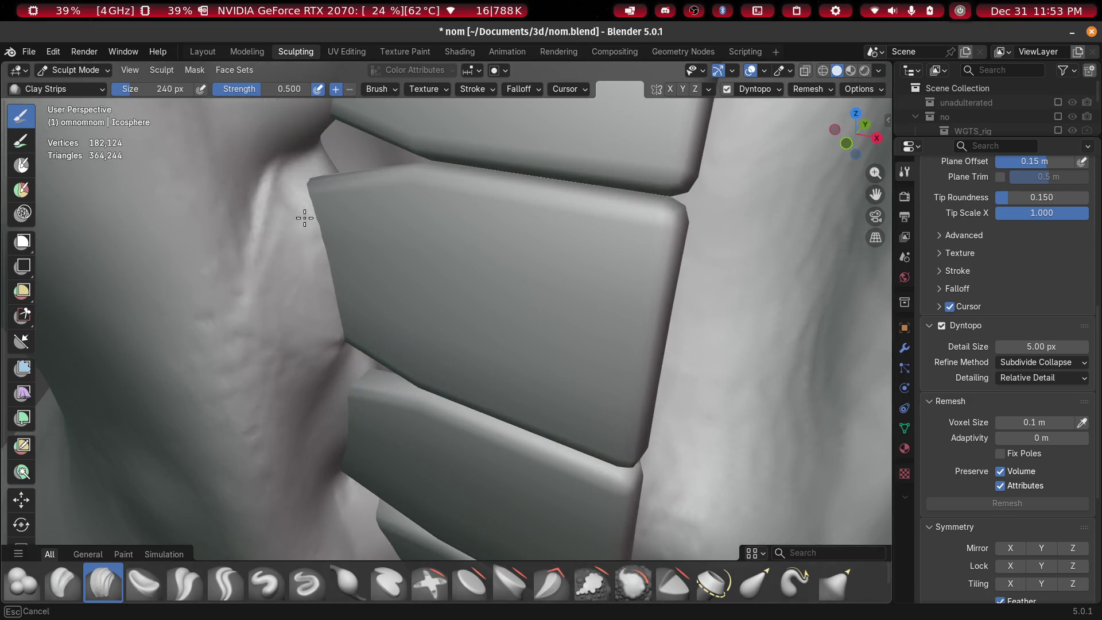
mouse_move(305, 219)
mouse_down()
mouse_move(315, 234)
mouse_move(330, 197)
mouse_move(299, 207)
mouse_move(361, 199)
mouse_up()
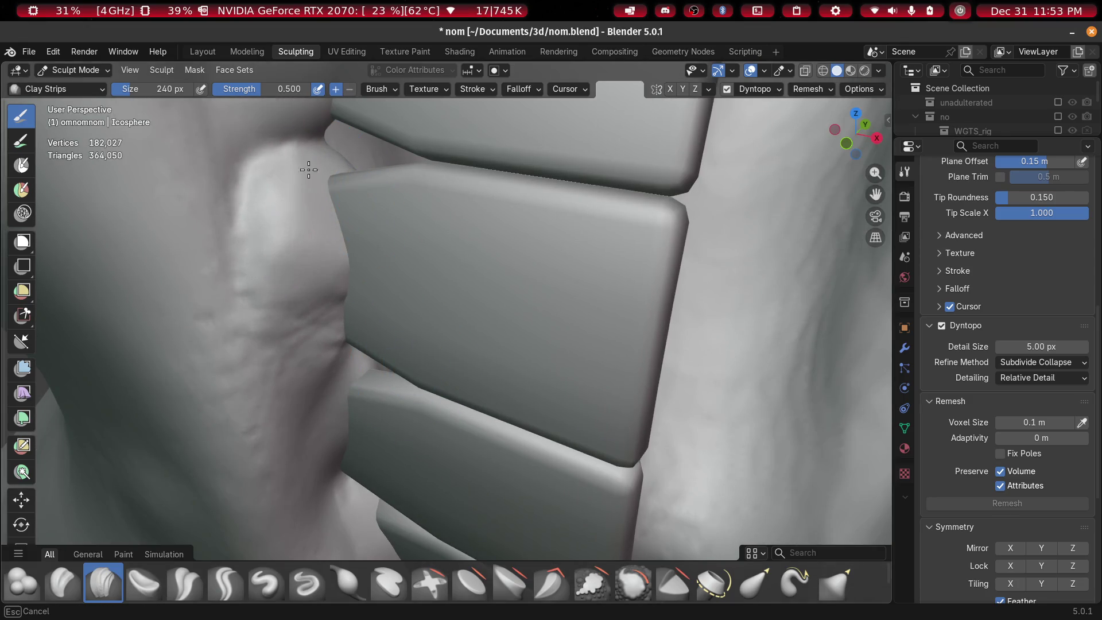
middle_drag(332, 319, 320, 288)
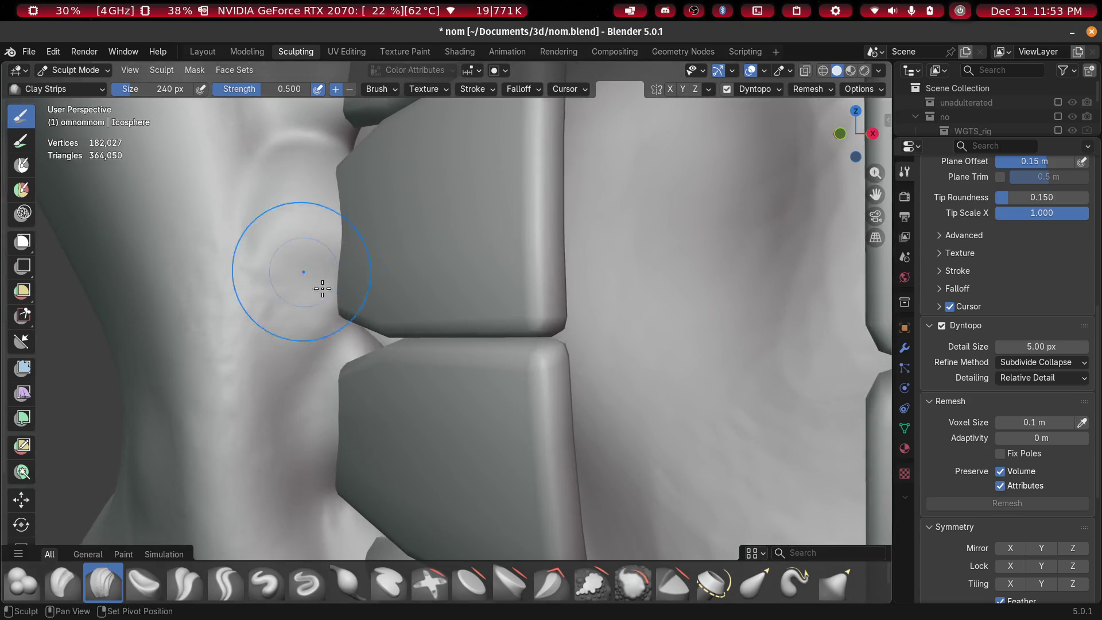
scroll(402, 259, up, 8)
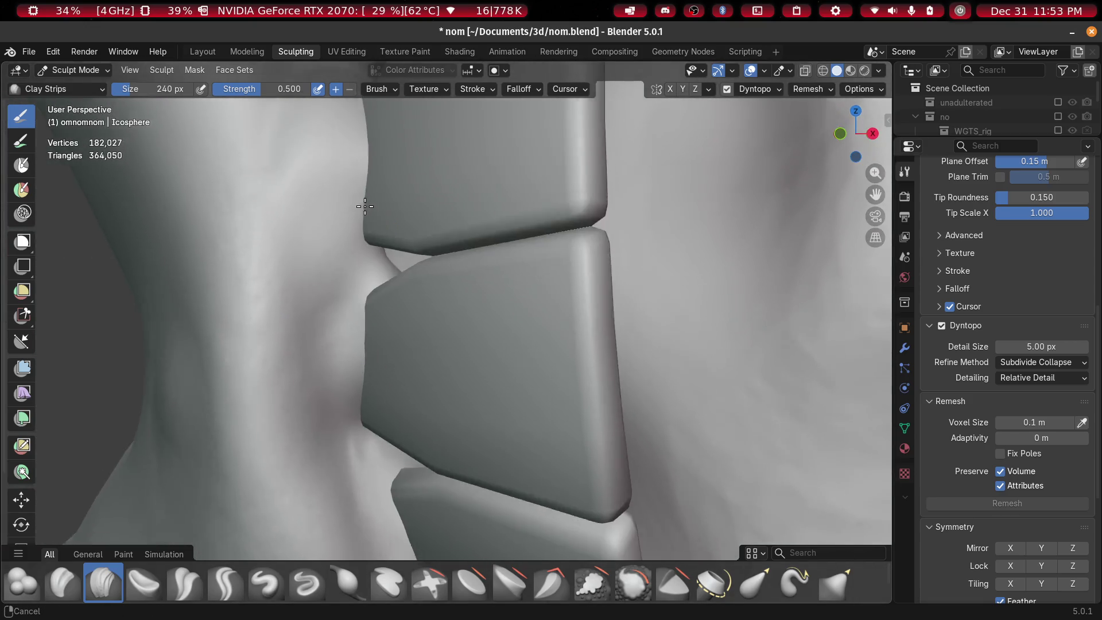
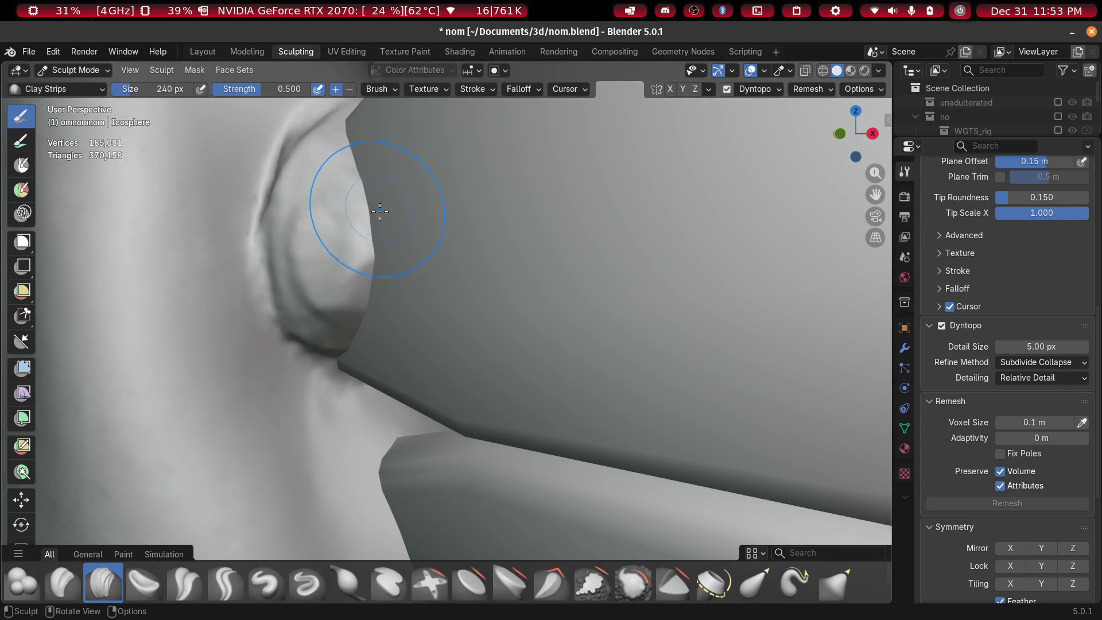
Build clay ridges and bulk around the gum bulge beside the teeth blocks
mouse_move(368, 366)
mouse_down()
mouse_move(413, 364)
mouse_move(340, 352)
mouse_move(394, 337)
mouse_move(399, 315)
mouse_move(368, 436)
mouse_move(401, 320)
mouse_move(384, 189)
mouse_move(407, 253)
mouse_up()
mouse_move(407, 253)
middle_down()
mouse_move(396, 202)
mouse_move(395, 283)
mouse_move(428, 275)
mouse_move(440, 217)
middle_up()
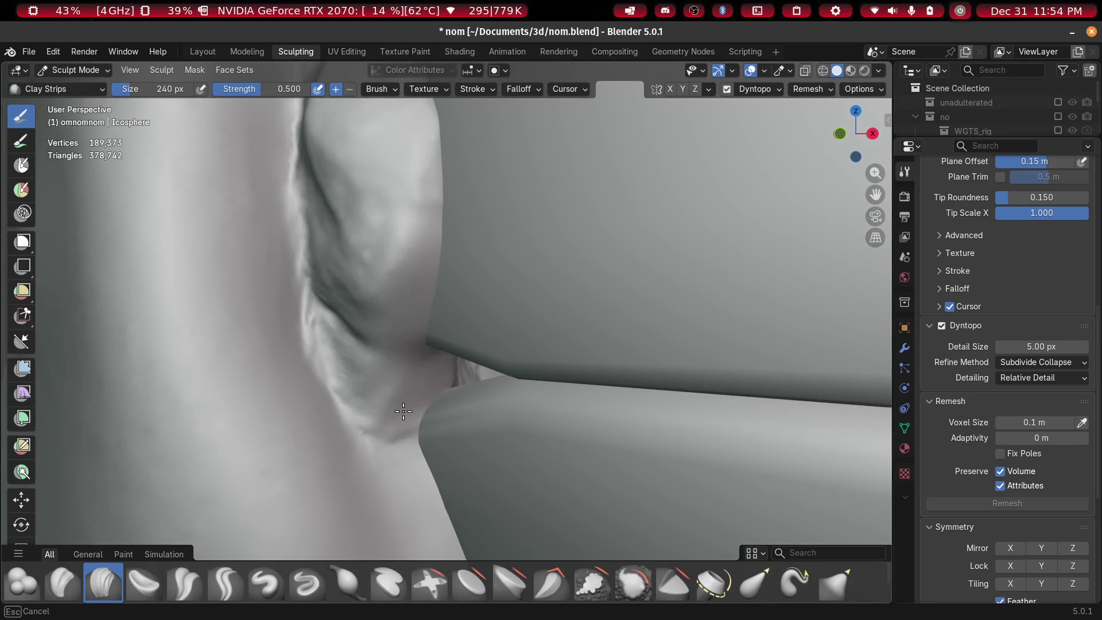
middle_drag(364, 339, 412, 294)
mouse_move(283, 195)
middle_down()
mouse_move(455, 327)
mouse_move(448, 618)
middle_up()
scroll(438, 387, up, 4)
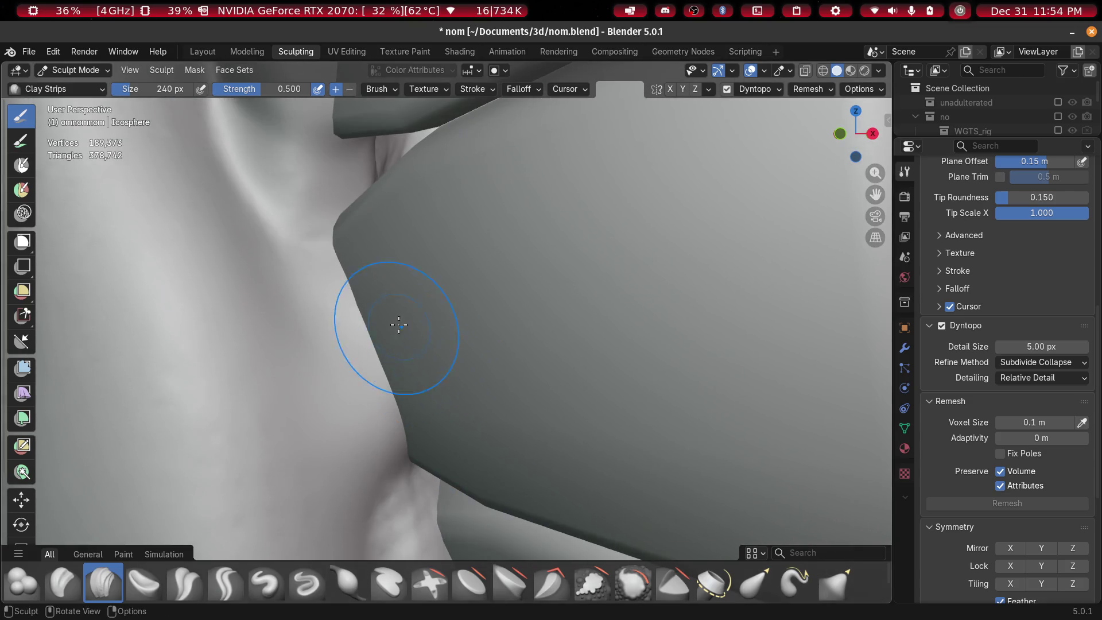
Sculpt new wrinkles on the pale skin, softening and deepening the creases by the dark block
mouse_move(407, 374)
mouse_down()
mouse_move(368, 270)
mouse_move(364, 300)
mouse_move(418, 339)
mouse_move(352, 301)
mouse_move(377, 211)
mouse_up()
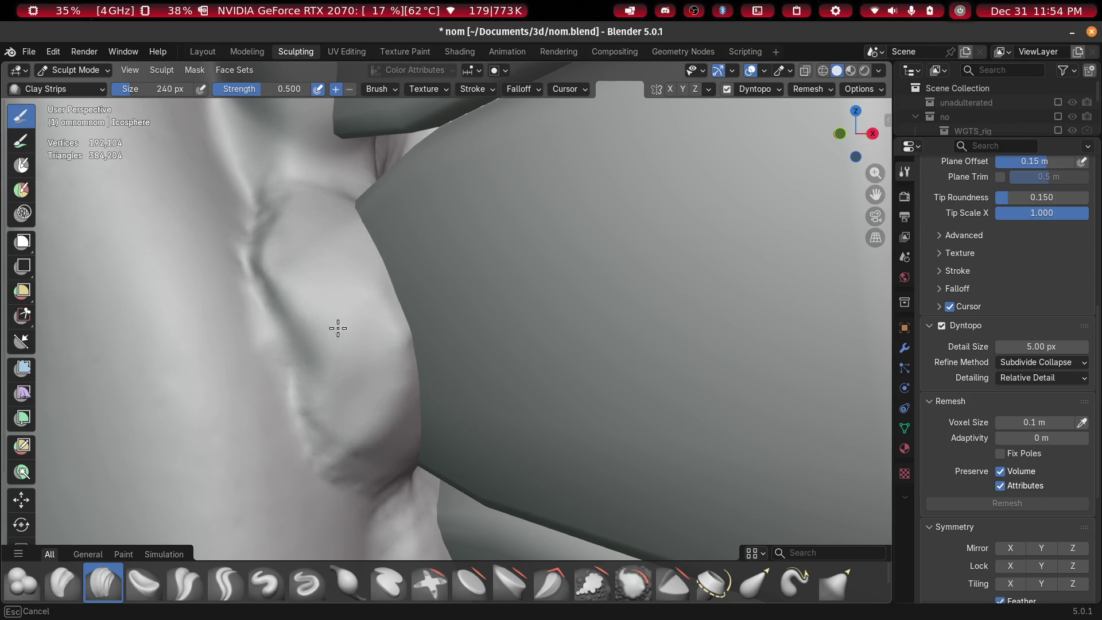
shift+drag(267, 199, 349, 232)
mouse_move(347, 118)
middle_down()
mouse_move(431, 399)
mouse_move(402, 308)
mouse_move(381, 344)
mouse_move(336, 269)
middle_up()
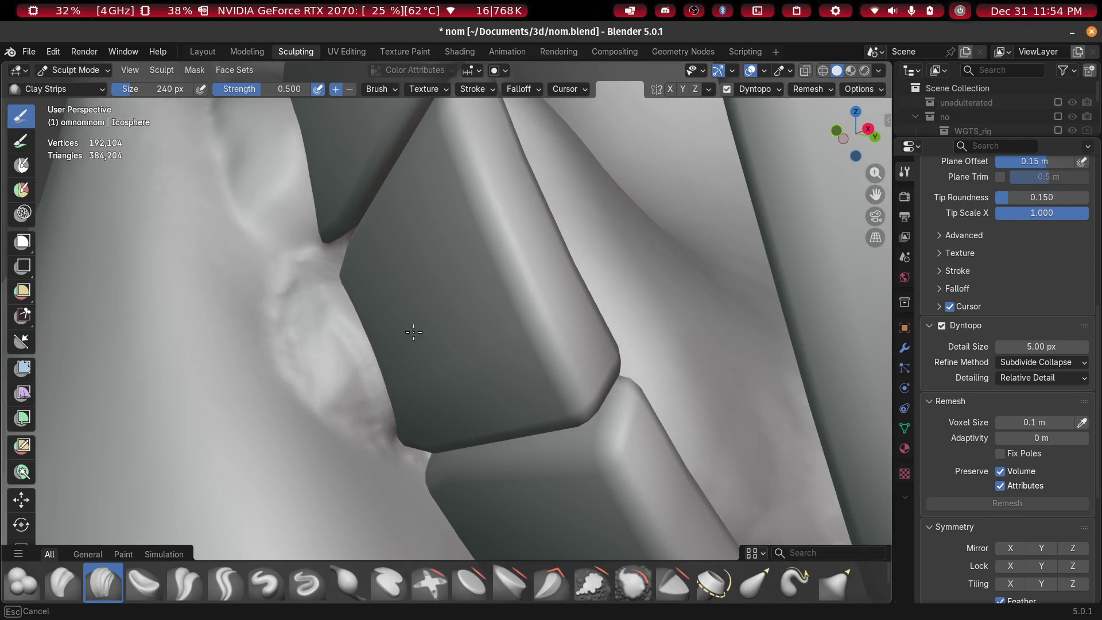
mouse_move(396, 460)
mouse_down()
mouse_move(356, 402)
mouse_move(363, 284)
mouse_up()
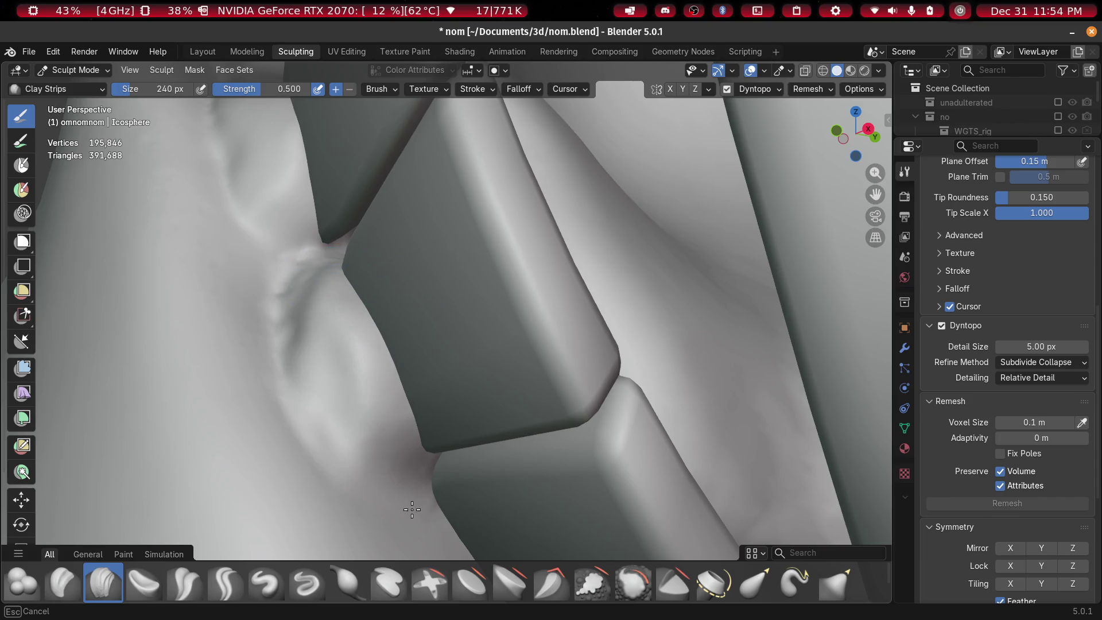
shift+middle_drag(426, 426, 343, 191)
mouse_move(252, 184)
mouse_down()
mouse_move(278, 168)
mouse_move(279, 147)
mouse_move(247, 201)
mouse_move(300, 173)
mouse_up()
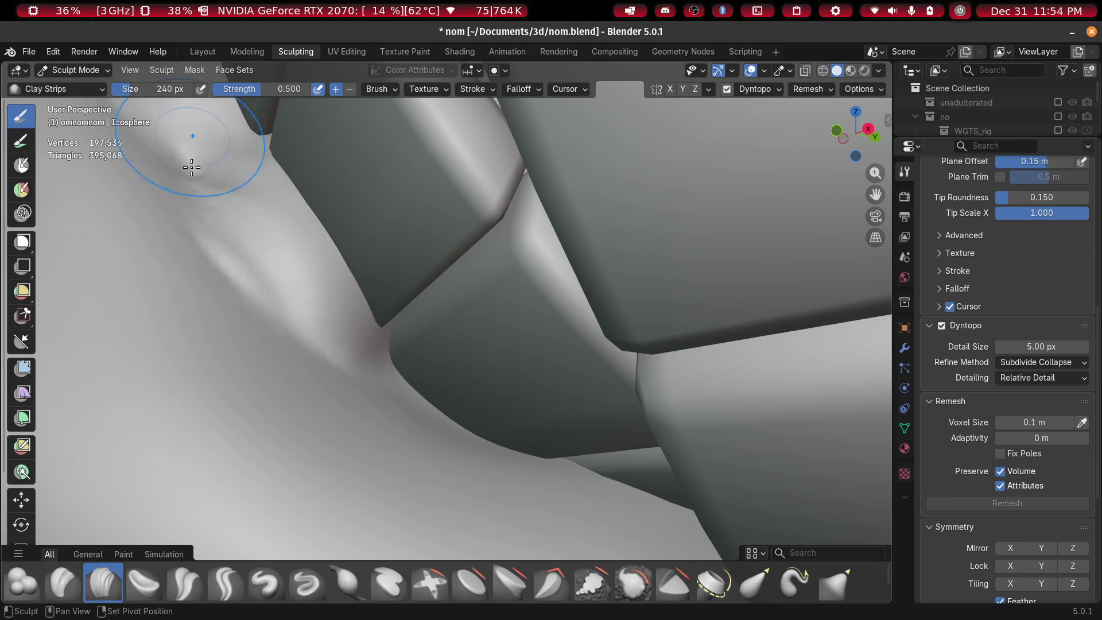
Build up and reshape the bump beside the tooth block from a close-up view
mouse_move(173, 140)
shift+middle_down()
mouse_move(311, 249)
mouse_move(438, 273)
mouse_move(357, 344)
mouse_move(315, 357)
mouse_move(383, 366)
mouse_move(320, 356)
mouse_move(370, 372)
mouse_move(333, 411)
mouse_move(253, 249)
shift+middle_up()
mouse_move(253, 248)
mouse_down()
mouse_move(239, 224)
mouse_move(248, 123)
mouse_up()
middle_drag(258, 323, 257, 323)
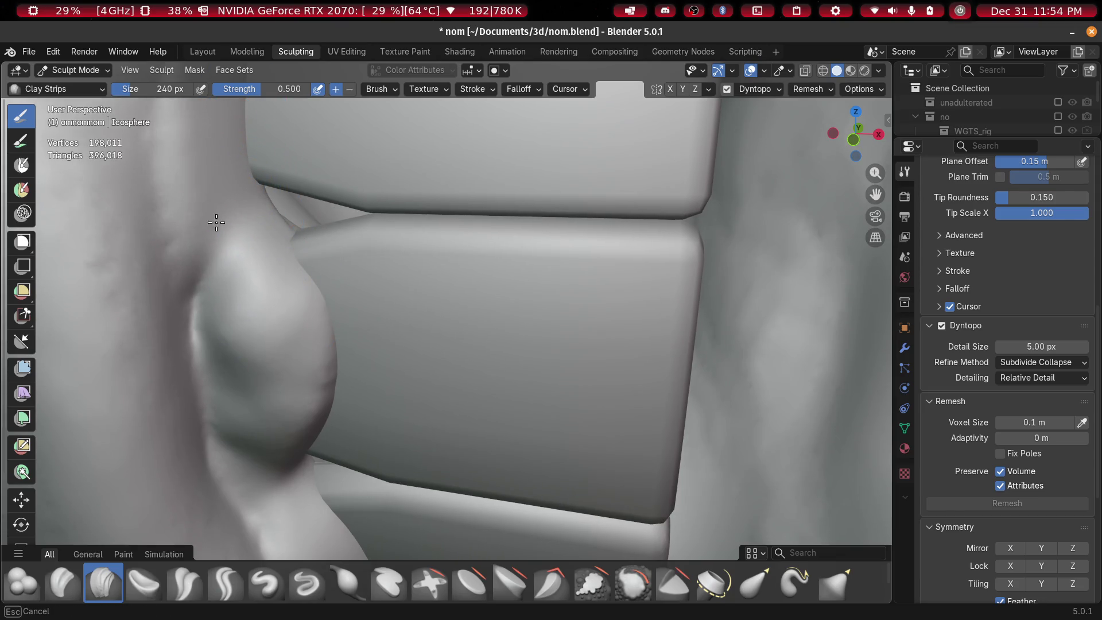
mouse_move(261, 396)
ctrl+middle_down()
mouse_move(274, 362)
mouse_move(221, 344)
mouse_move(321, 309)
ctrl+middle_up()
middle_drag(174, 287, 166, 252)
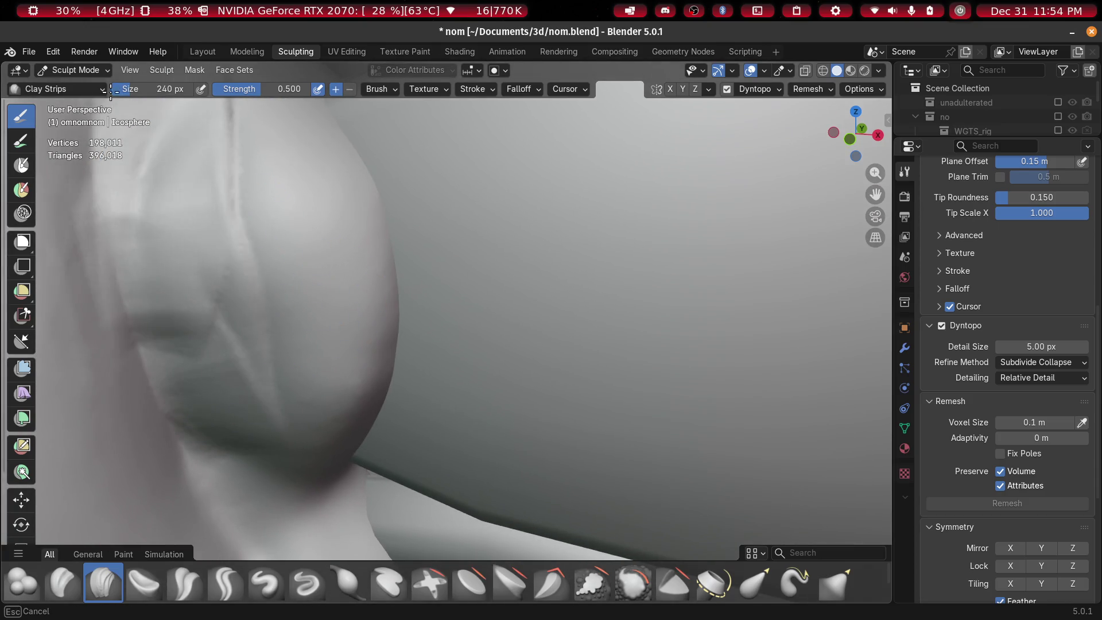
drag(167, 252, 162, 247)
mouse_move(163, 246)
middle_down()
mouse_move(283, 239)
mouse_move(259, 243)
mouse_move(278, 344)
mouse_move(336, 407)
middle_up()
ctrl+middle_drag(349, 369, 275, 339)
mouse_move(275, 339)
mouse_down()
mouse_move(241, 425)
mouse_move(300, 401)
mouse_move(286, 398)
mouse_up()
Sculpt the face left of the blocks and enlarge the brush to 420 px
scroll(286, 399, down, 1)
mouse_move(241, 332)
mouse_down()
mouse_move(247, 436)
mouse_move(276, 367)
mouse_move(268, 358)
mouse_move(286, 461)
mouse_up()
mouse_move(285, 460)
shift+middle_down()
mouse_move(278, 374)
mouse_move(251, 320)
shift+middle_up()
key(f)
click(302, 353)
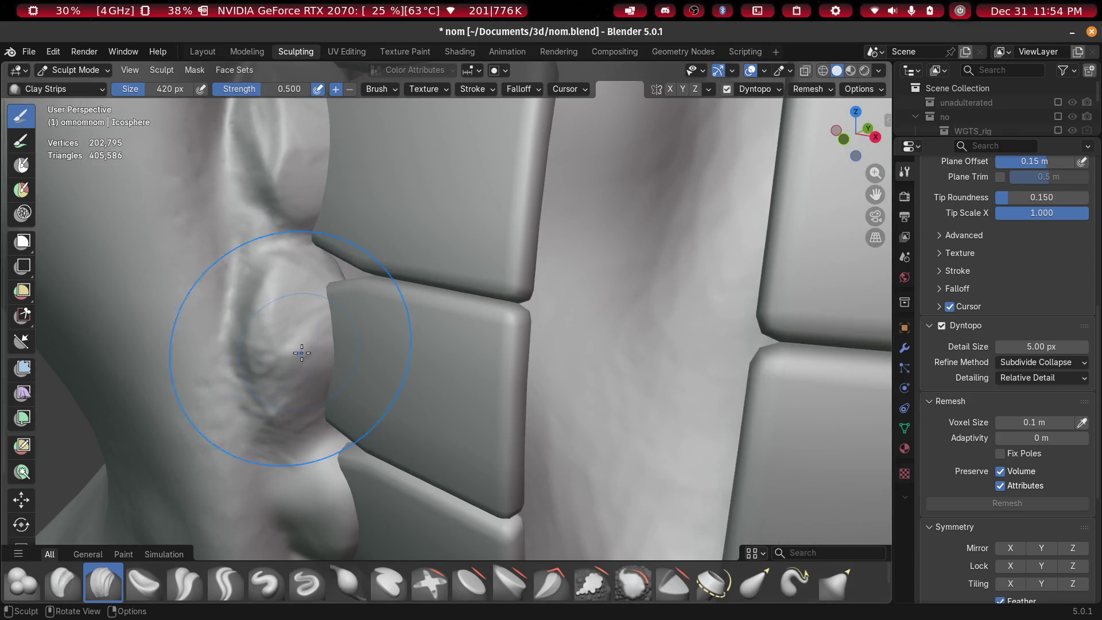
Shrink the Clay Strips brush to 178 px and carve creases into the left side
shift+middle_drag(299, 198, 273, 287)
middle_drag(314, 165, 308, 328)
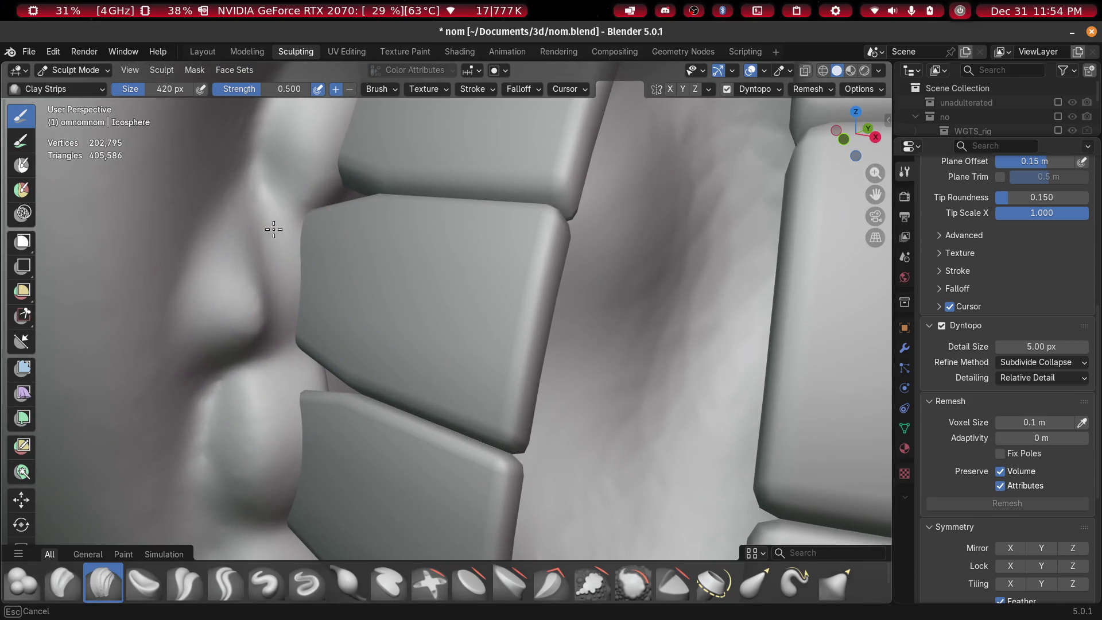
middle_drag(209, 327, 201, 325)
key(f)
click(200, 324)
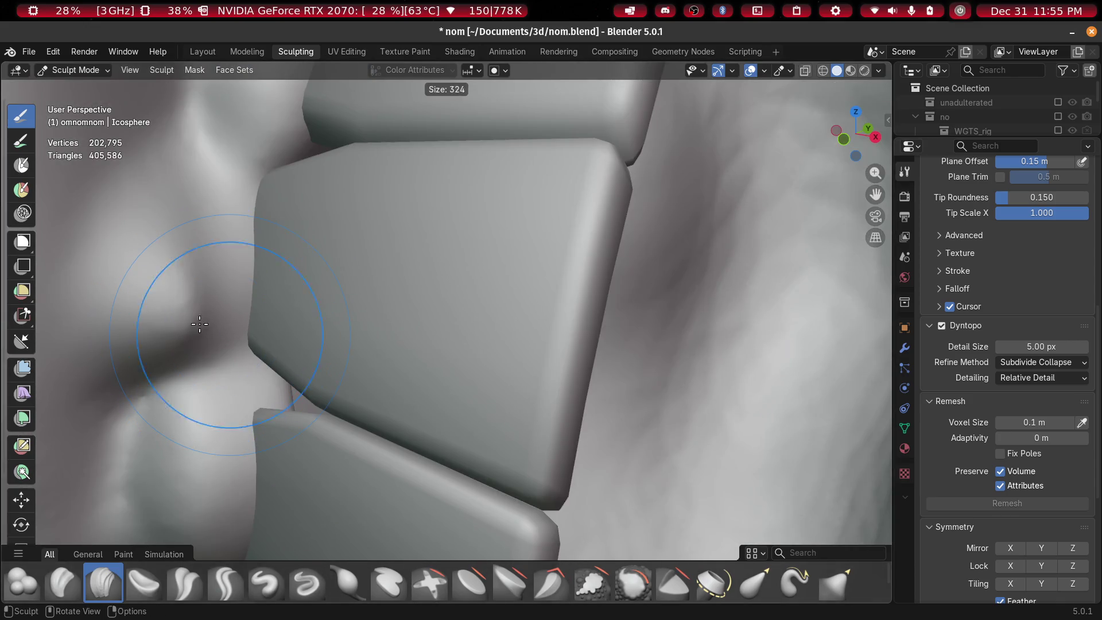
click(172, 310)
mouse_move(172, 307)
mouse_down()
mouse_move(177, 347)
mouse_move(137, 345)
mouse_move(129, 247)
mouse_move(174, 270)
mouse_up()
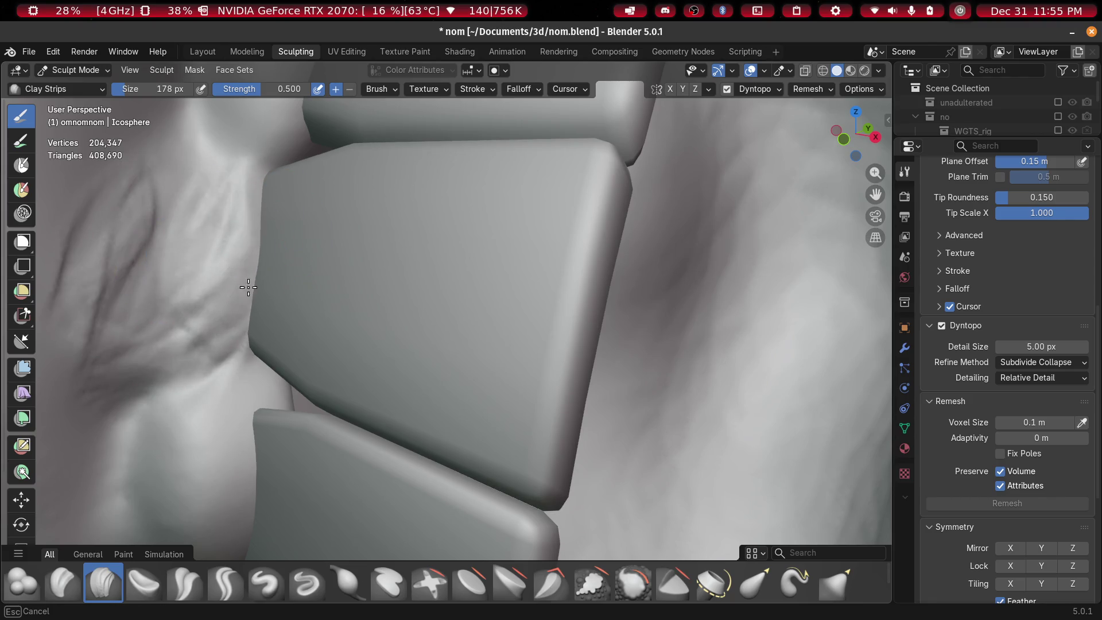
drag(223, 234, 246, 333)
Enlarge the brush to 426 px, then detail, raise and smooth the lumpy upper-left strip
middle_drag(245, 333, 279, 326)
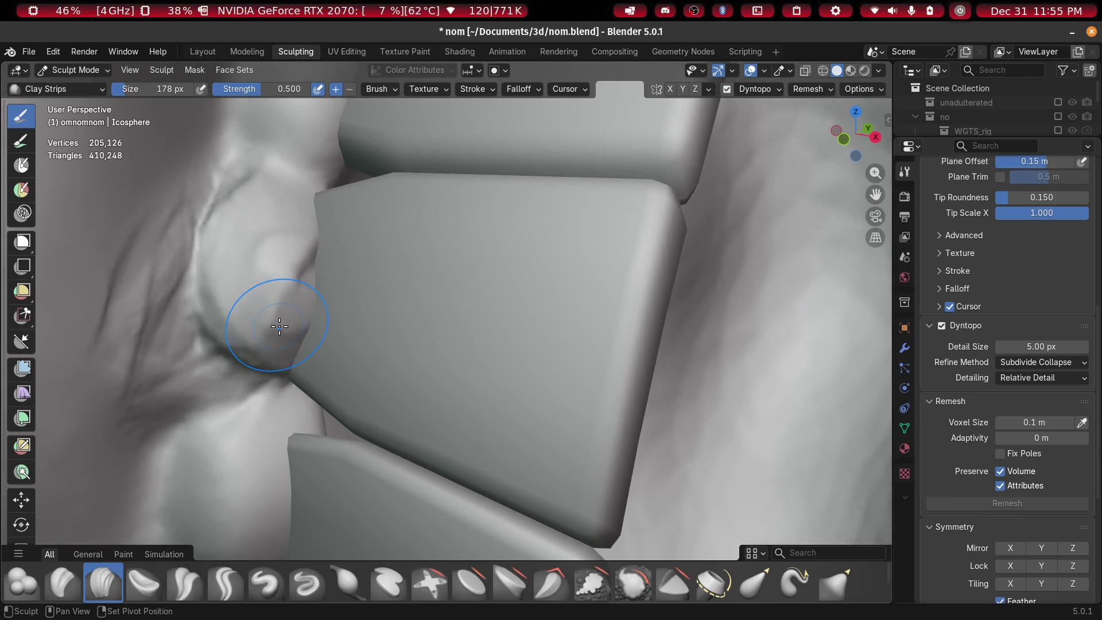
key(f)
click(170, 389)
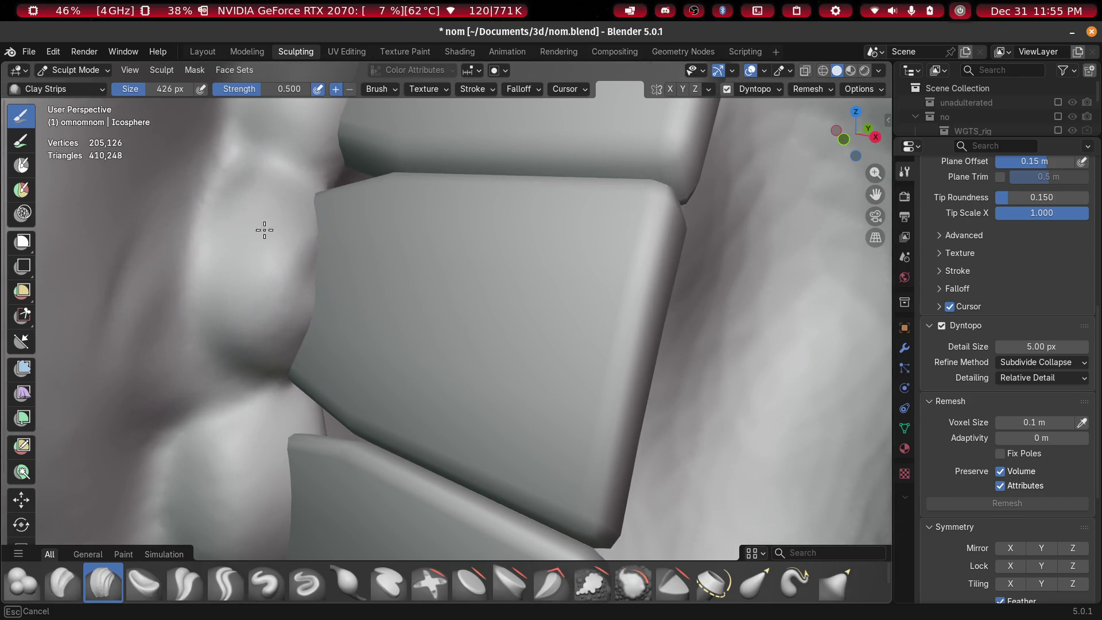
middle_drag(315, 184, 266, 406)
scroll(266, 406, up, 3)
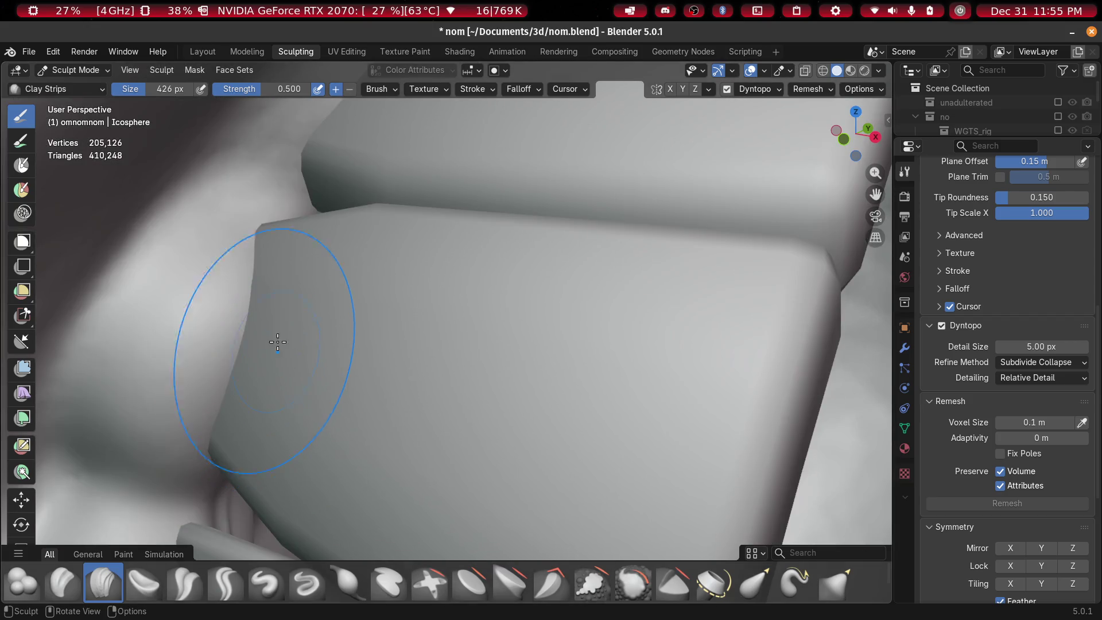
middle_drag(275, 345, 293, 373)
mouse_move(293, 372)
mouse_down()
mouse_move(234, 191)
mouse_move(278, 214)
mouse_up()
middle_drag(278, 214, 294, 301)
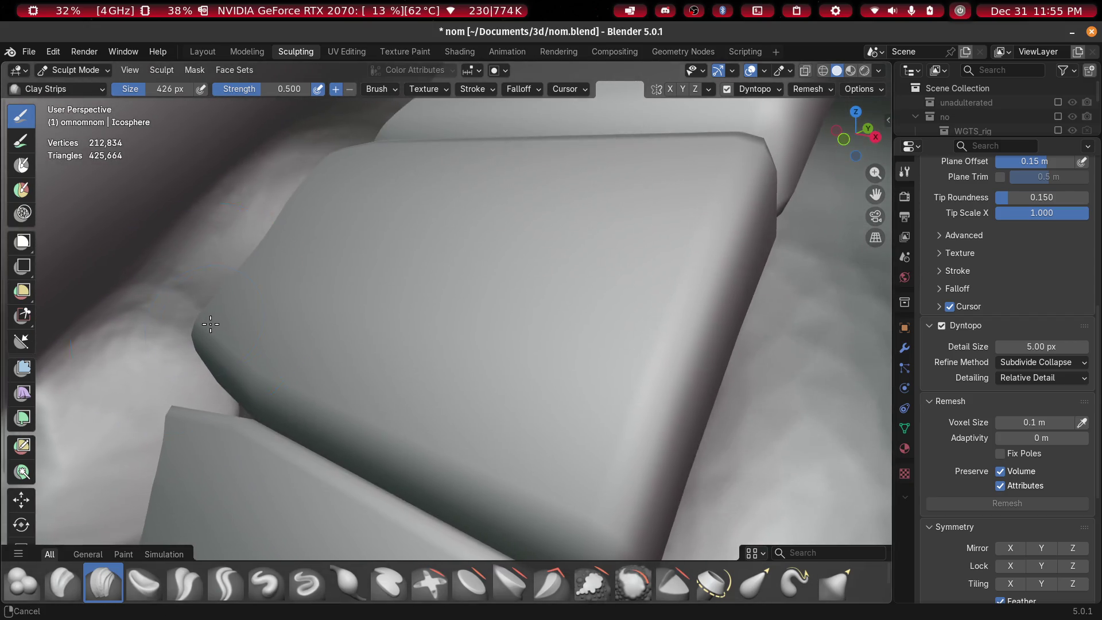
mouse_move(295, 301)
mouse_down()
mouse_move(295, 218)
mouse_move(294, 228)
mouse_up()
mouse_move(271, 275)
mouse_down()
mouse_move(303, 295)
mouse_move(362, 239)
mouse_move(357, 172)
mouse_up()
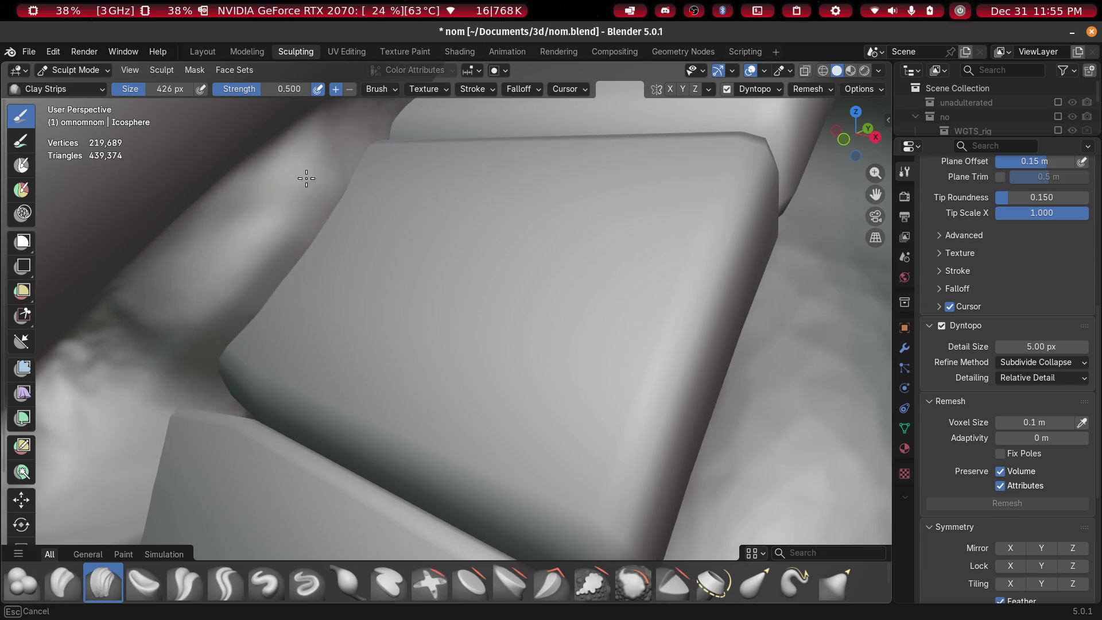
Inspect the teeth arch and tooth columns, then return to the Layout workspace
mouse_move(247, 343)
middle_down()
mouse_move(335, 305)
mouse_move(200, 480)
middle_up()
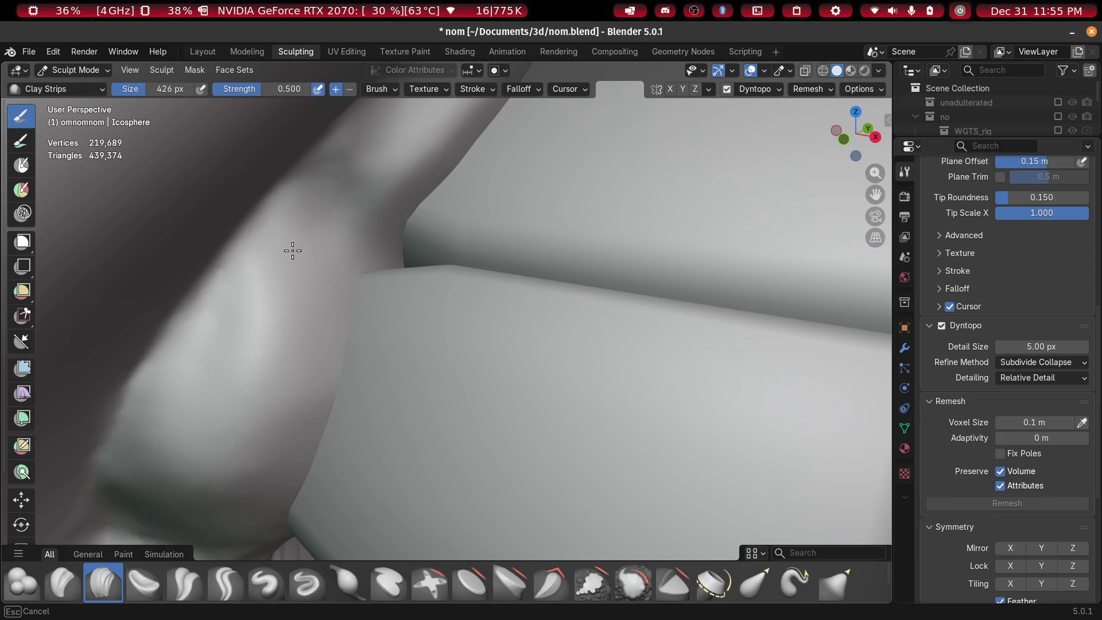
shift+middle_drag(358, 425, 326, 268)
mouse_move(356, 408)
middle_down()
mouse_move(295, 398)
mouse_move(480, 414)
mouse_move(538, 397)
mouse_move(429, 283)
mouse_move(428, 300)
mouse_move(306, 311)
mouse_move(300, 352)
middle_up()
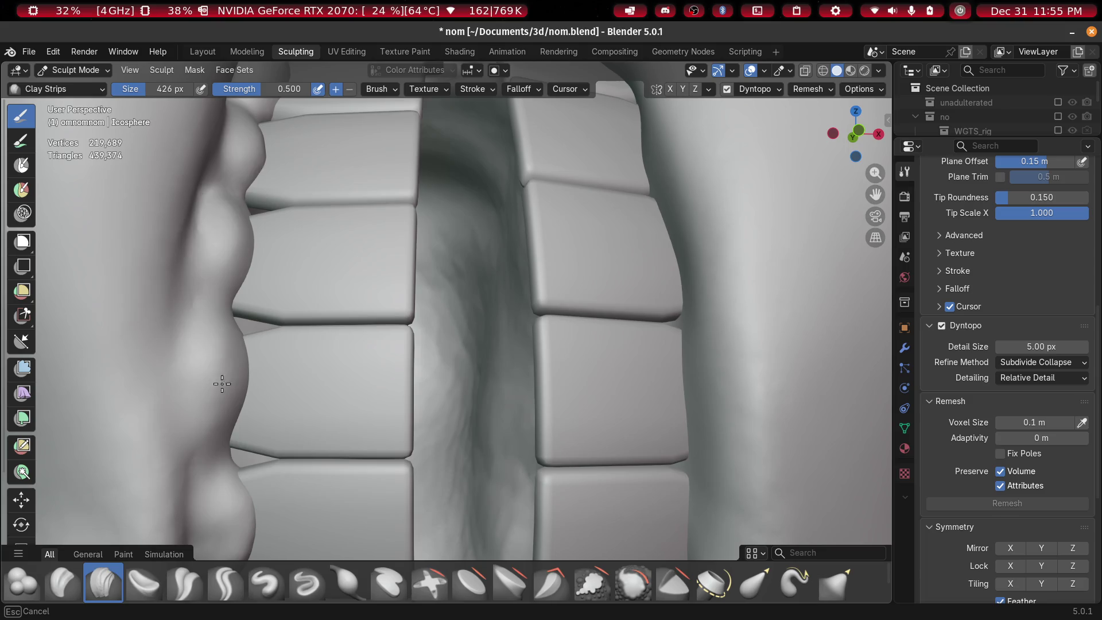
mouse_move(247, 321)
middle_down()
mouse_move(307, 197)
mouse_move(283, 229)
middle_up()
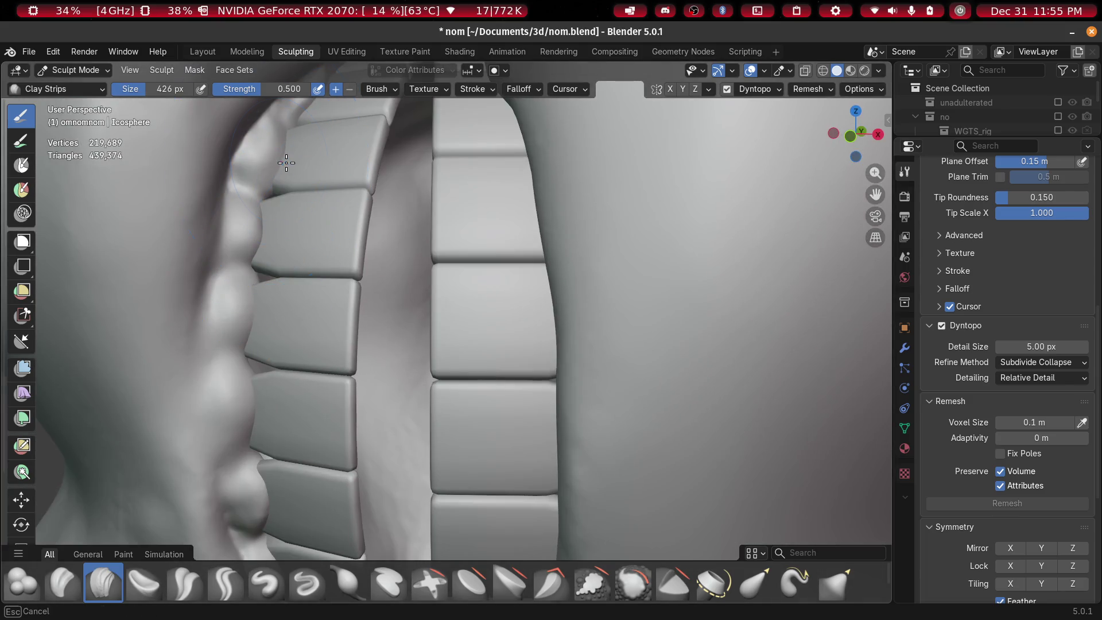
shift+middle_drag(356, 242, 271, 239)
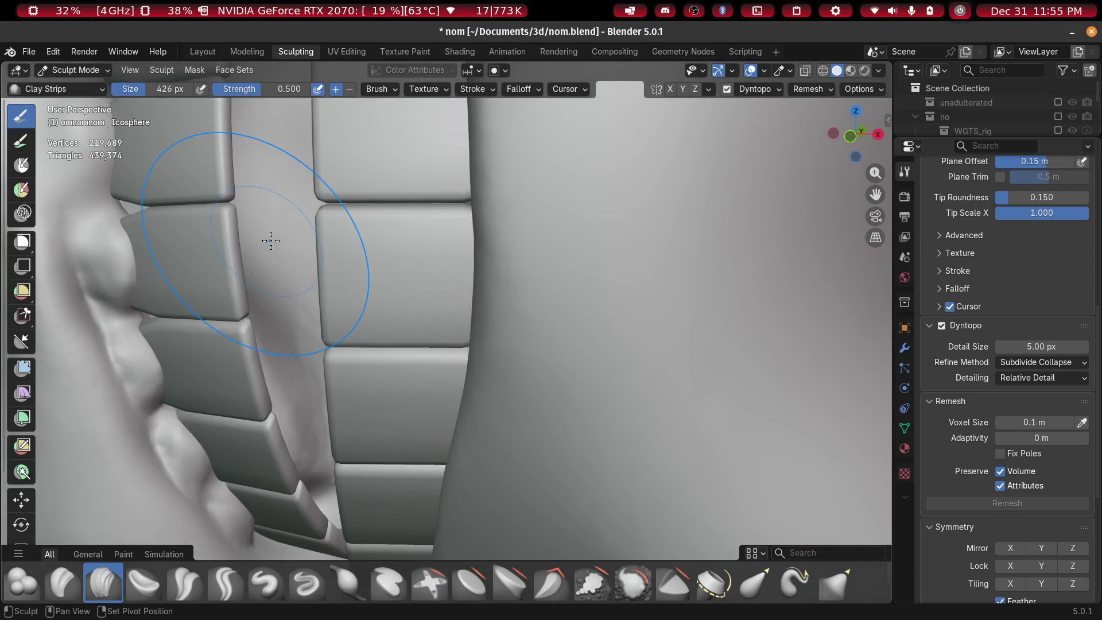
scroll(165, 248, up, 1)
scroll(165, 249, down, 3)
mouse_move(172, 253)
middle_down()
mouse_move(320, 369)
mouse_move(449, 381)
mouse_move(419, 401)
mouse_move(370, 516)
mouse_move(379, 413)
middle_up()
scroll(378, 413, up, 2)
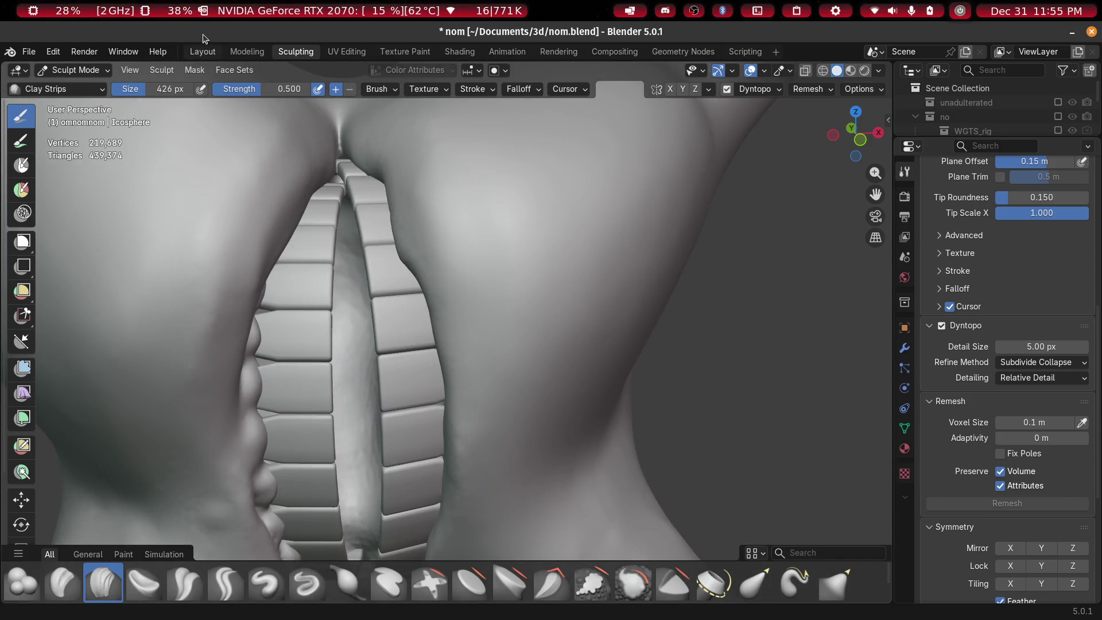
click(204, 55)
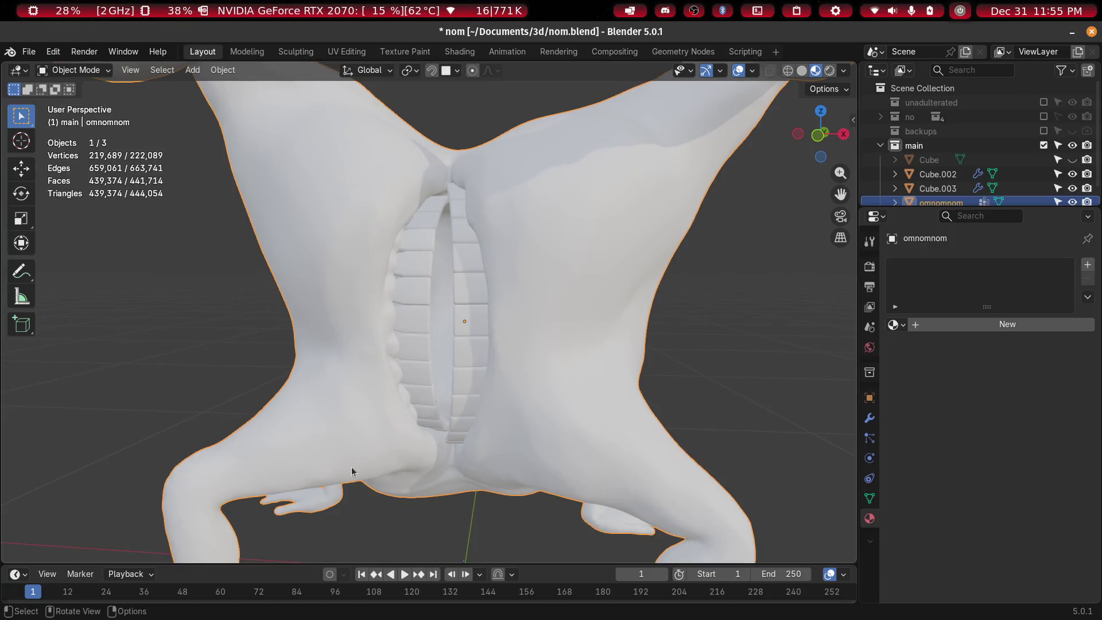
Frame Cube.002 and move it about -0.011 m along the X axis
click(415, 318)
key(KP_Decimal)
key(g)
key(x)
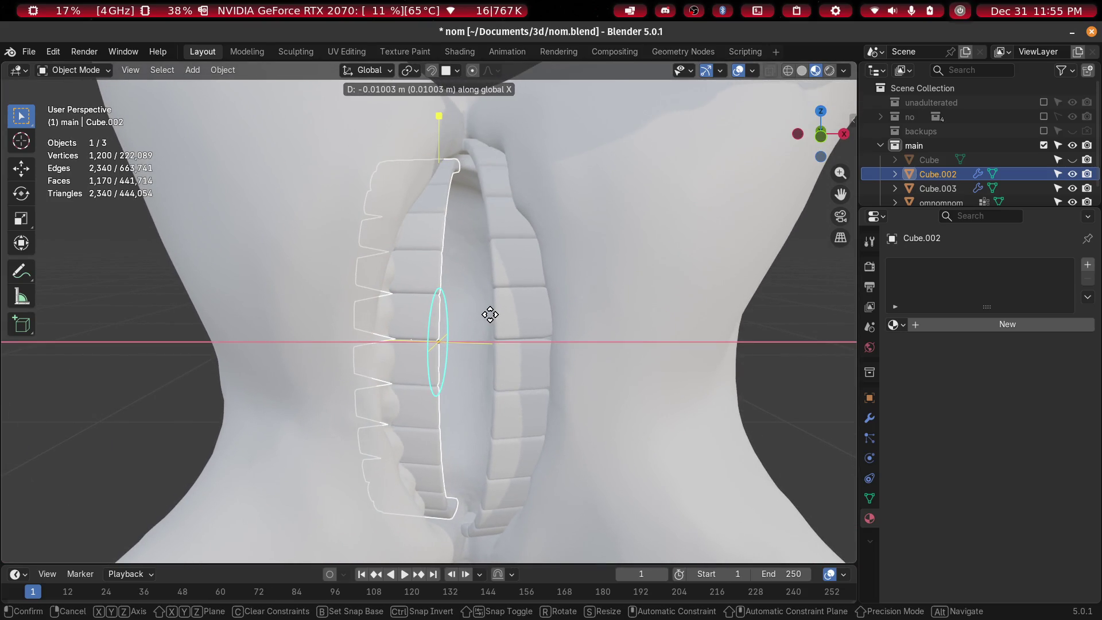
click(485, 310)
mouse_move(484, 309)
middle_down()
mouse_move(497, 264)
mouse_move(505, 280)
mouse_move(526, 234)
mouse_move(563, 220)
mouse_move(489, 229)
mouse_move(522, 320)
mouse_move(421, 342)
mouse_move(448, 343)
mouse_move(407, 335)
middle_up()
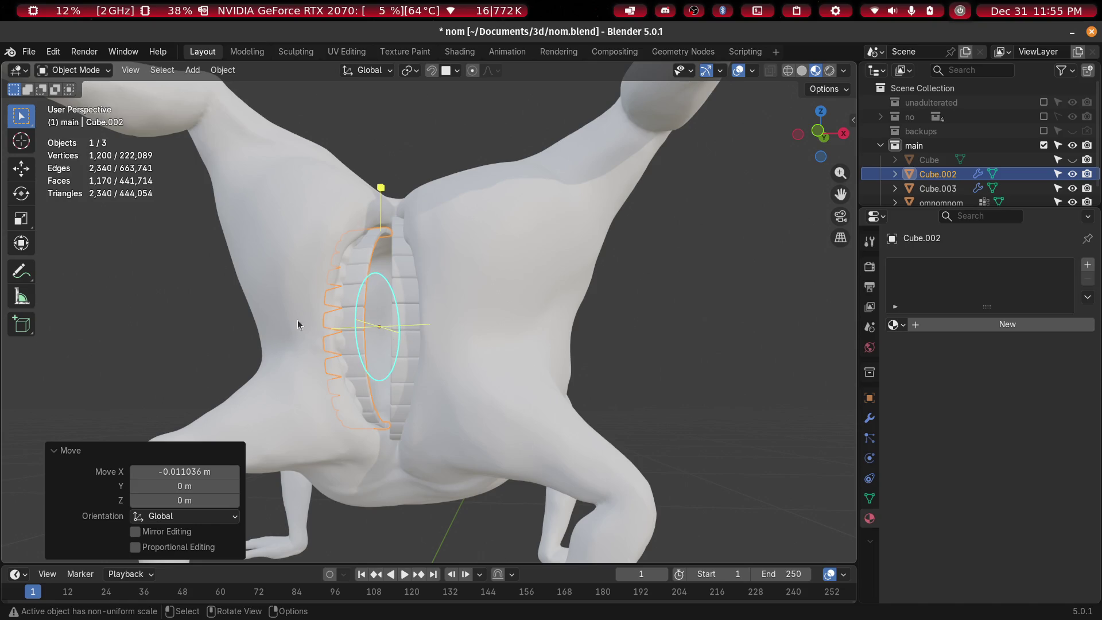
Orbit around the model and select the creature's body
scroll(441, 290, down, 3)
scroll(441, 290, up, 3)
mouse_move(321, 615)
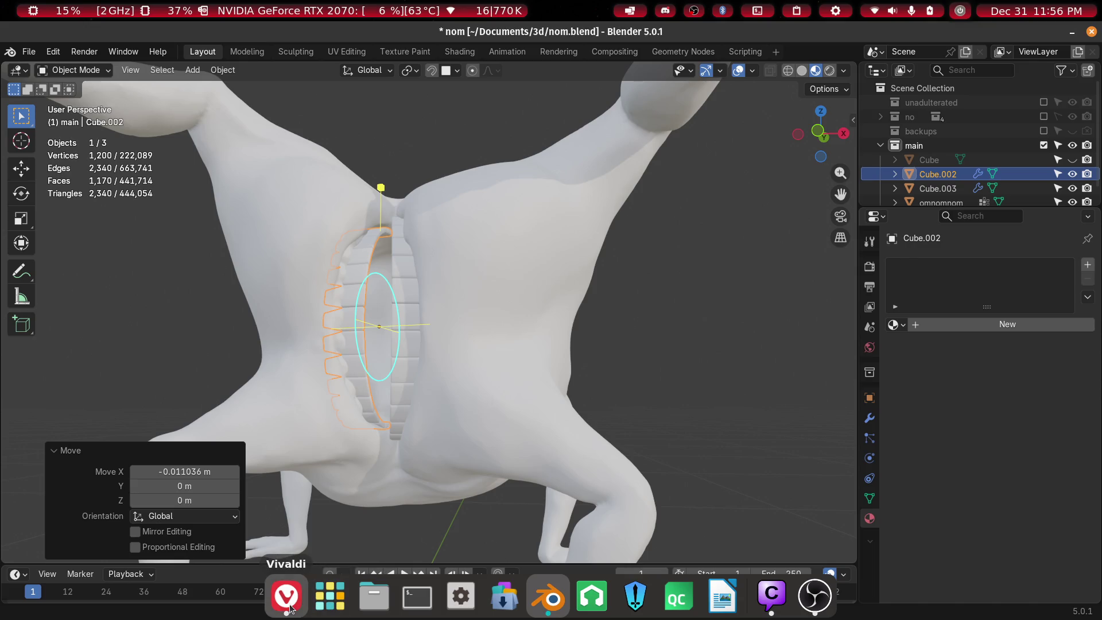
mouse_move(482, 181)
middle_down()
mouse_move(533, 157)
mouse_move(519, 173)
middle_up()
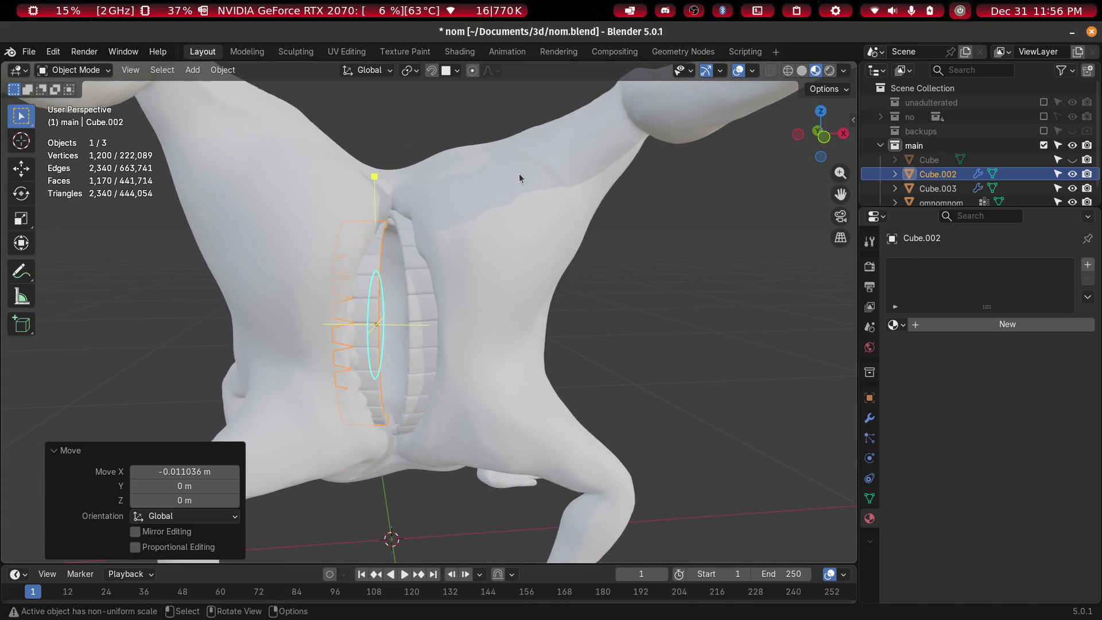
click(503, 217)
mouse_move(521, 291)
middle_down()
mouse_move(546, 298)
mouse_move(516, 298)
middle_up()
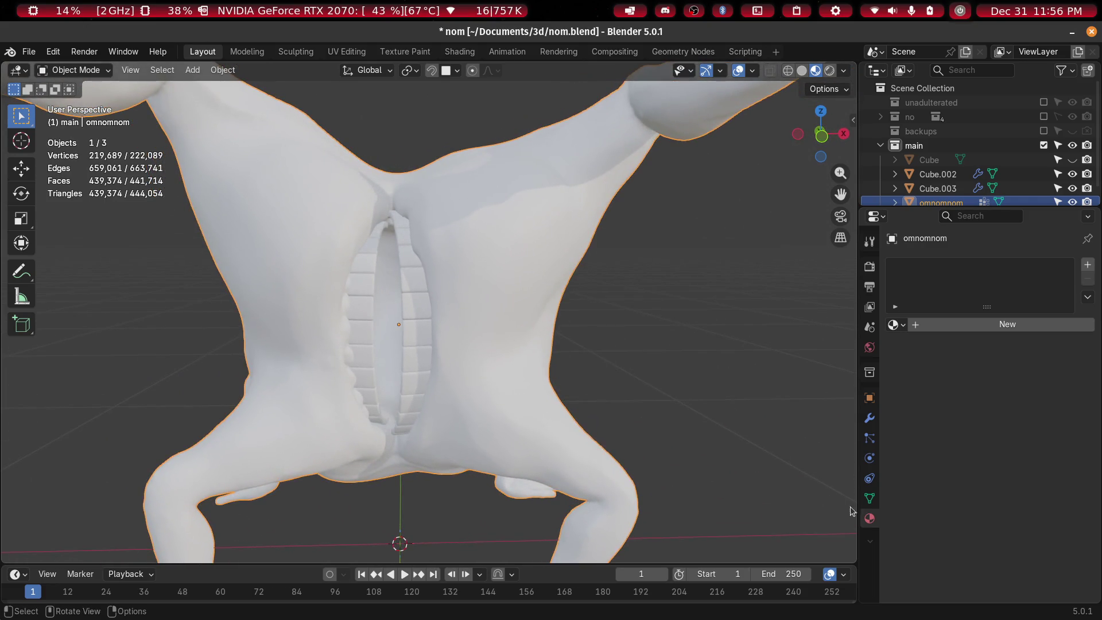
Assign the trypophobia material to the creature's body
click(905, 332)
click(920, 347)
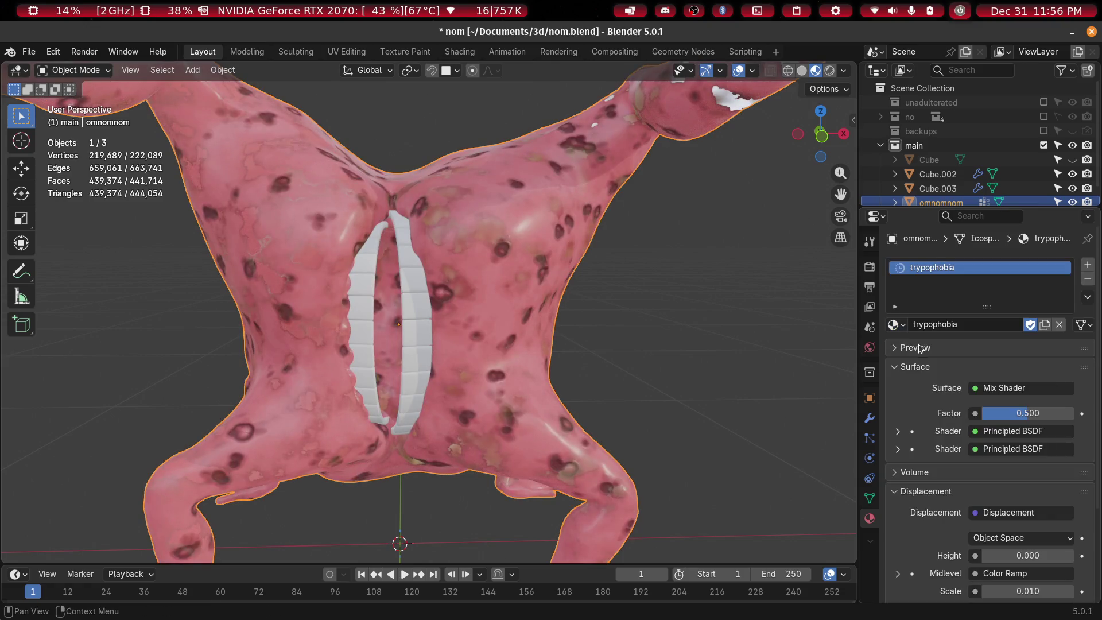
mouse_move(319, 256)
middle_down()
mouse_move(424, 265)
mouse_move(492, 327)
middle_up()
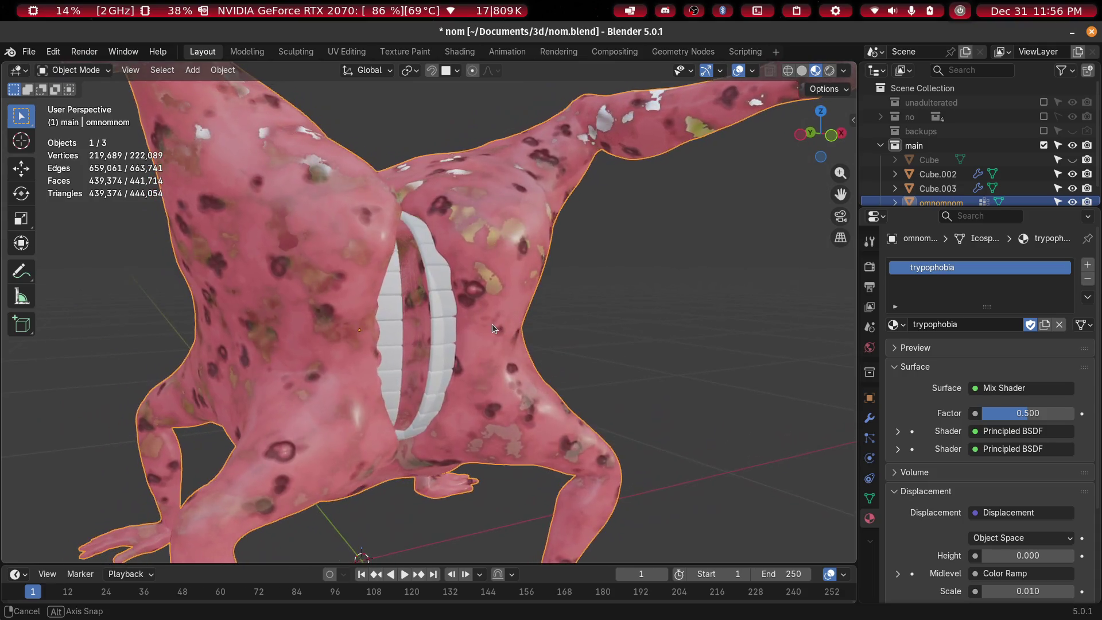
Give the Cube.003 teeth a new material with roughness 0.08
click(450, 319)
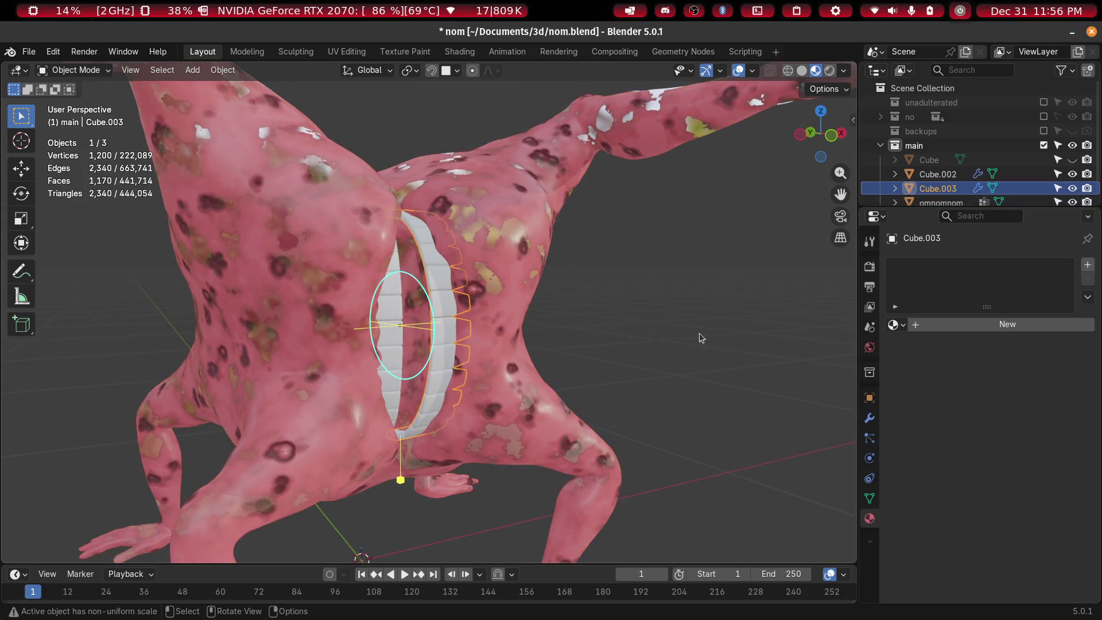
click(959, 330)
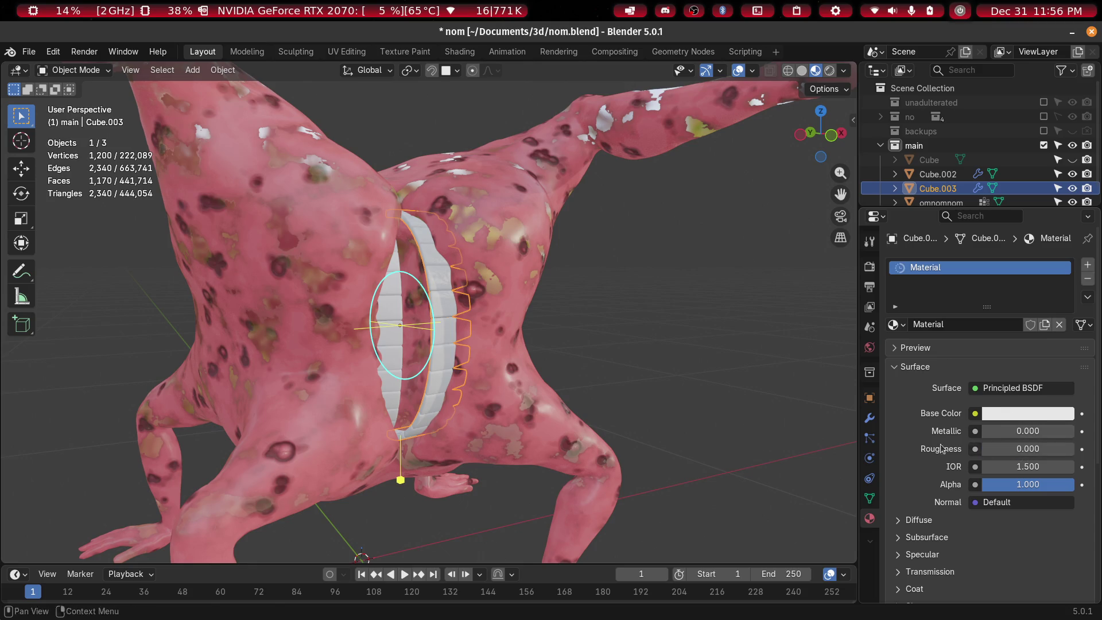
scroll(518, 371, up, 8)
mouse_move(518, 371)
middle_down()
mouse_move(517, 309)
mouse_move(494, 354)
mouse_move(421, 346)
mouse_move(517, 348)
middle_up()
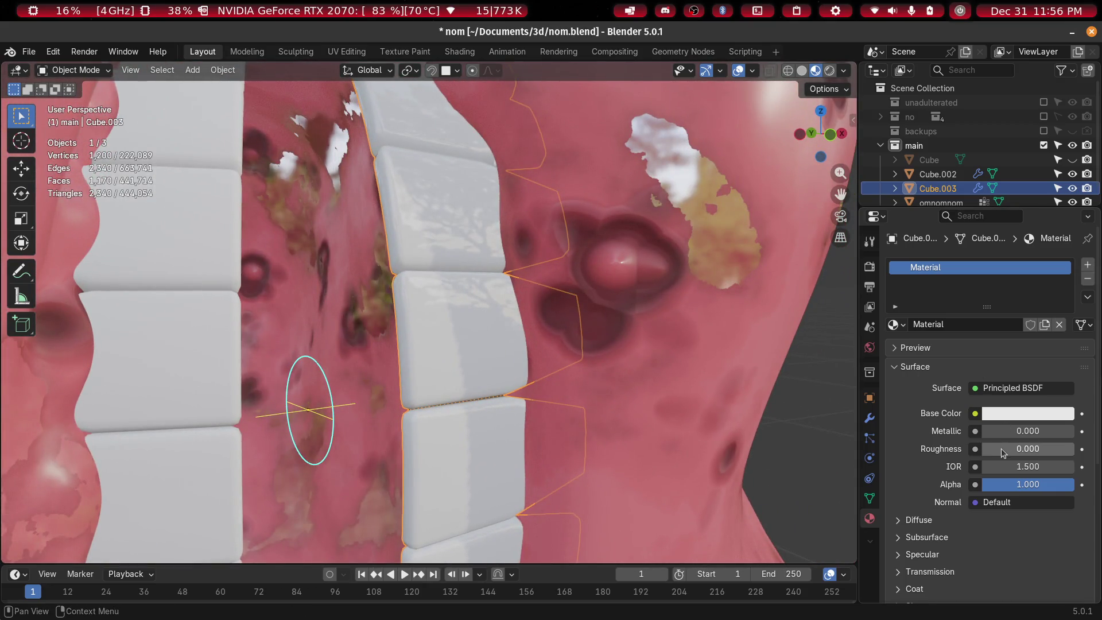
drag(993, 445, 1002, 445)
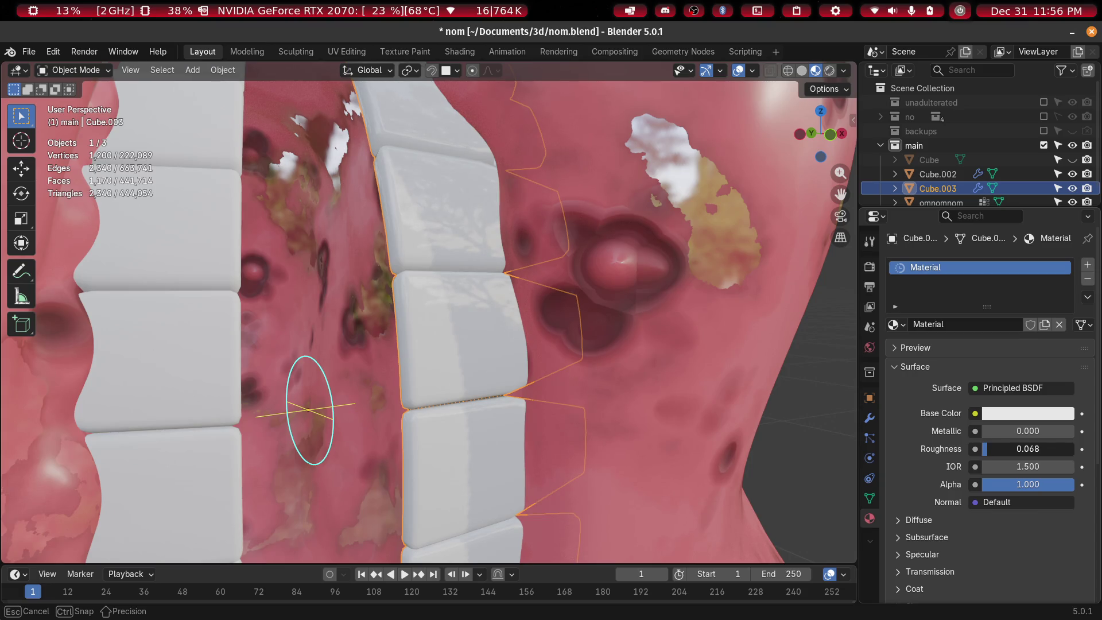
Open the teeth base colour picker, then switch to a new Vivaldi tab
click(1002, 414)
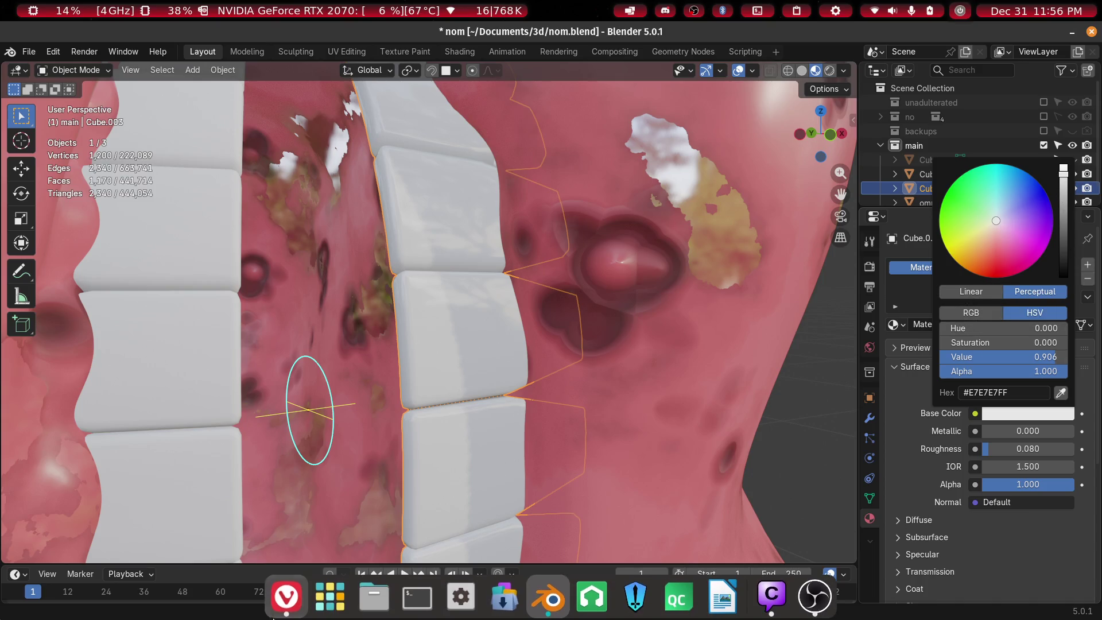
click(285, 583)
click(357, 30)
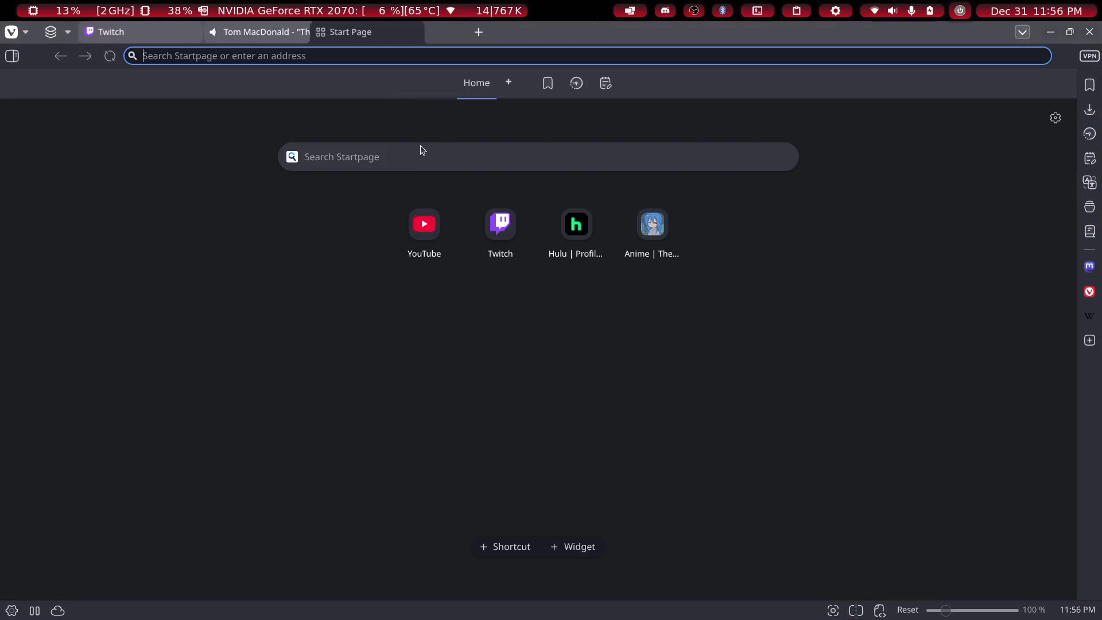
Search 'hex code for pearl' to get #EAE0C8, then minimise the browser
text(hex code fo)
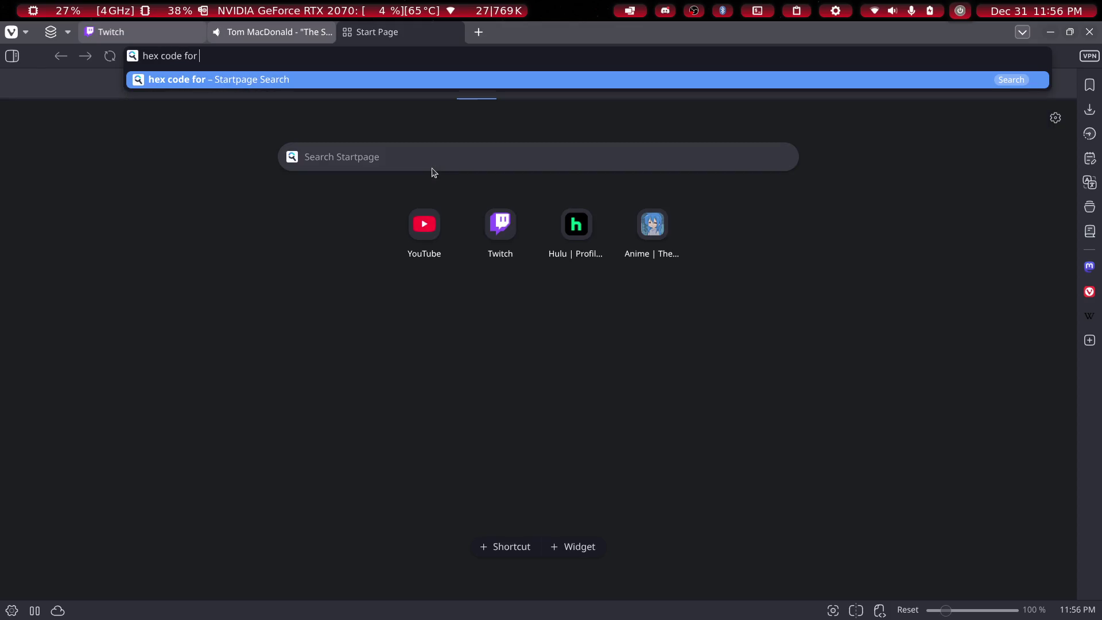
text(rl)
key(Return)
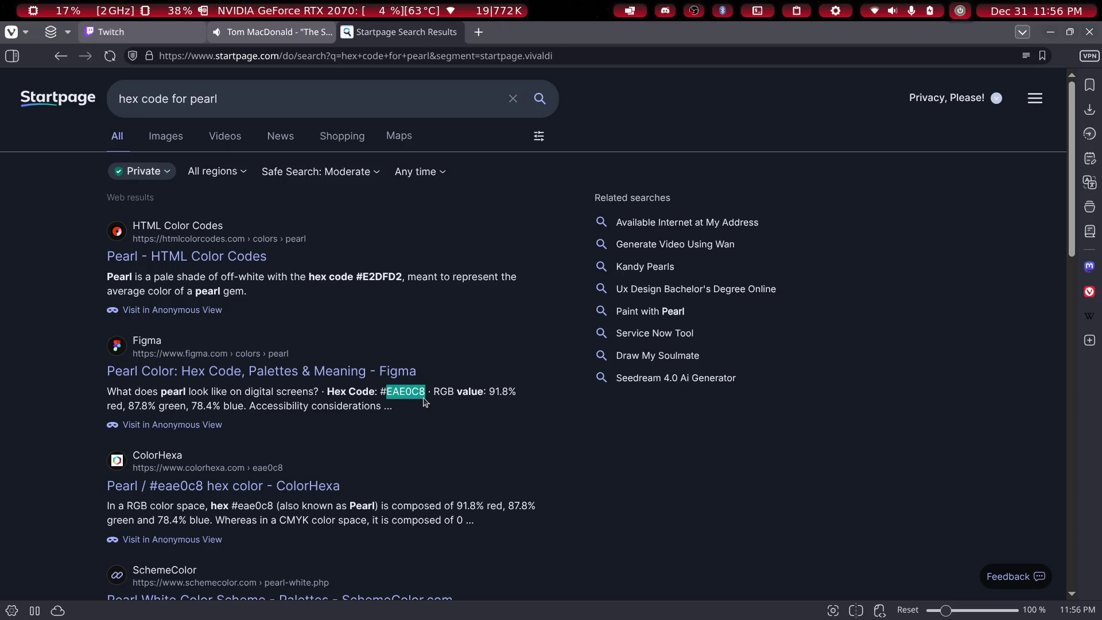
click(1048, 35)
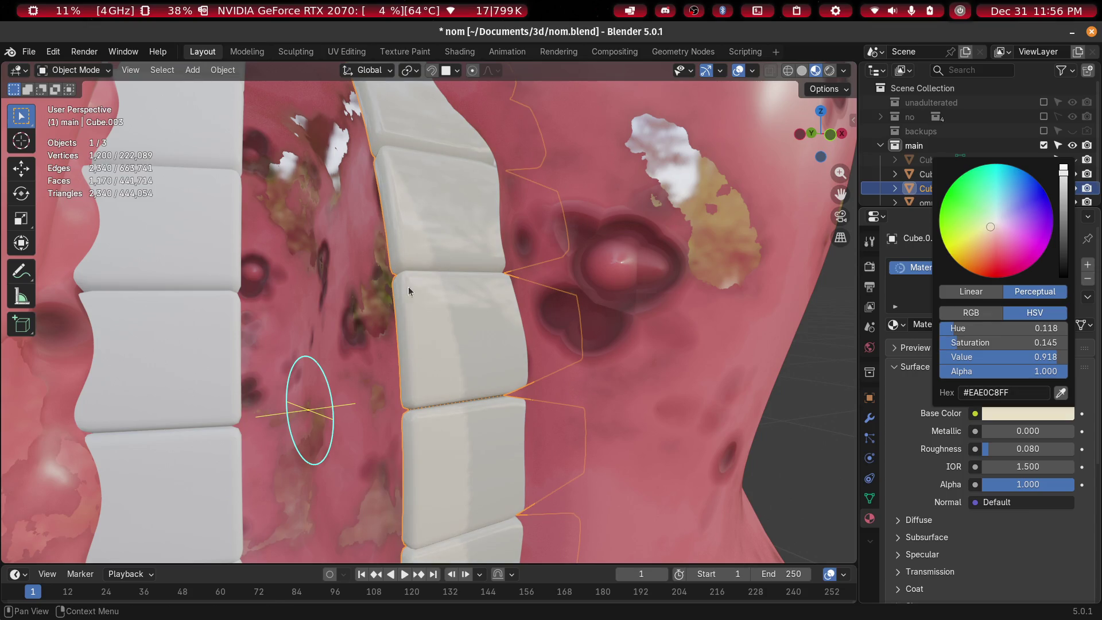
Assign the existing pearl teeth material to Cube.002
scroll(408, 287, down, 8)
middle_drag(446, 274, 432, 293)
scroll(432, 294, up, 7)
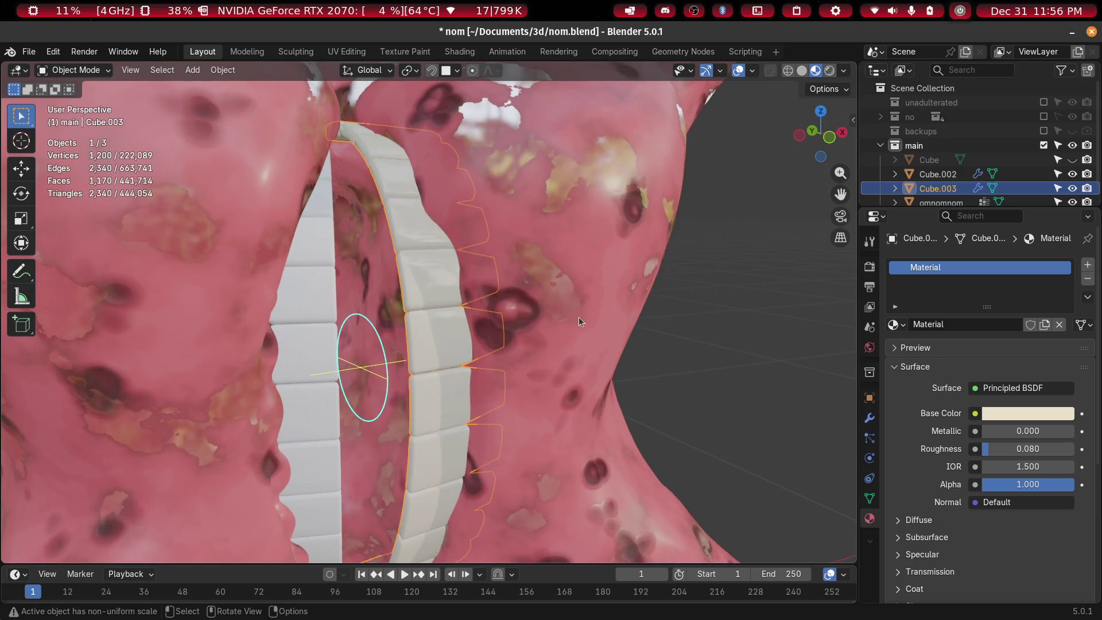
middle_drag(579, 318, 516, 332)
click(297, 308)
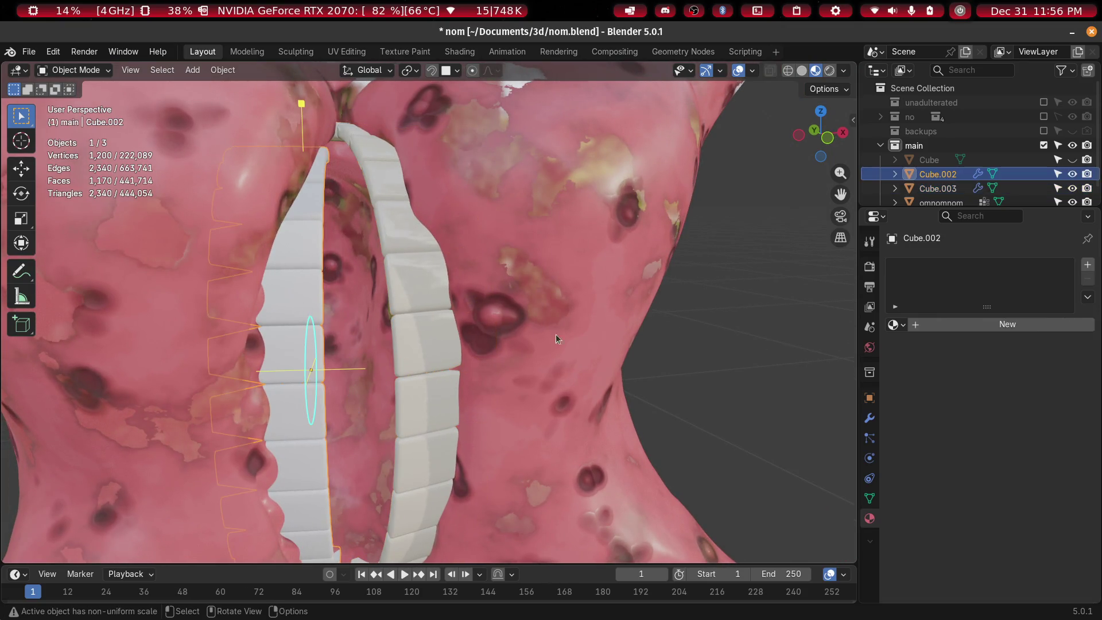
click(900, 326)
click(917, 343)
Switch the viewport shading to Rendered to preview the whole creature
mouse_move(396, 364)
middle_down()
mouse_move(381, 342)
mouse_move(844, 343)
middle_up()
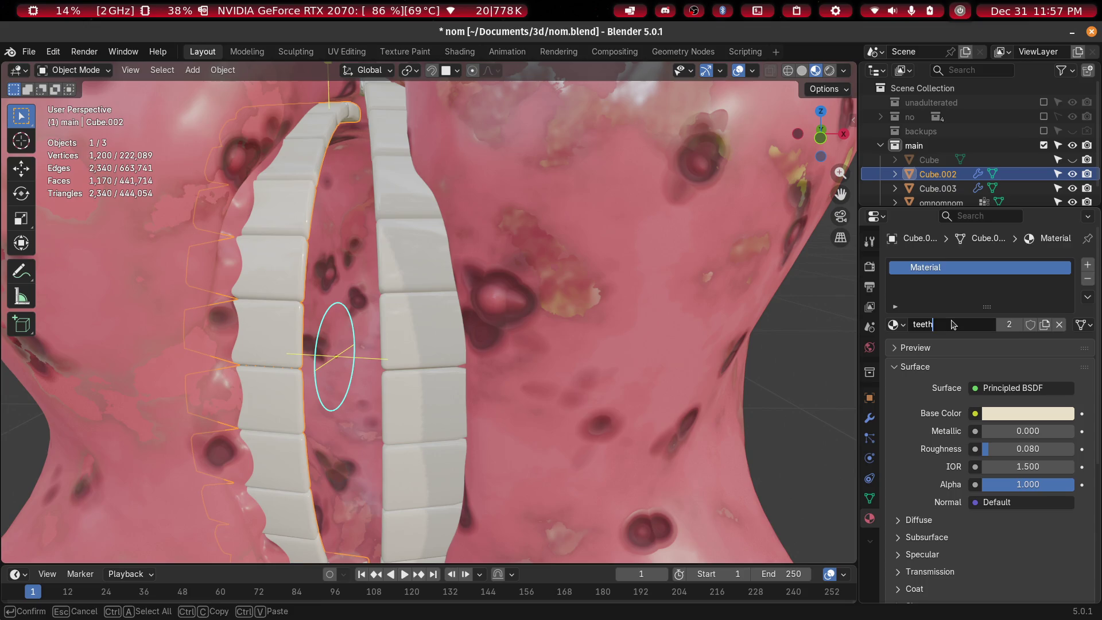
scroll(795, 314, down, 8)
mouse_move(445, 322)
middle_down()
mouse_move(464, 295)
mouse_move(422, 278)
middle_up()
scroll(481, 281, up, 2)
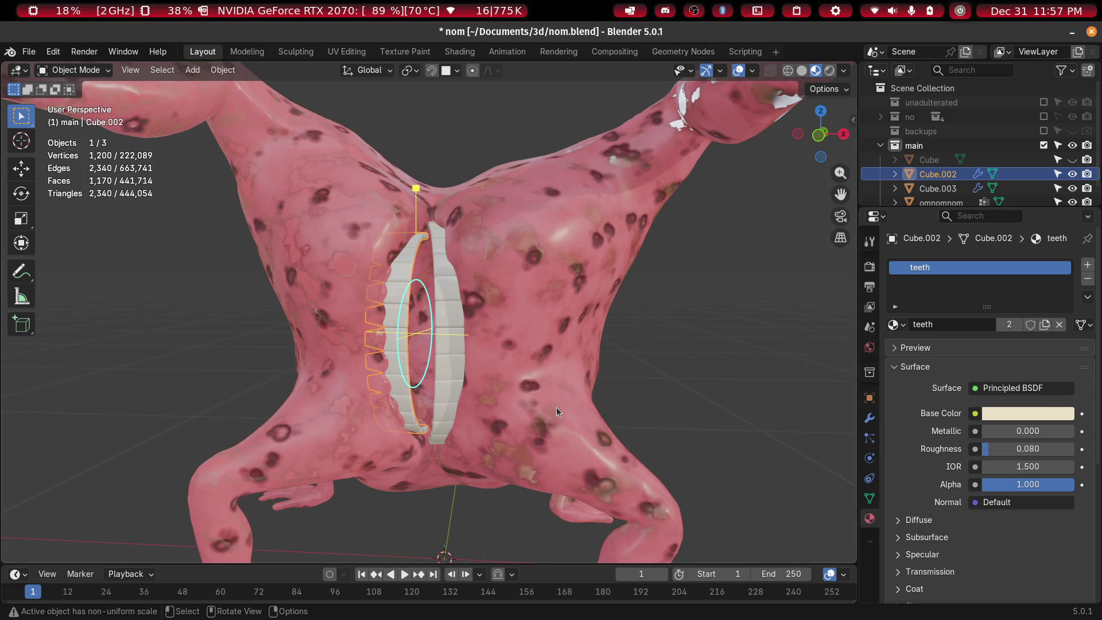
click(557, 291)
mouse_move(556, 283)
middle_down()
mouse_move(583, 276)
mouse_move(498, 330)
mouse_move(606, 354)
mouse_move(576, 353)
mouse_move(555, 371)
mouse_move(501, 364)
middle_up()
scroll(539, 301, down, 5)
View the rendered mouth from the side, then pull back to the whole creature
scroll(485, 348, up, 5)
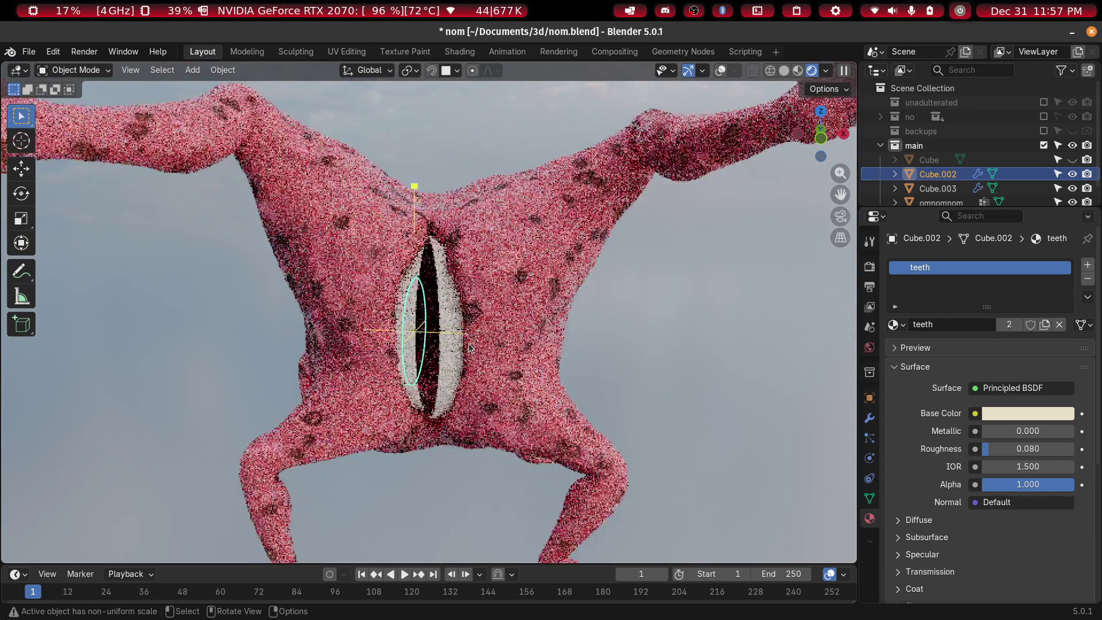
scroll(469, 346, up, 4)
scroll(469, 347, down, 4)
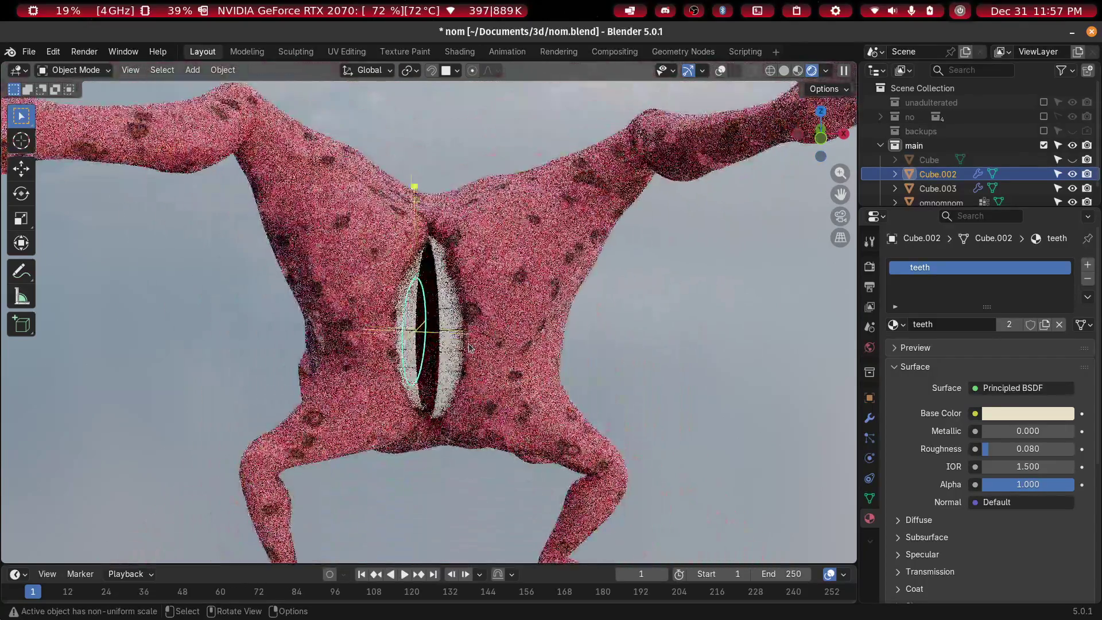
scroll(469, 347, up, 5)
middle_drag(469, 347, 356, 344)
scroll(378, 333, down, 4)
scroll(405, 314, up, 2)
middle_drag(429, 278, 433, 287)
scroll(433, 287, down, 4)
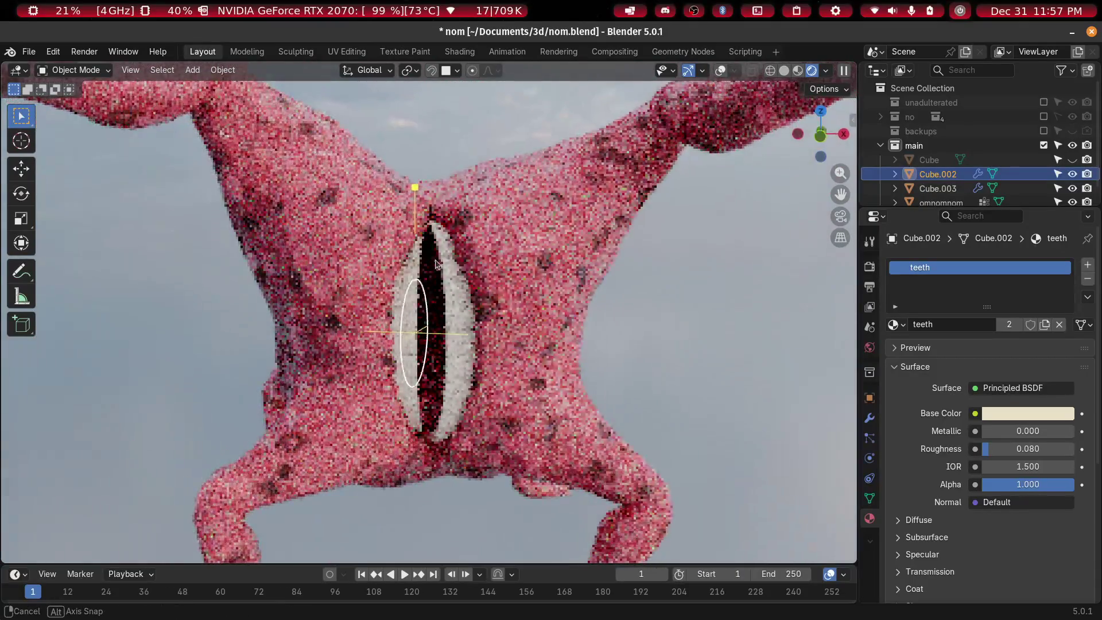
middle_drag(446, 383, 505, 367)
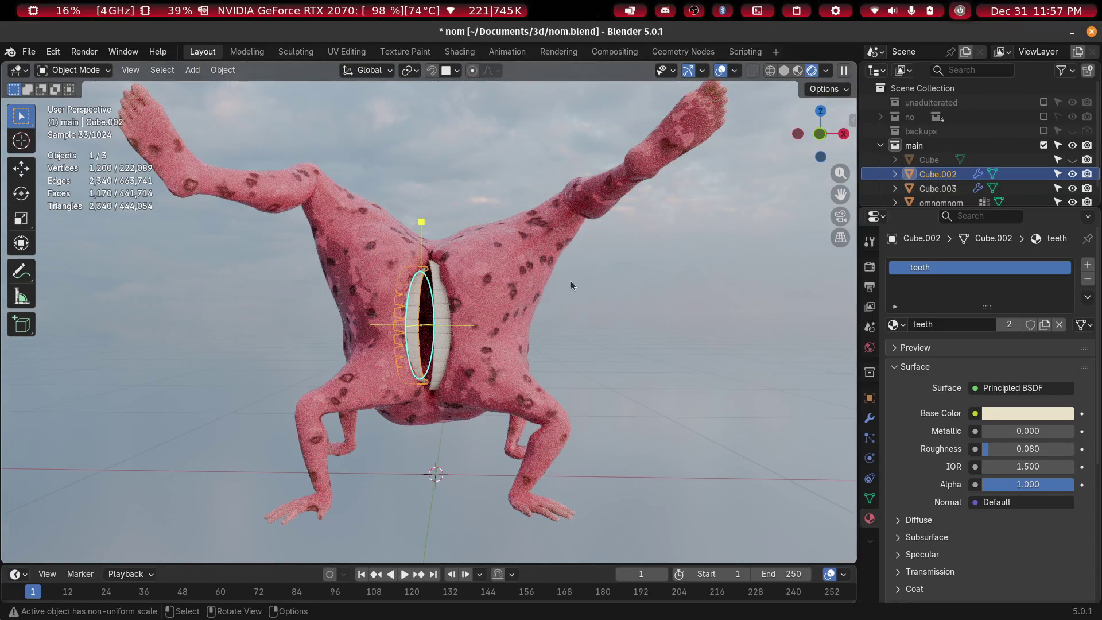
Select the creature's body and save nom.blend with Ctrl+S
click(536, 265)
mouse_move(628, 360)
middle_down()
mouse_move(576, 365)
mouse_move(600, 394)
mouse_move(690, 362)
mouse_move(557, 320)
mouse_move(569, 356)
mouse_move(460, 380)
middle_up()
scroll(569, 356, up, 5)
scroll(572, 372, down, 3)
key(ctrl+s)
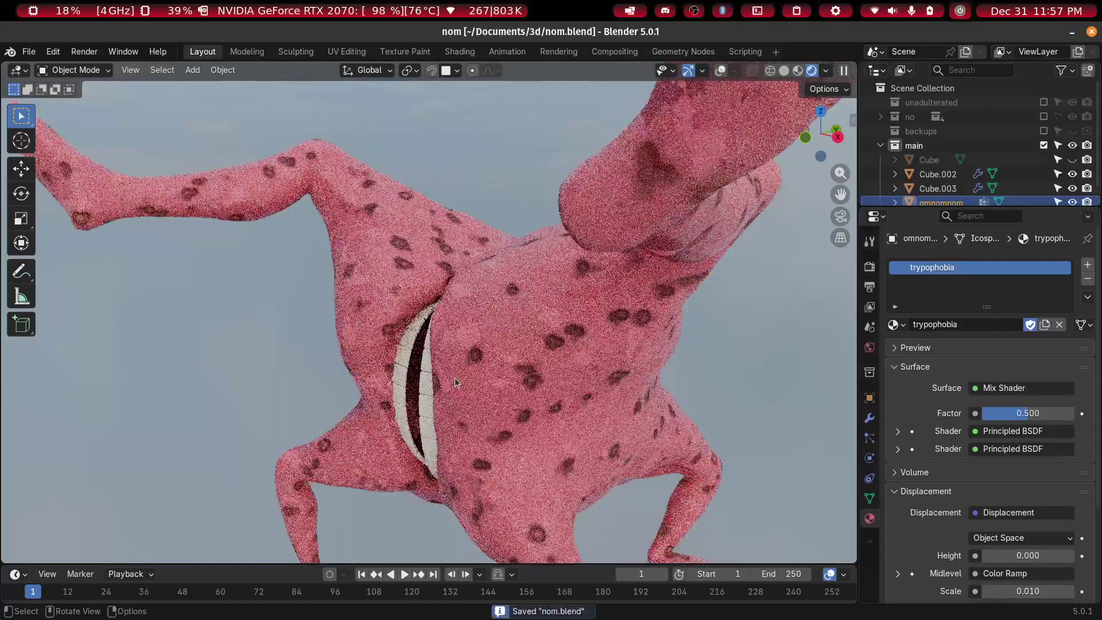
Orbit to a frontal view of the creature and bring Vivaldi back up
scroll(470, 383, down, 8)
mouse_move(467, 329)
middle_down()
mouse_move(627, 352)
mouse_move(662, 305)
mouse_move(620, 253)
mouse_move(530, 234)
mouse_move(487, 284)
middle_up()
scroll(497, 322, up, 8)
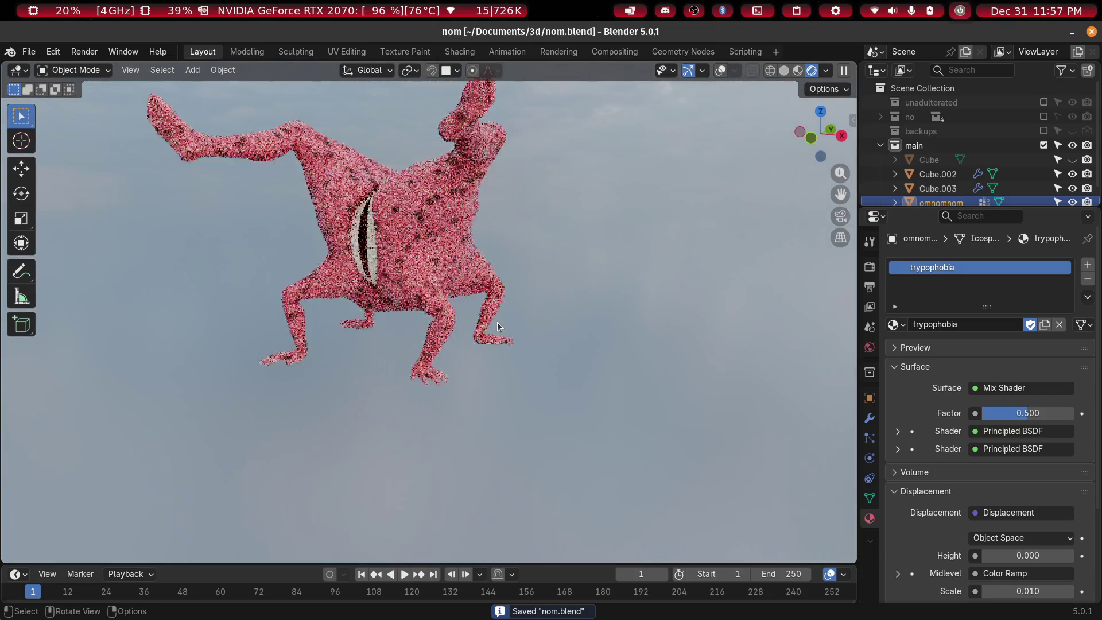
middle_drag(441, 358, 551, 302)
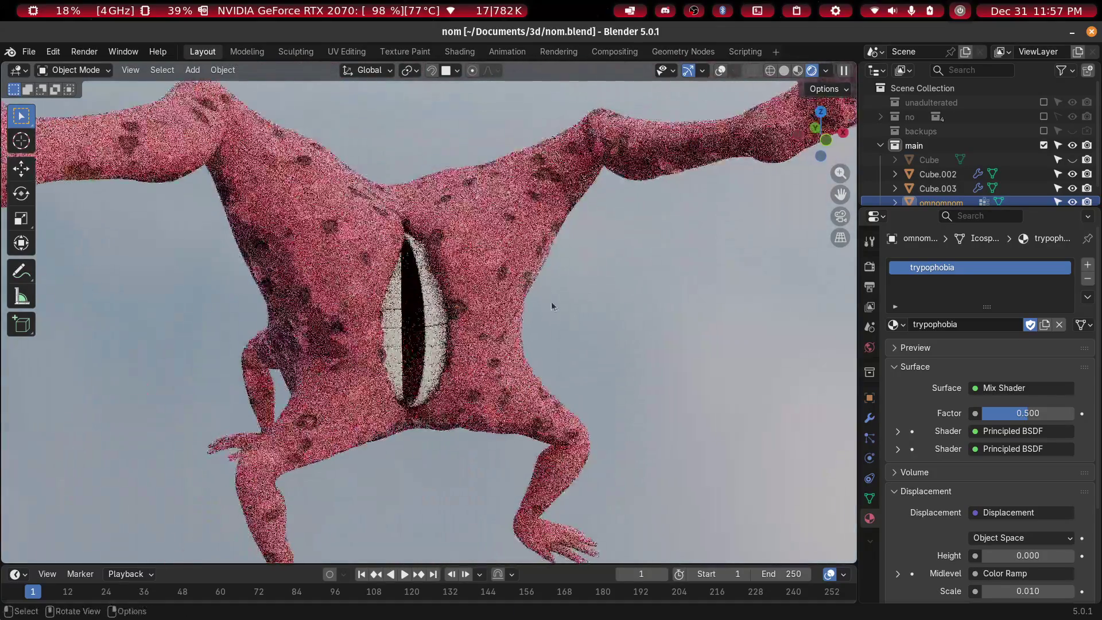
click(292, 617)
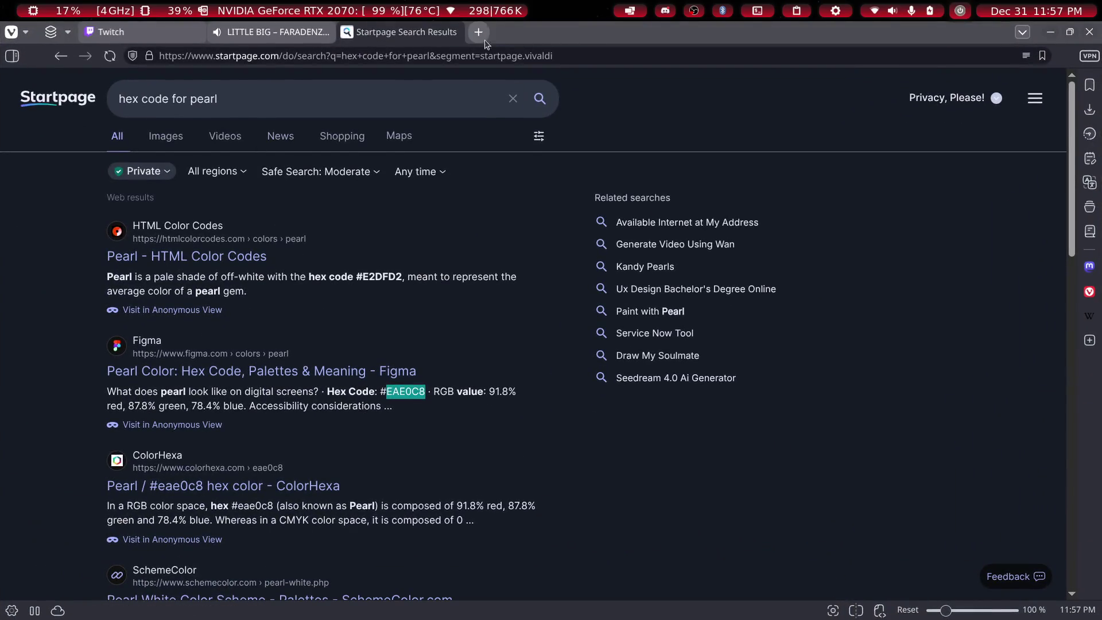
Search Startpage in a new tab for 'new years ball prop live'
click(479, 32)
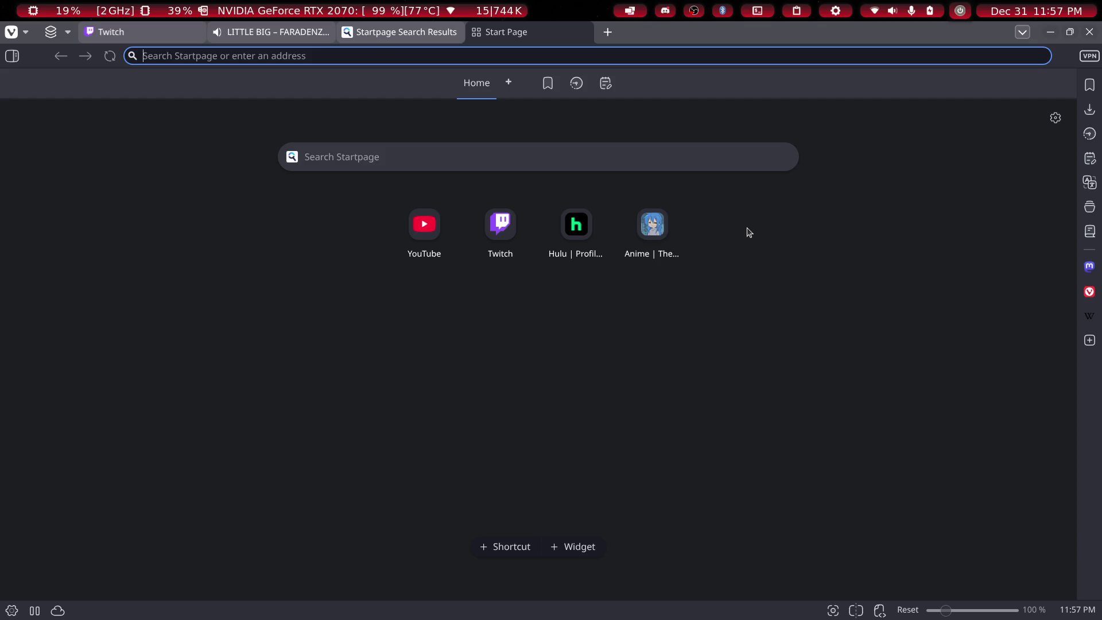
text(new years ball pr)
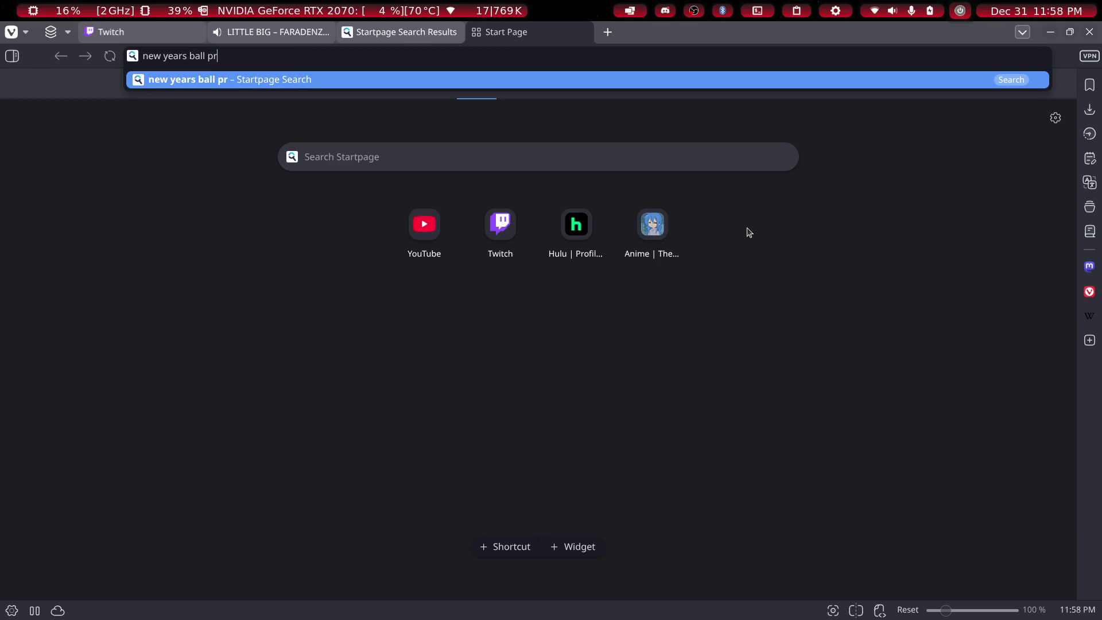
text(p)
key(Return)
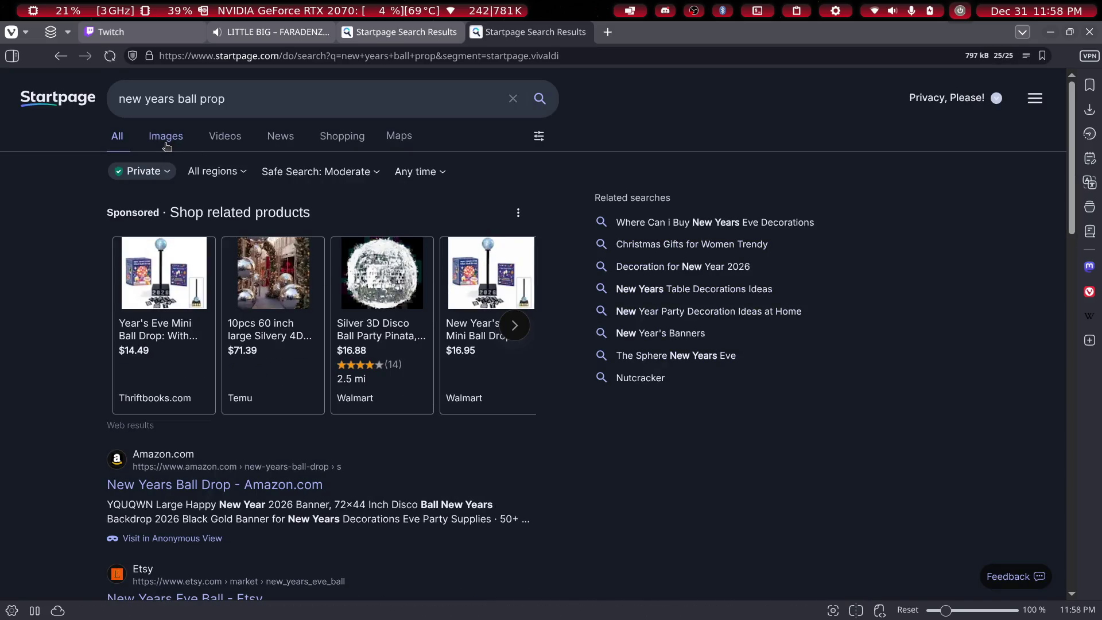
scroll(222, 320, down, 9)
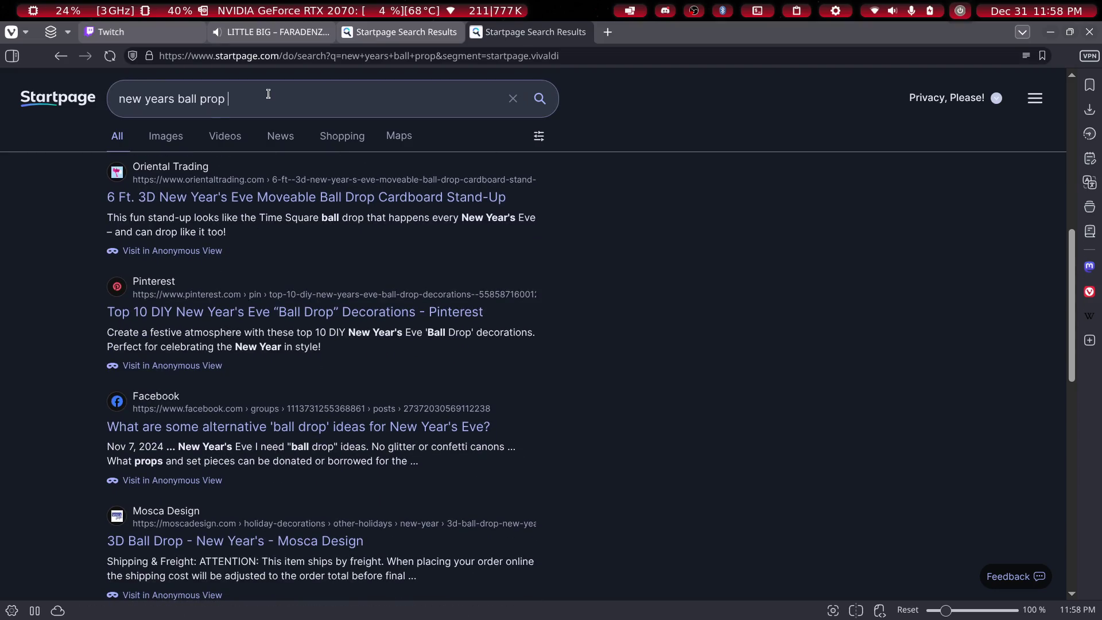
text(live)
key(Return)
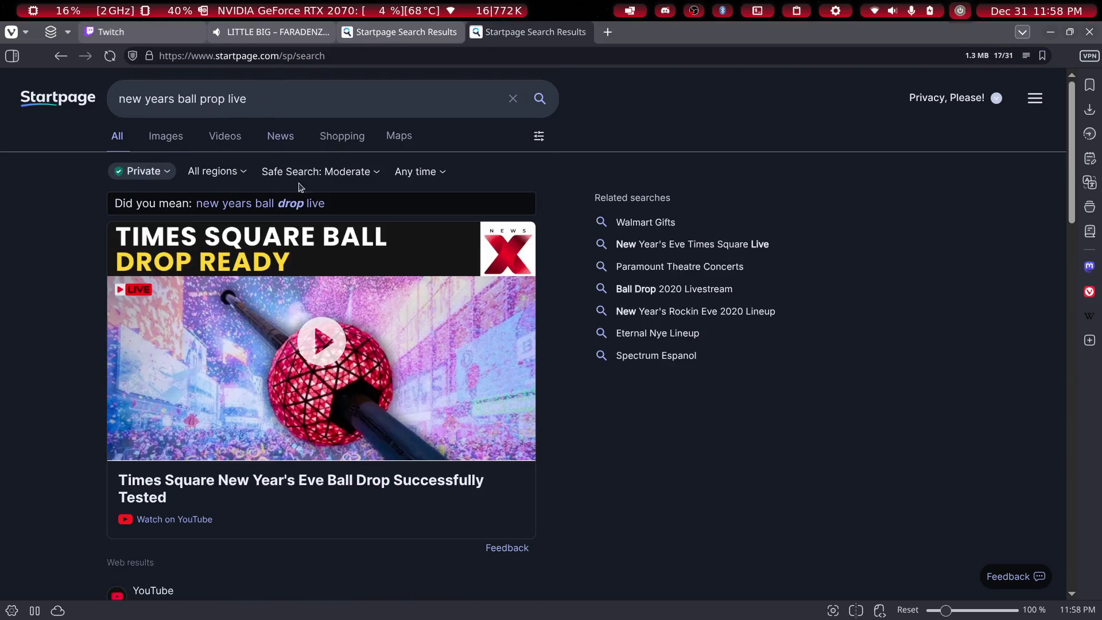
Open the Times Square ball drop video on YouTube in a new tab
scroll(575, 435, down, 2)
scroll(563, 423, up, 2)
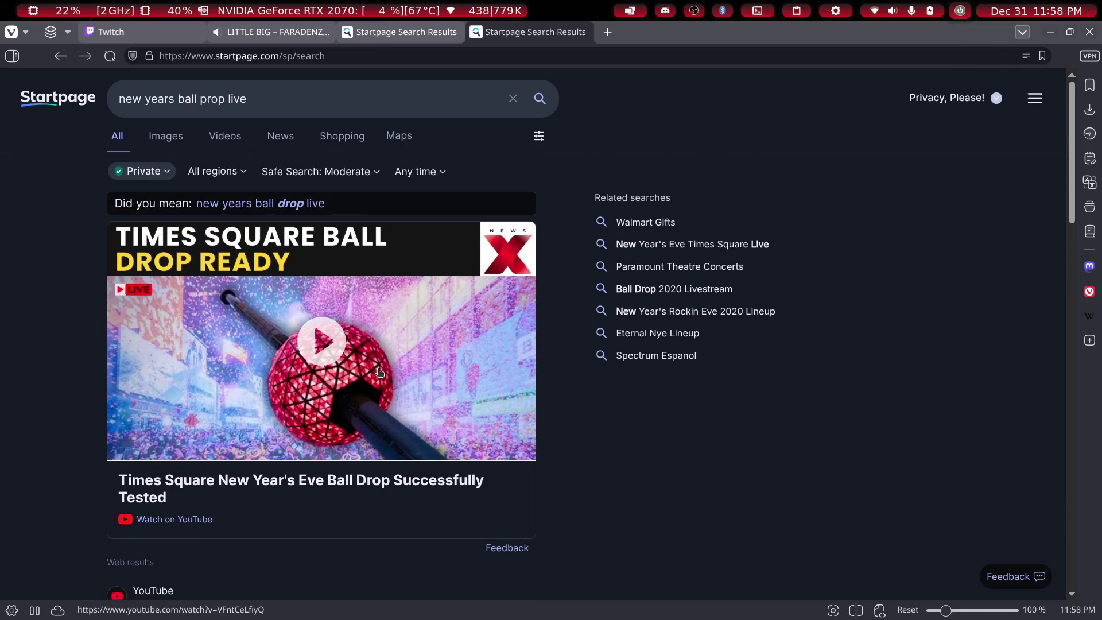
click(325, 353)
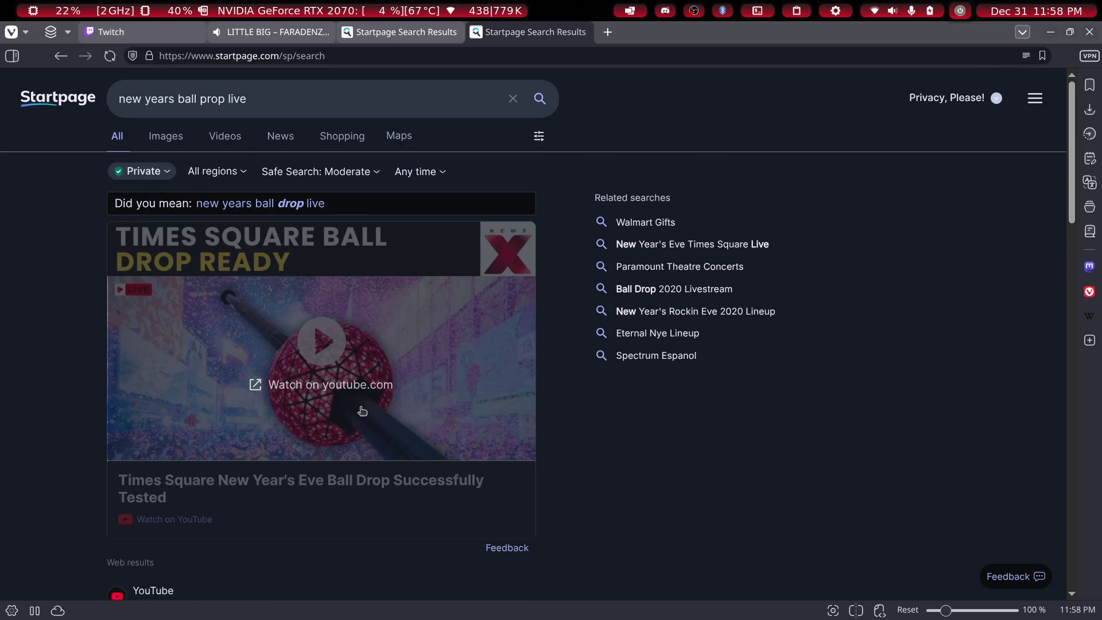
click(346, 385)
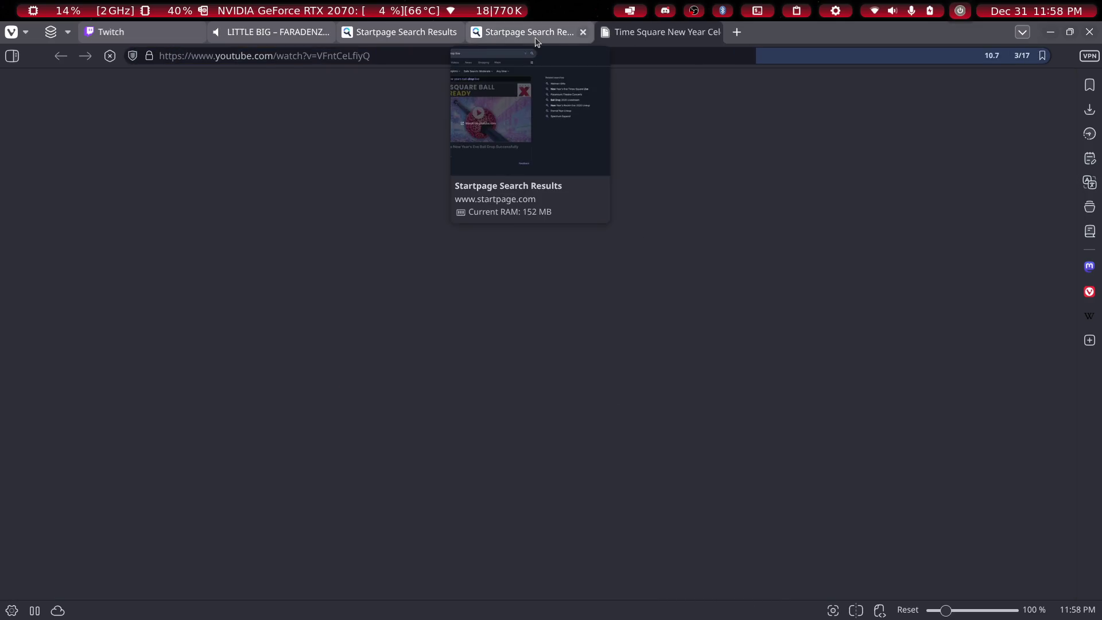
Close the Startpage results tab and pause the FARADENZA and ball drop test videos
click(536, 37)
click(583, 33)
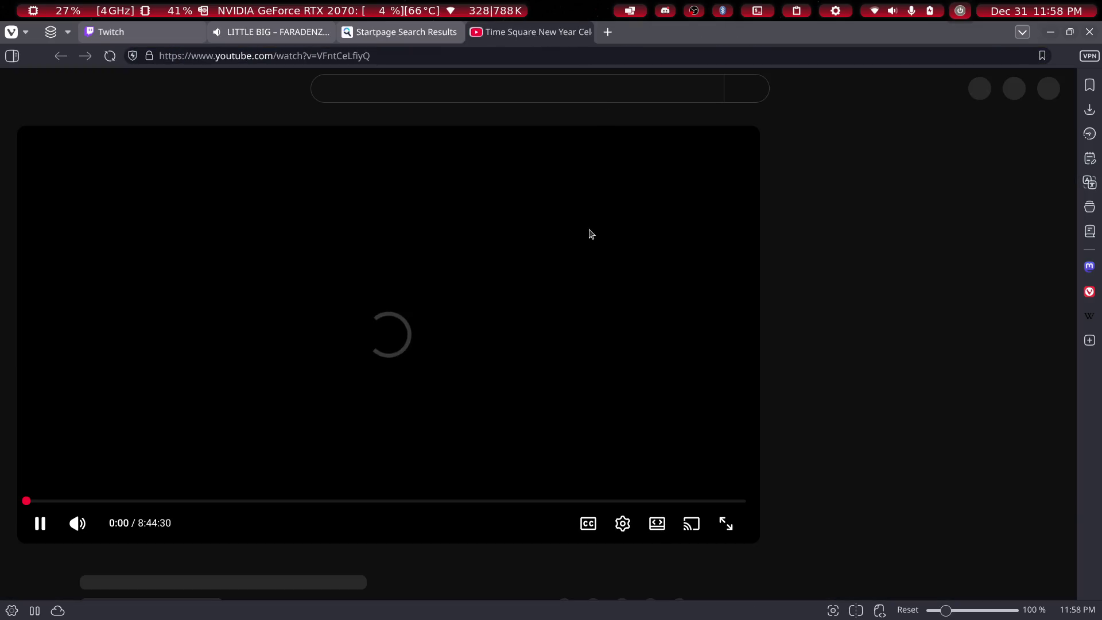
click(276, 32)
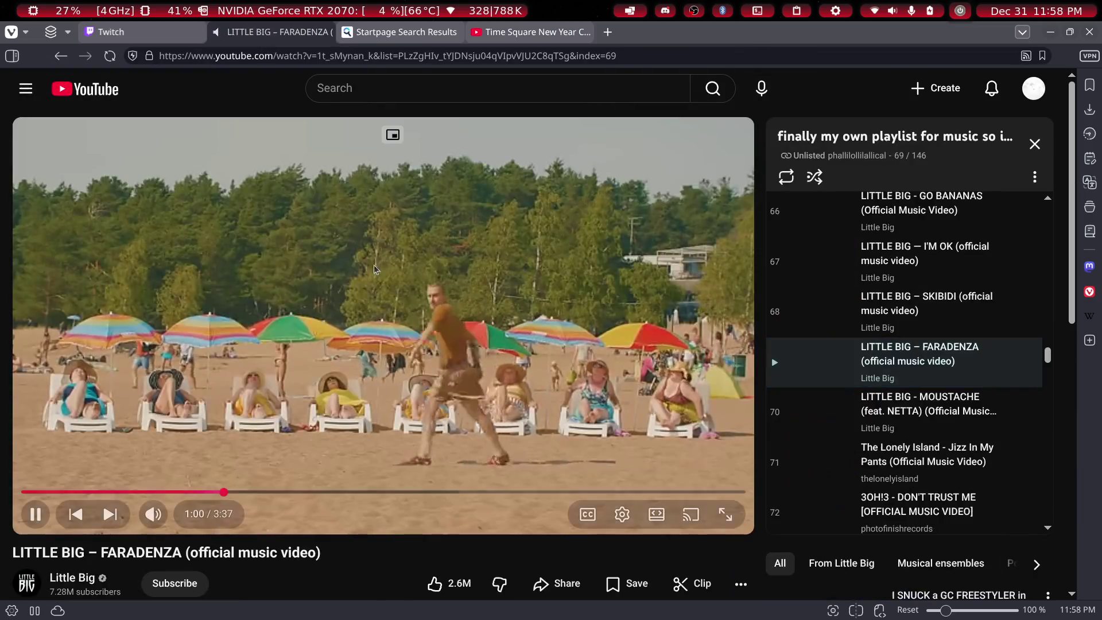
click(535, 129)
click(534, 32)
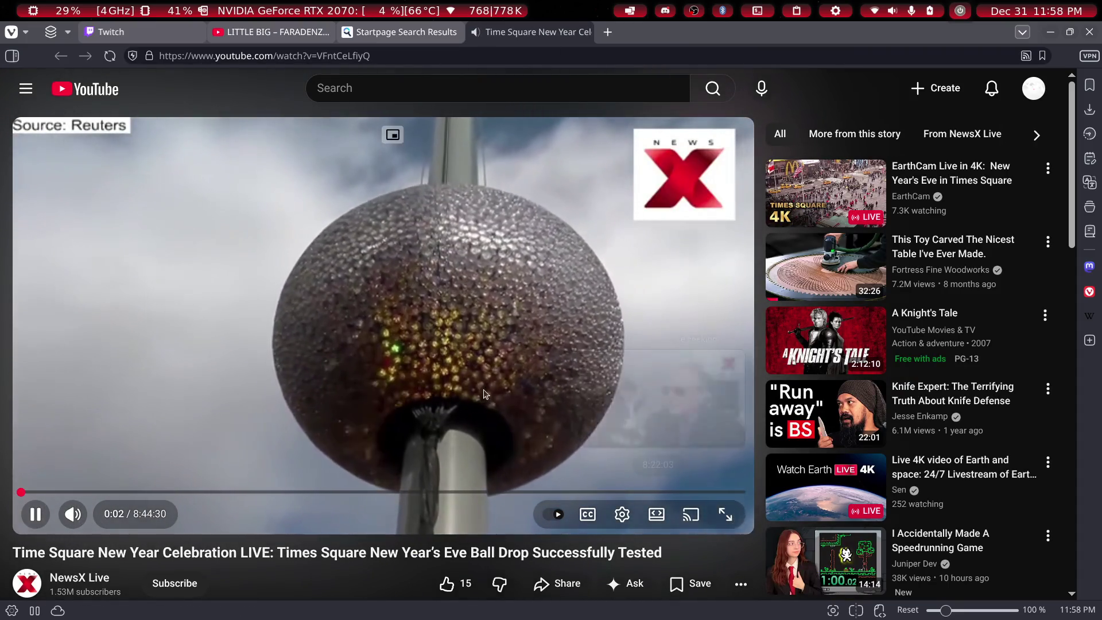
scroll(484, 394, down, 5)
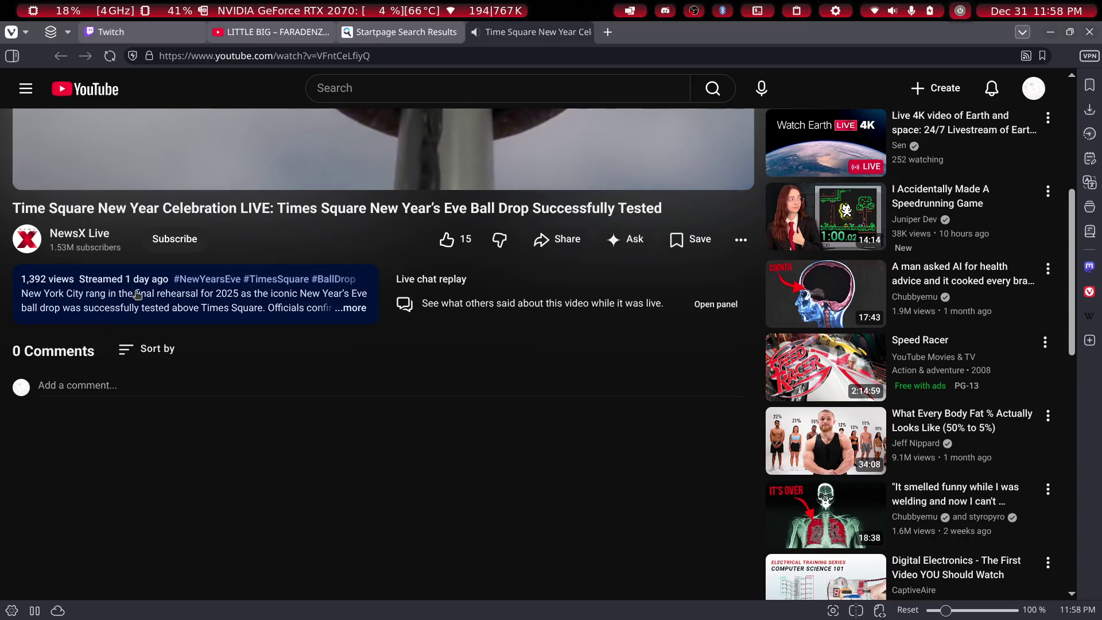
scroll(333, 194, up, 4)
click(468, 389)
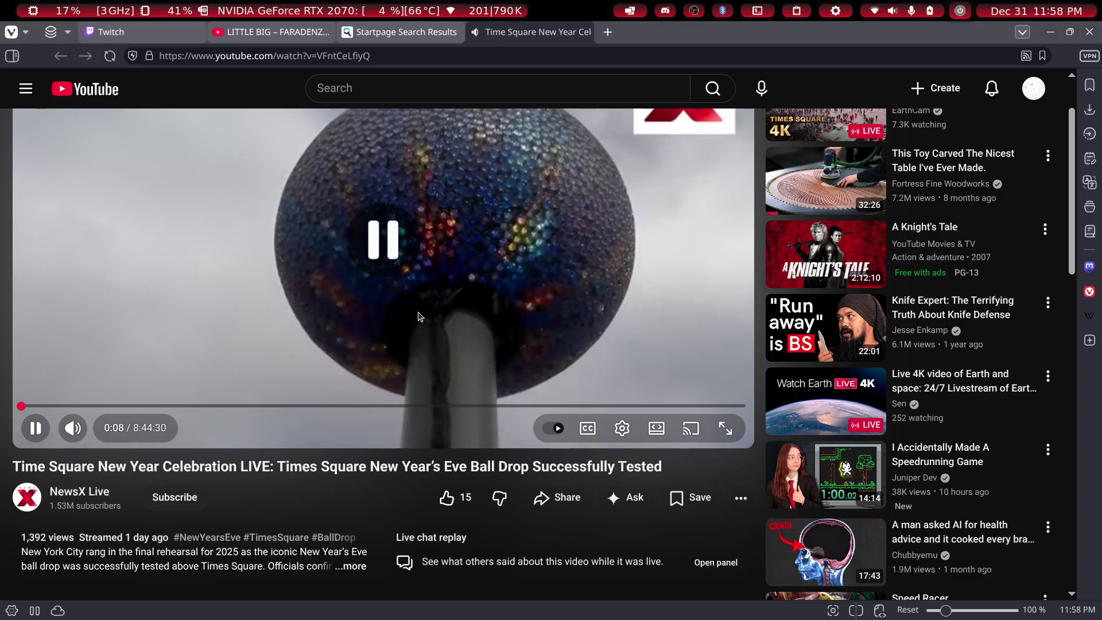
scroll(468, 388, down, 5)
scroll(467, 313, up, 6)
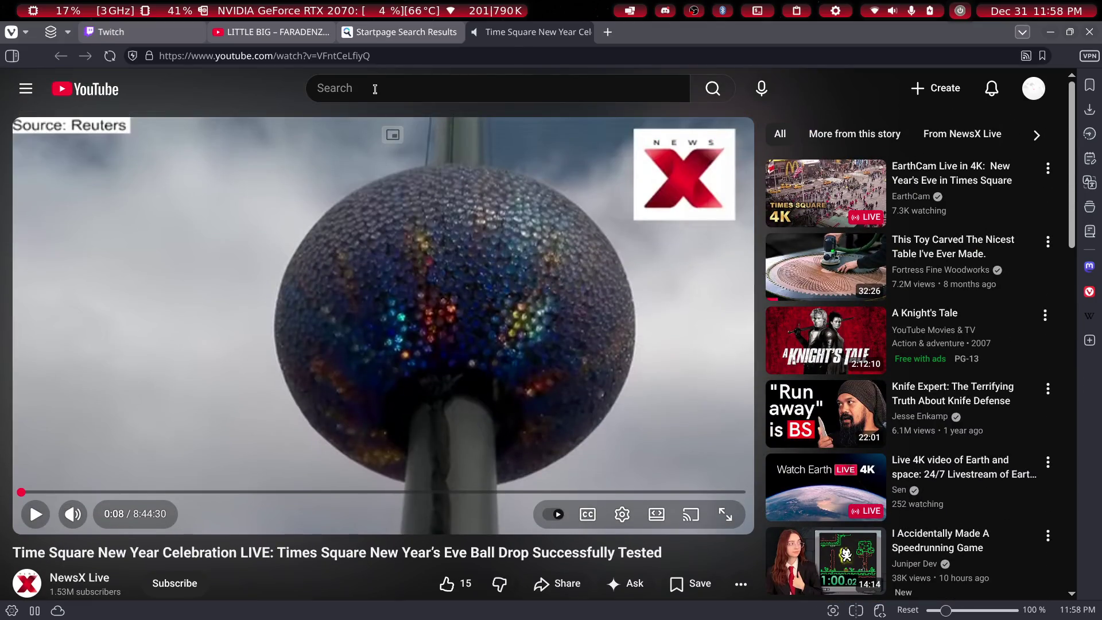
Open the AP live New Year's ball drop stream, tiling the browser on the right half
click(375, 90)
text(new year)
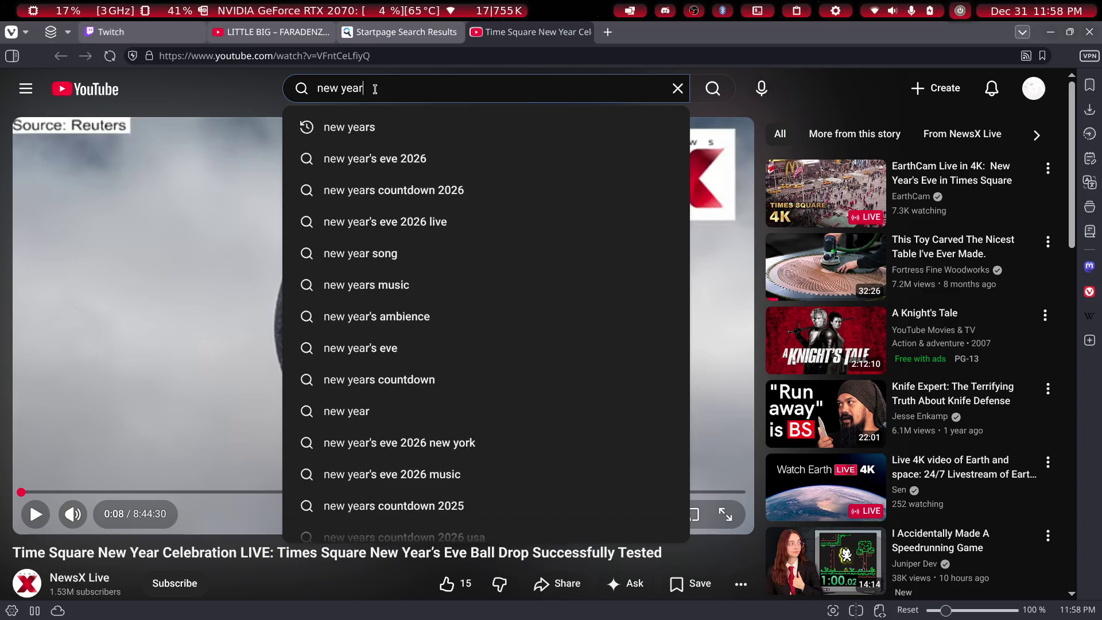
text(drop)
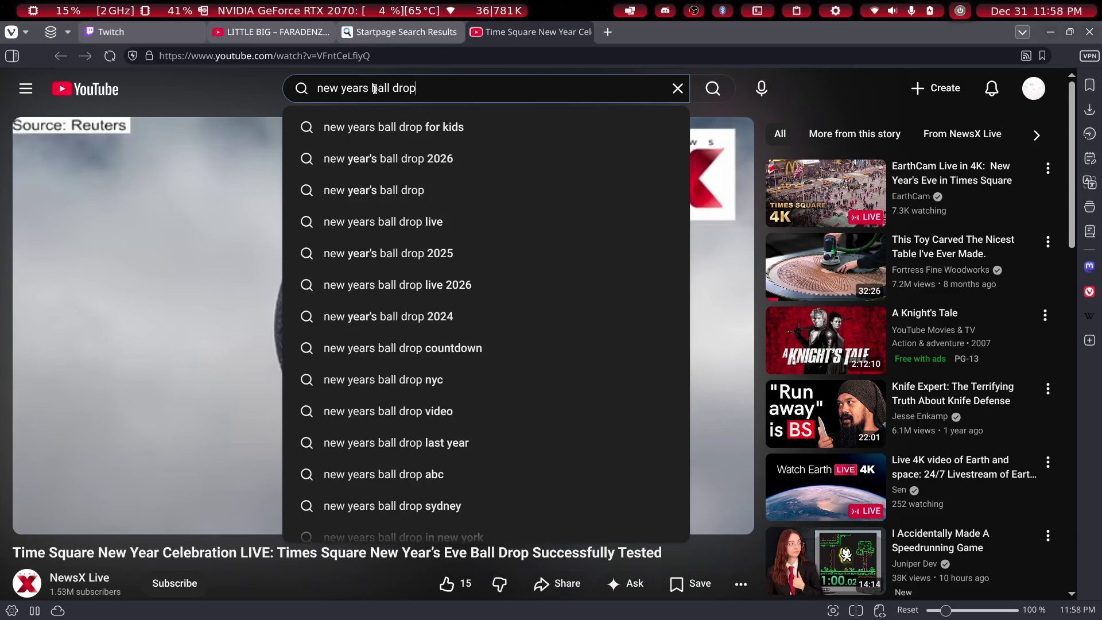
key(Return)
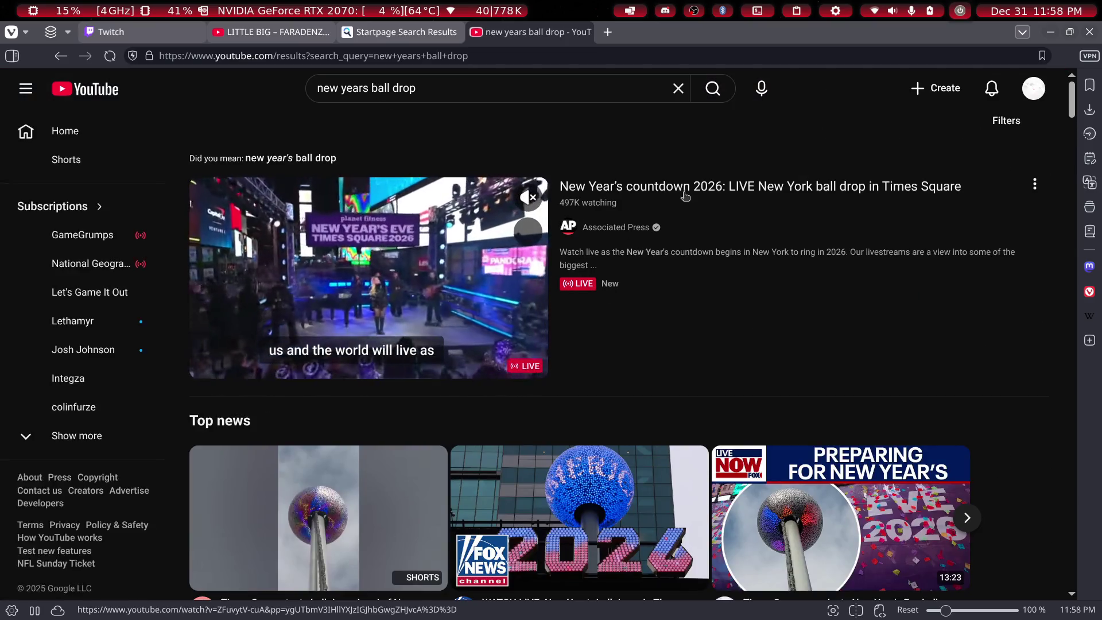
click(685, 195)
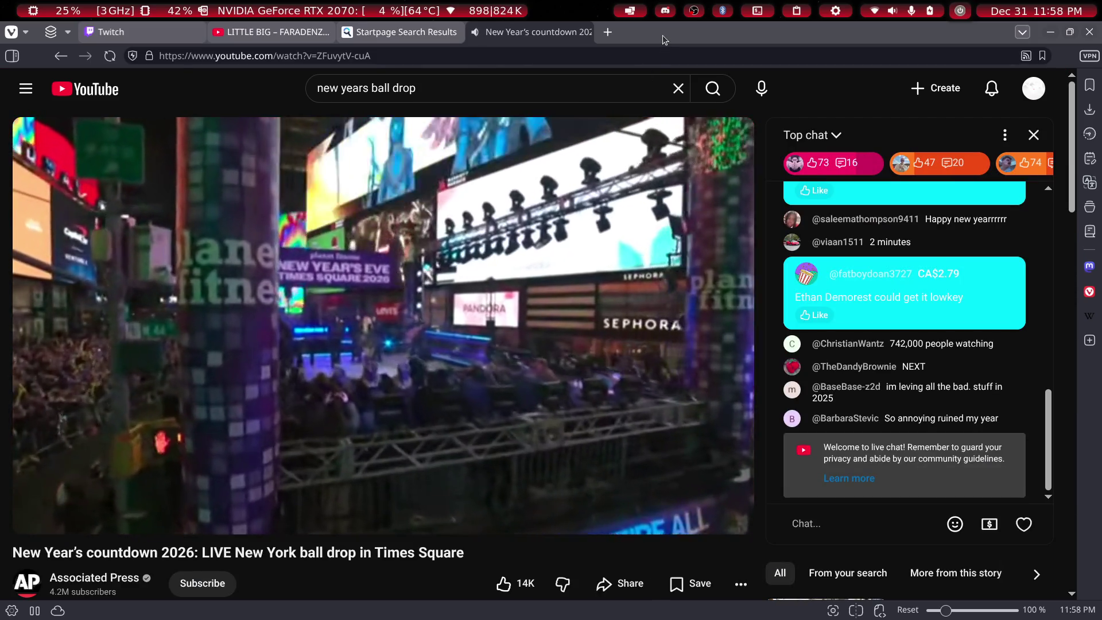
mouse_move(663, 35)
mouse_down()
mouse_move(976, 252)
mouse_move(918, 373)
mouse_up()
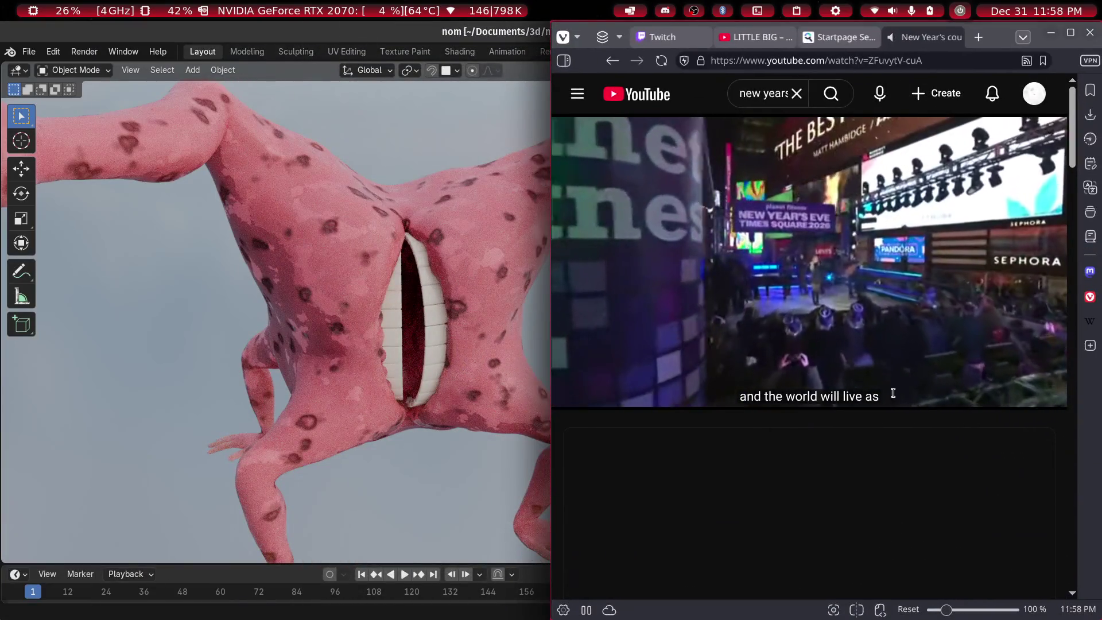
Snap Blender to the left half beside the browser and orbit around the pink creature
mouse_move(221, 31)
mouse_down()
mouse_move(408, 187)
mouse_move(84, 85)
mouse_up()
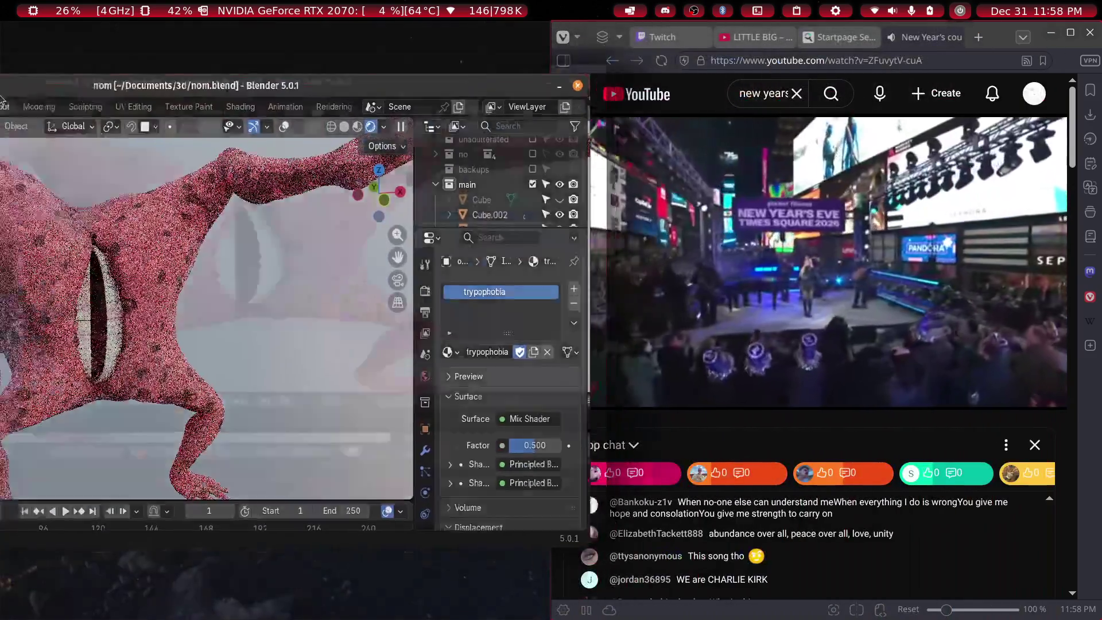
drag(2, 99, 1, 103)
mouse_move(202, 351)
middle_down()
mouse_move(215, 345)
mouse_move(185, 345)
mouse_move(280, 348)
mouse_move(185, 339)
mouse_move(256, 325)
mouse_move(249, 319)
middle_up()
scroll(185, 338, up, 10)
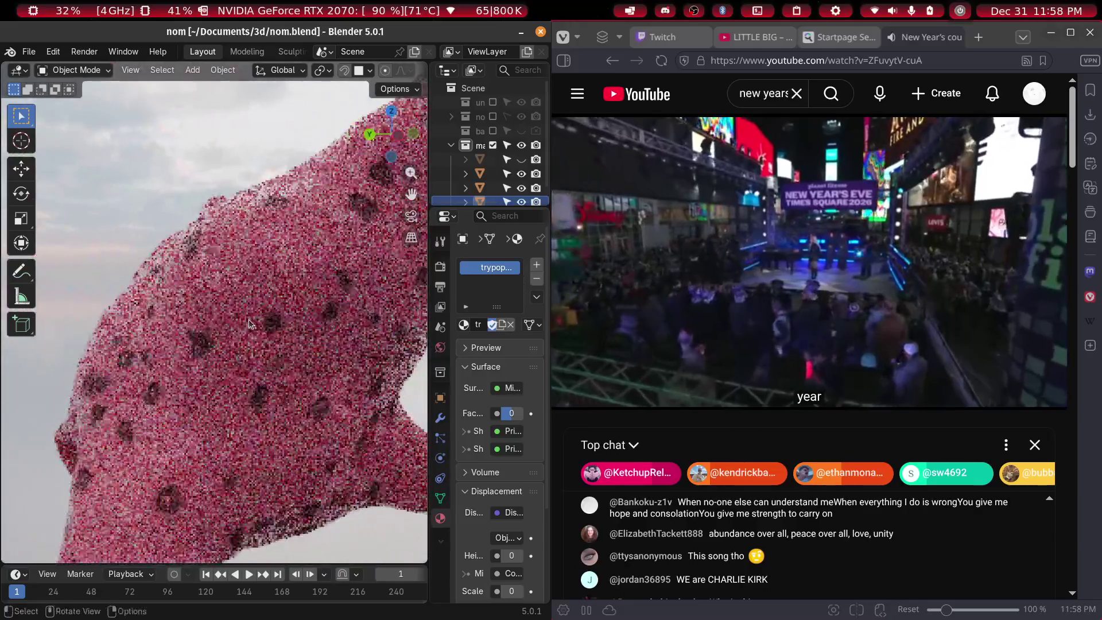
scroll(249, 287, down, 5)
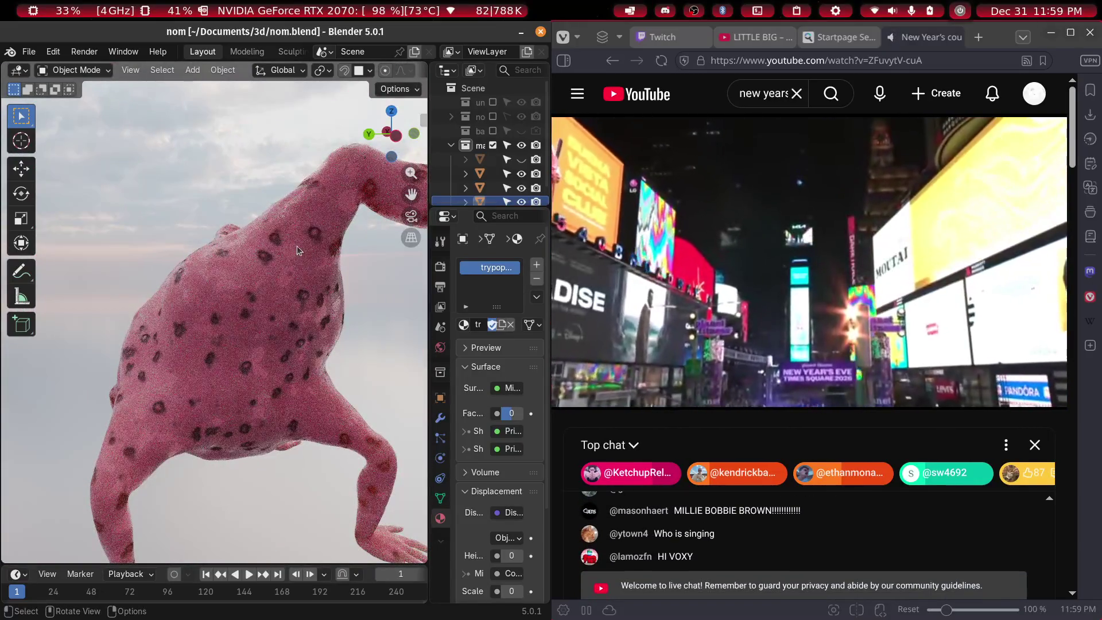
mouse_move(169, 268)
middle_down()
mouse_move(328, 265)
mouse_move(185, 267)
mouse_move(239, 362)
mouse_move(235, 303)
mouse_move(193, 340)
middle_up()
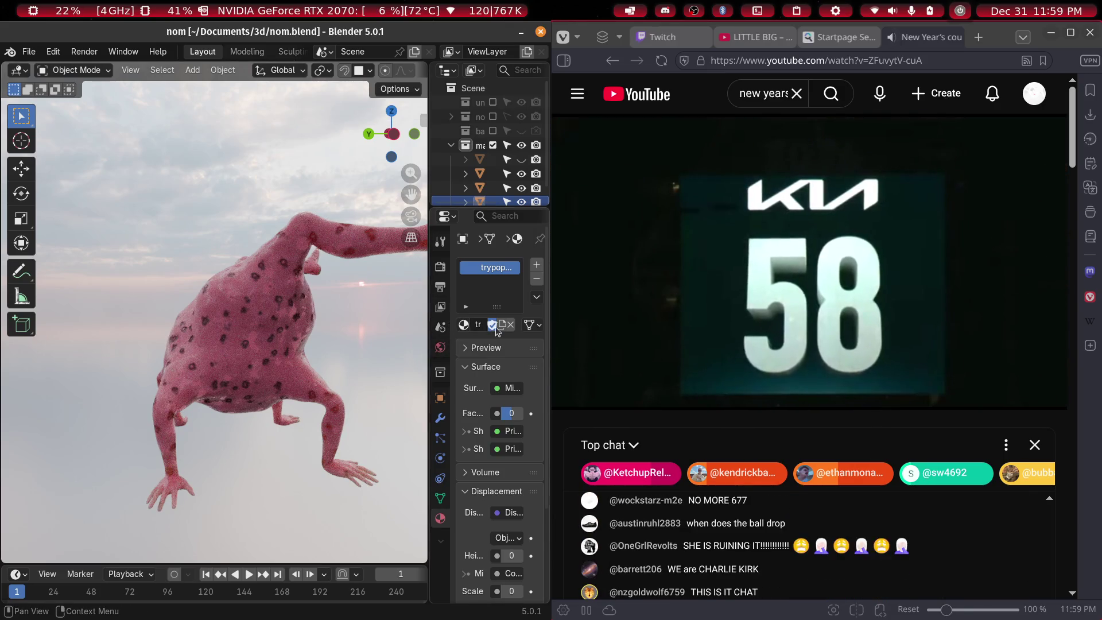
Unlink the trypophobia material so the creature is plain white, back in the Sculpting workspace
click(537, 280)
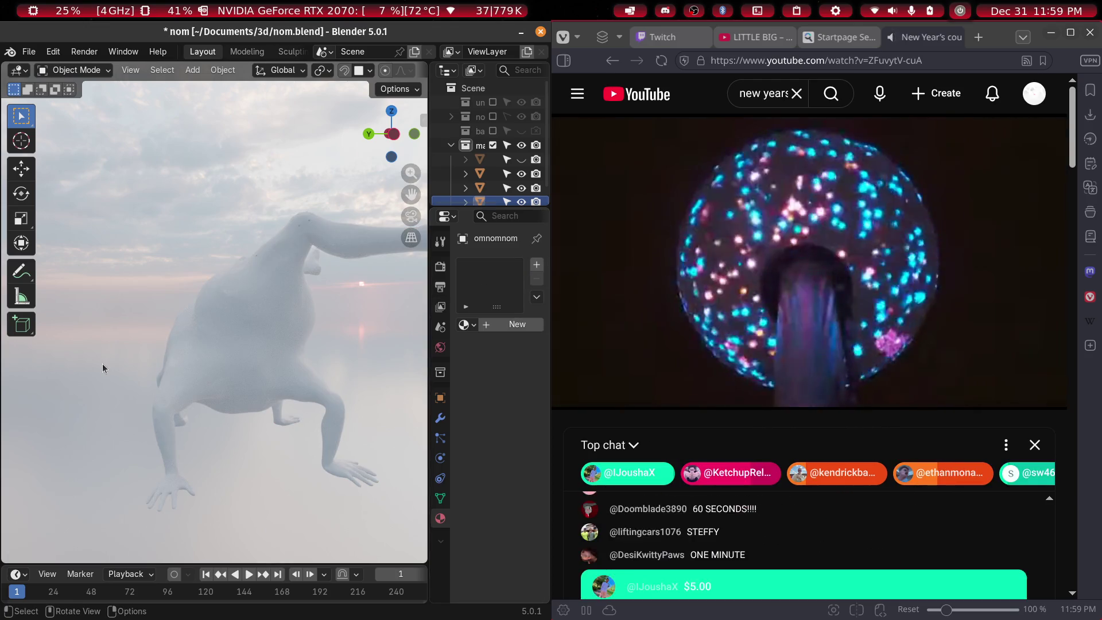
mouse_move(799, 271)
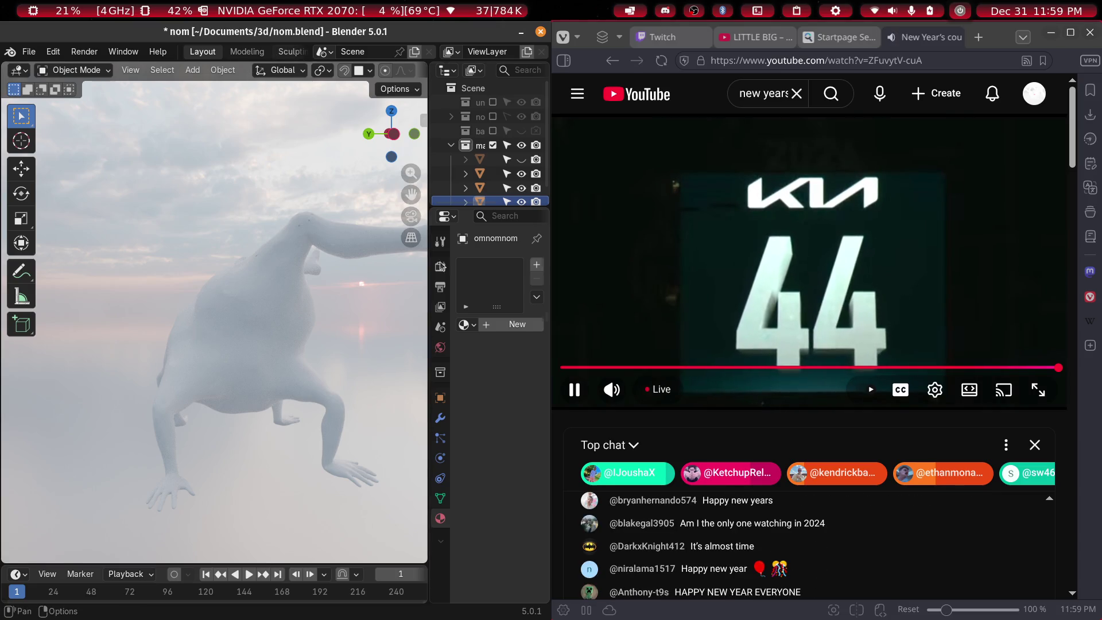
click(290, 51)
middle_drag(274, 336, 333, 306)
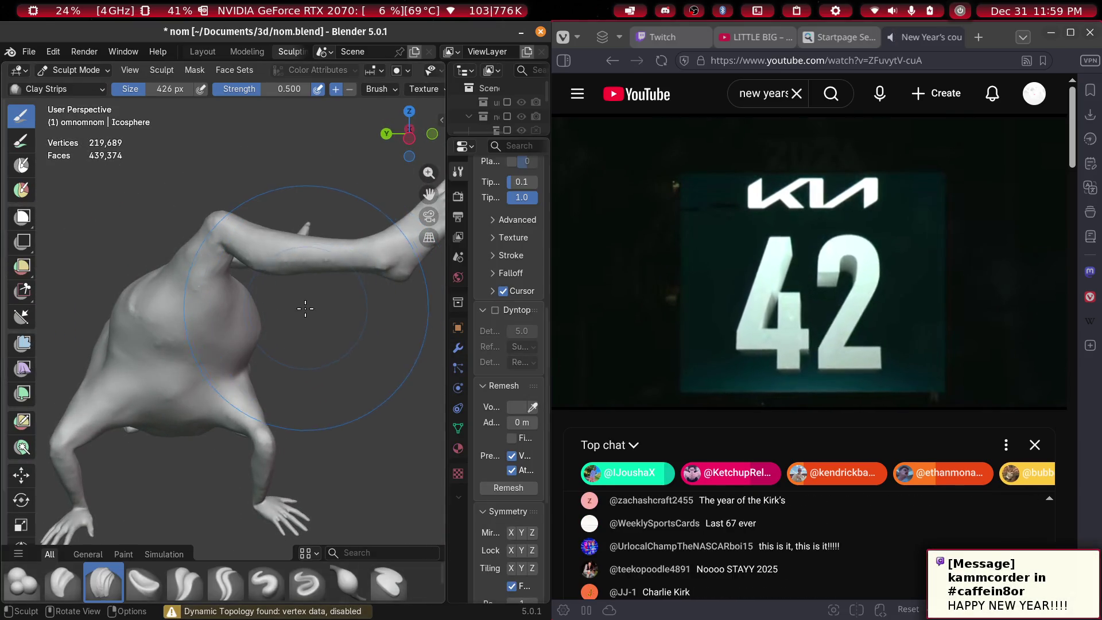
Snap to a side orthographic view, zoom in on the torso, and pick the Elastic Grab brush
middle_drag(265, 334, 236, 313)
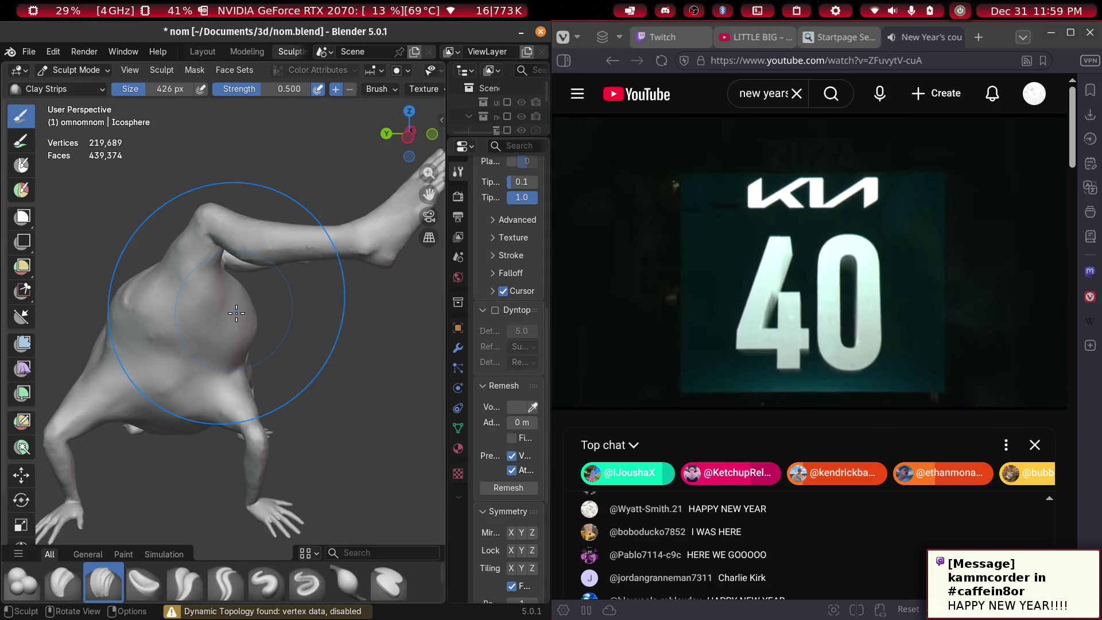
key(KP_1)
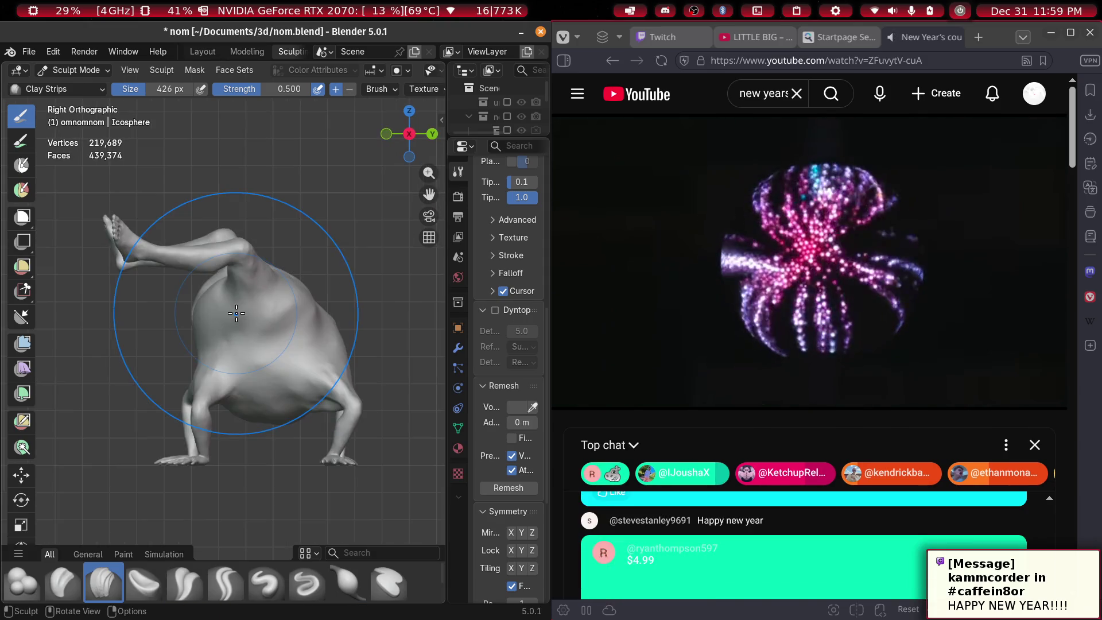
scroll(232, 295, up, 5)
ctrl+middle_drag(231, 295, 283, 294)
scroll(287, 293, up, 3)
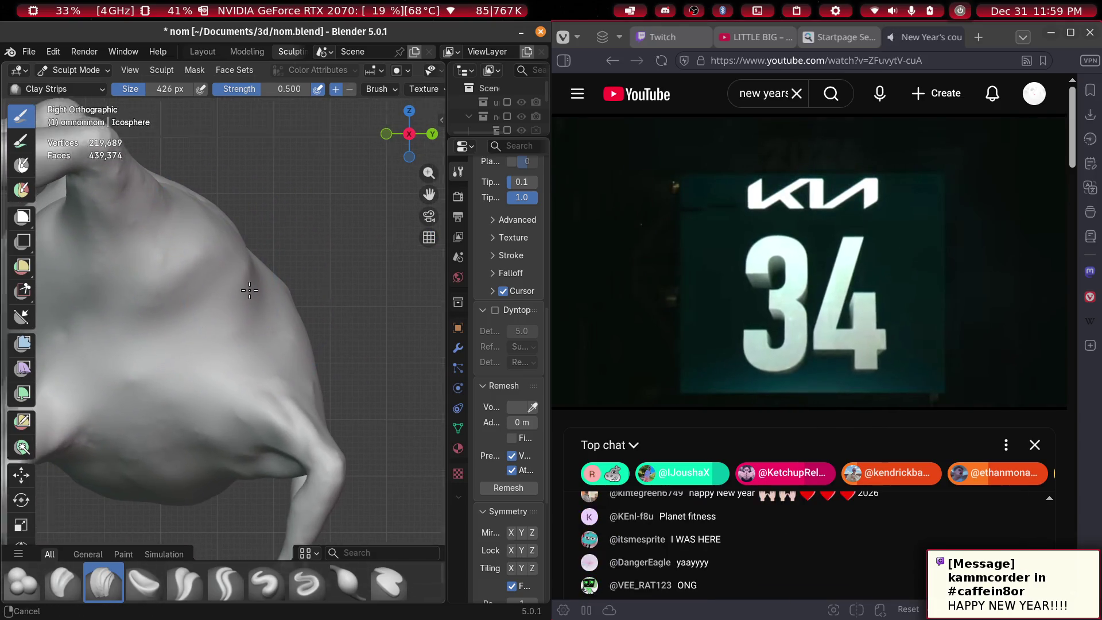
scroll(289, 585, down, 2)
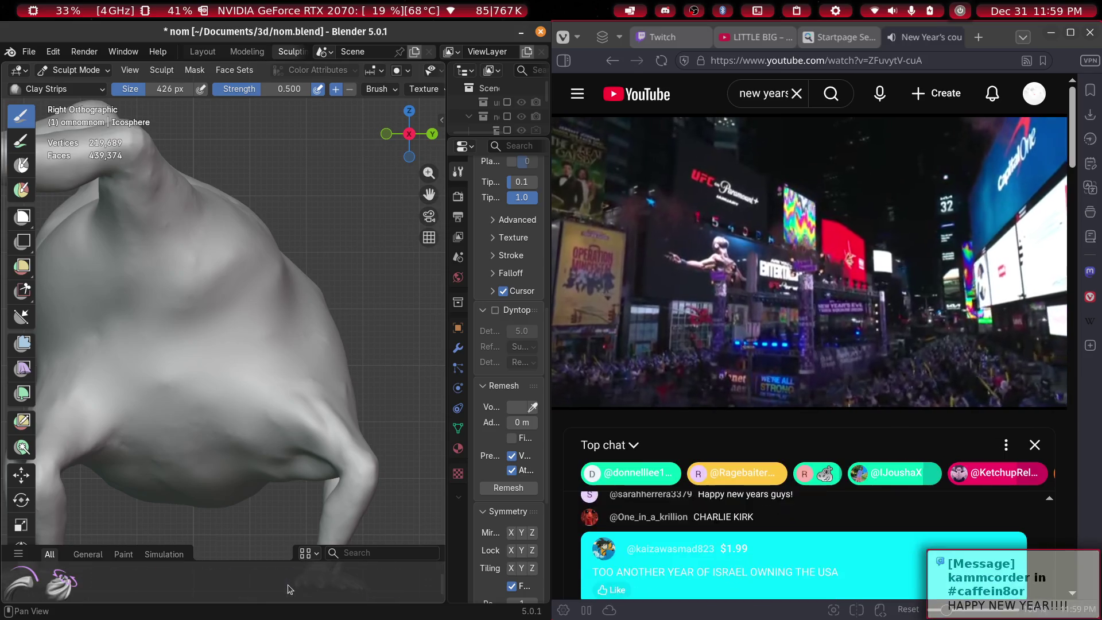
scroll(287, 585, down, 2)
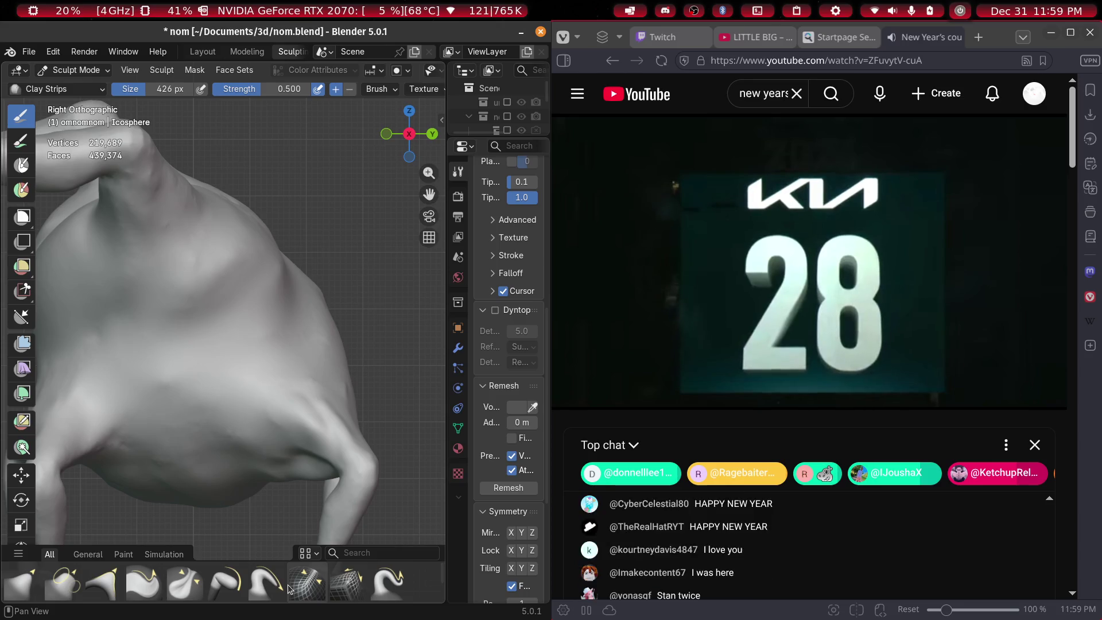
scroll(287, 584, down, 3)
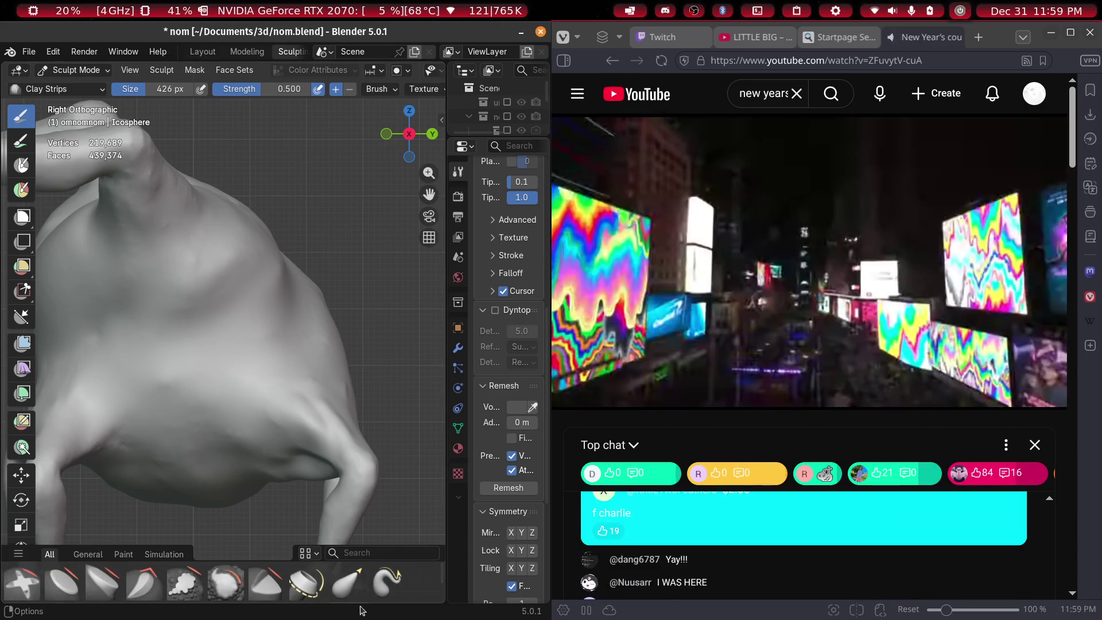
click(347, 583)
Enlarge the Elastic Grab brush to 486 px and pull the torso and shoulder down-left
key(f)
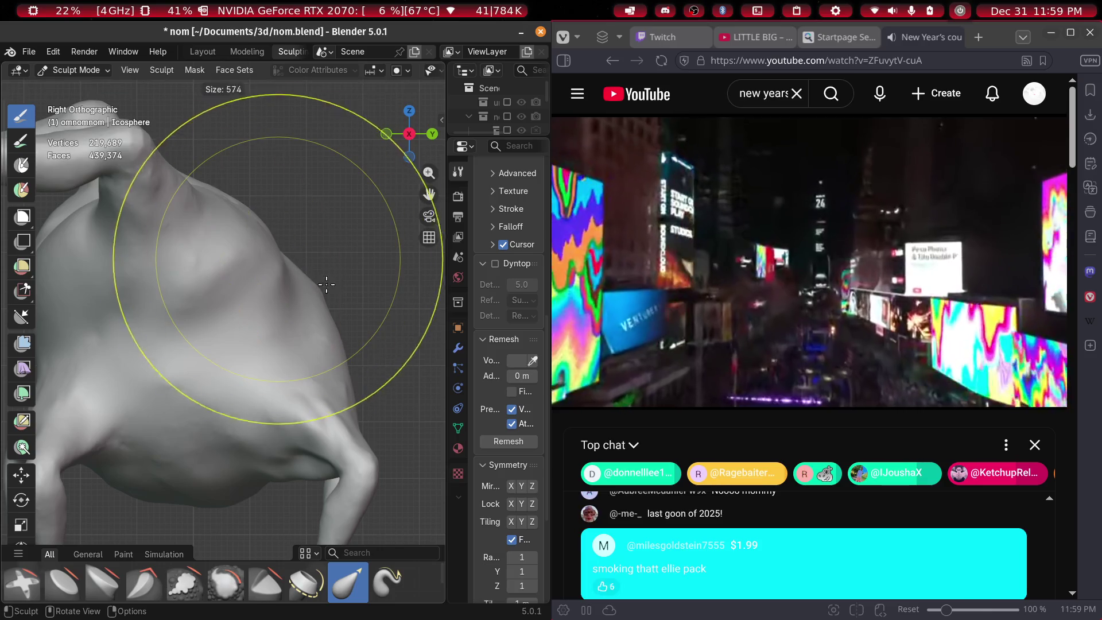
click(355, 305)
drag(306, 280, 263, 301)
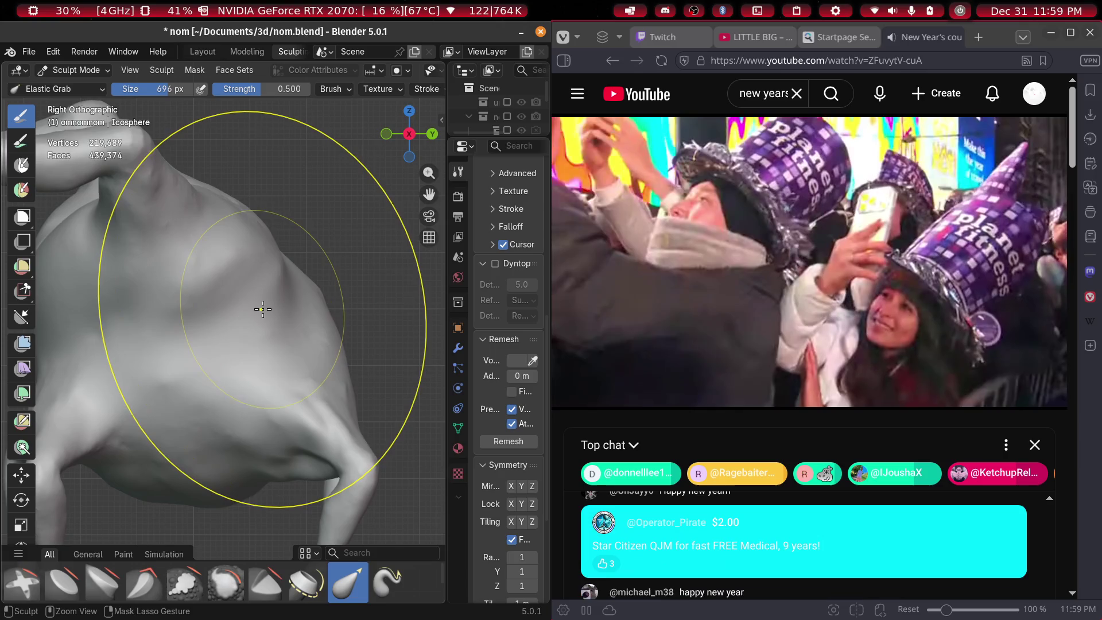
key(f)
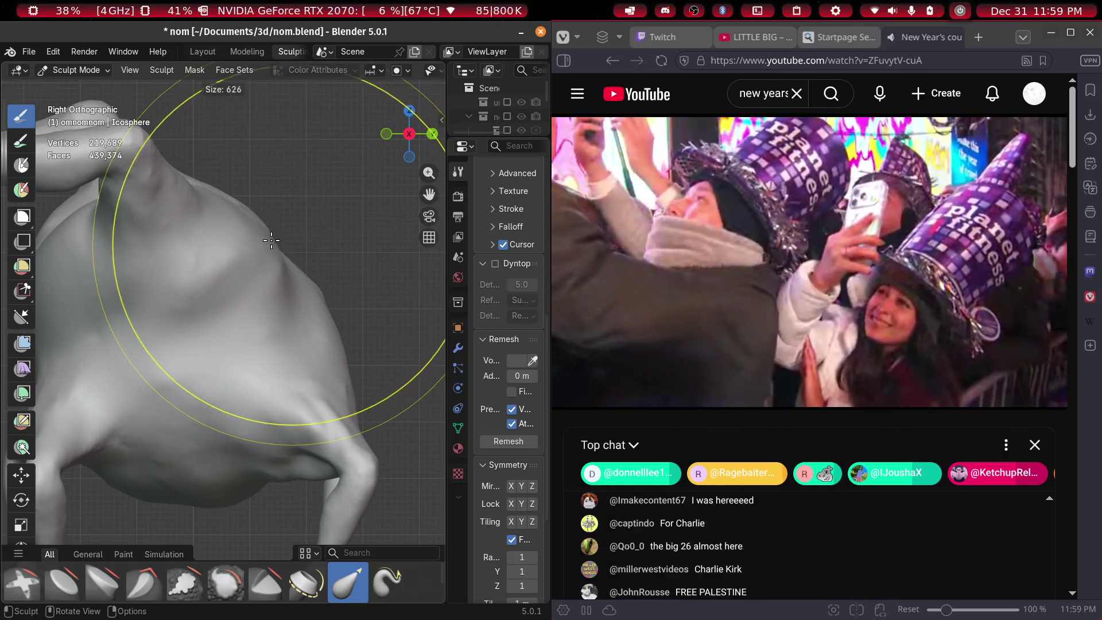
click(231, 227)
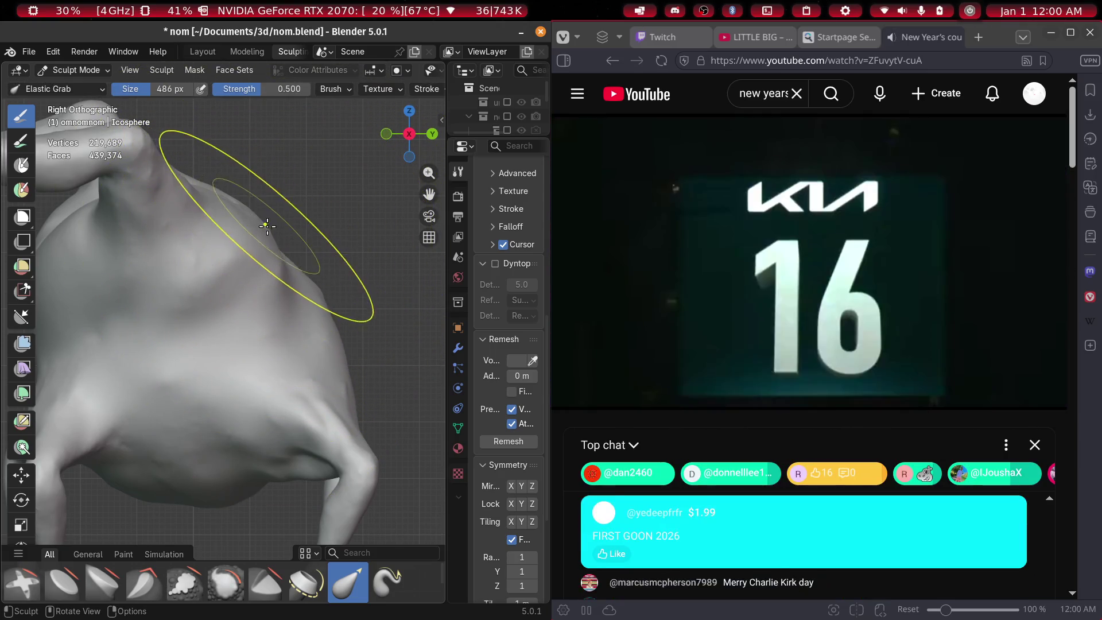
drag(263, 228, 214, 278)
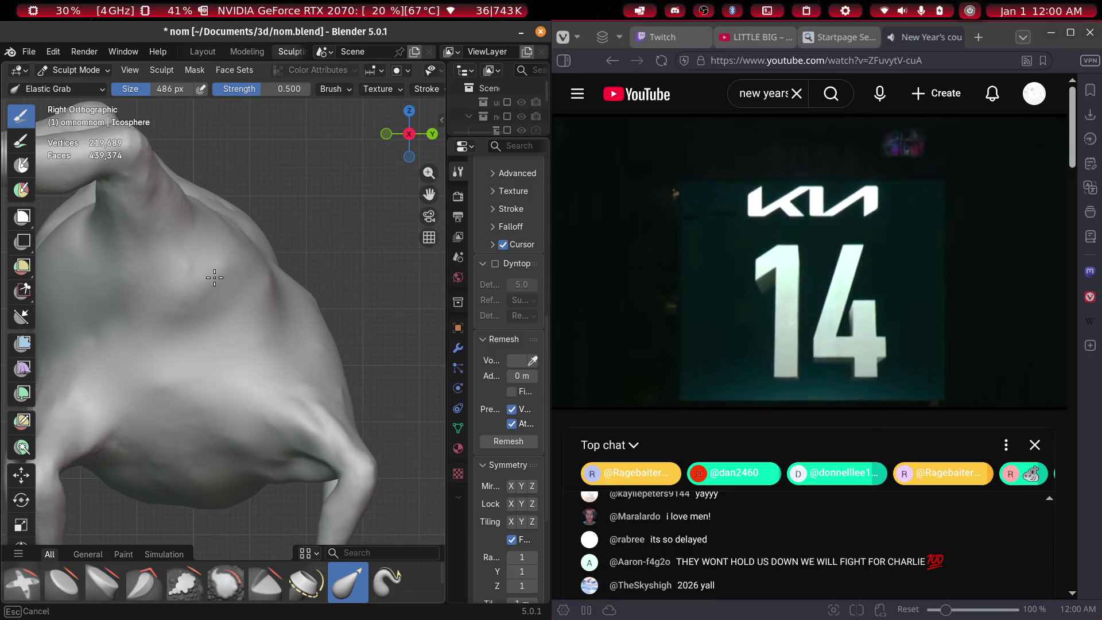
Keep pulling the shoulder and neck outline down, left and outward to strengthen the bulge
drag(299, 300, 221, 342)
drag(239, 178, 193, 282)
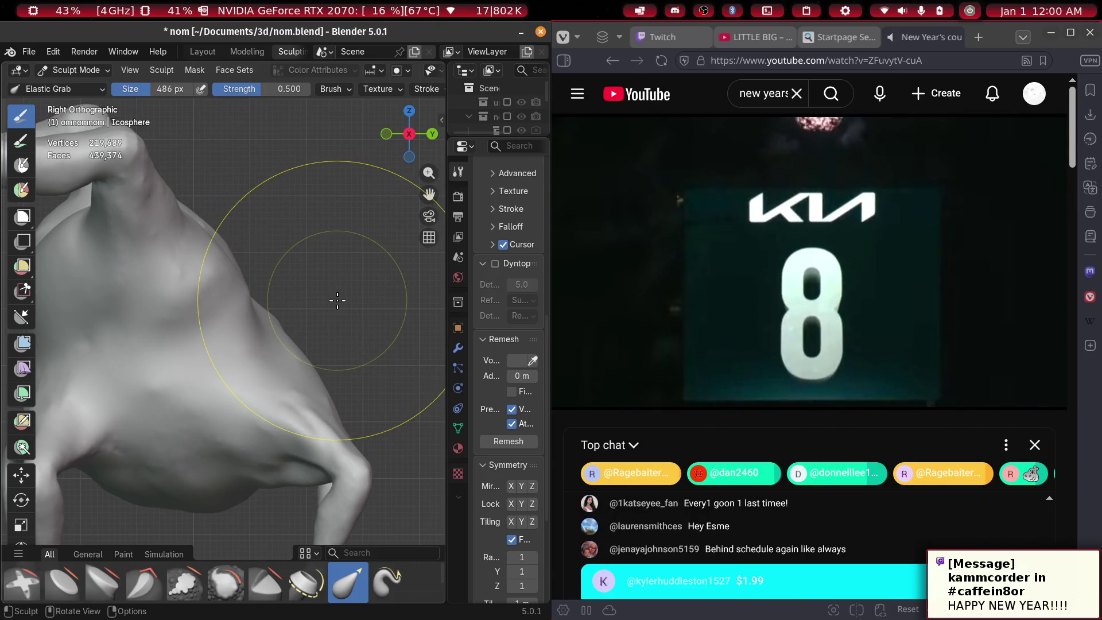
drag(338, 301, 335, 280)
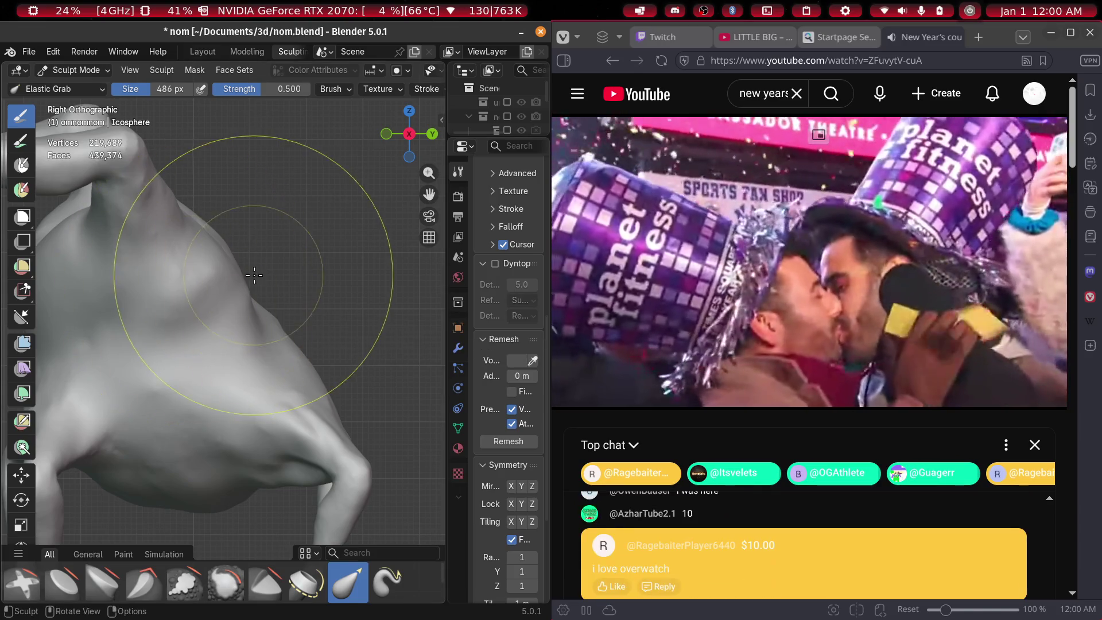
scroll(345, 413, down, 5)
scroll(330, 410, up, 5)
scroll(246, 264, up, 3)
scroll(244, 248, up, 2)
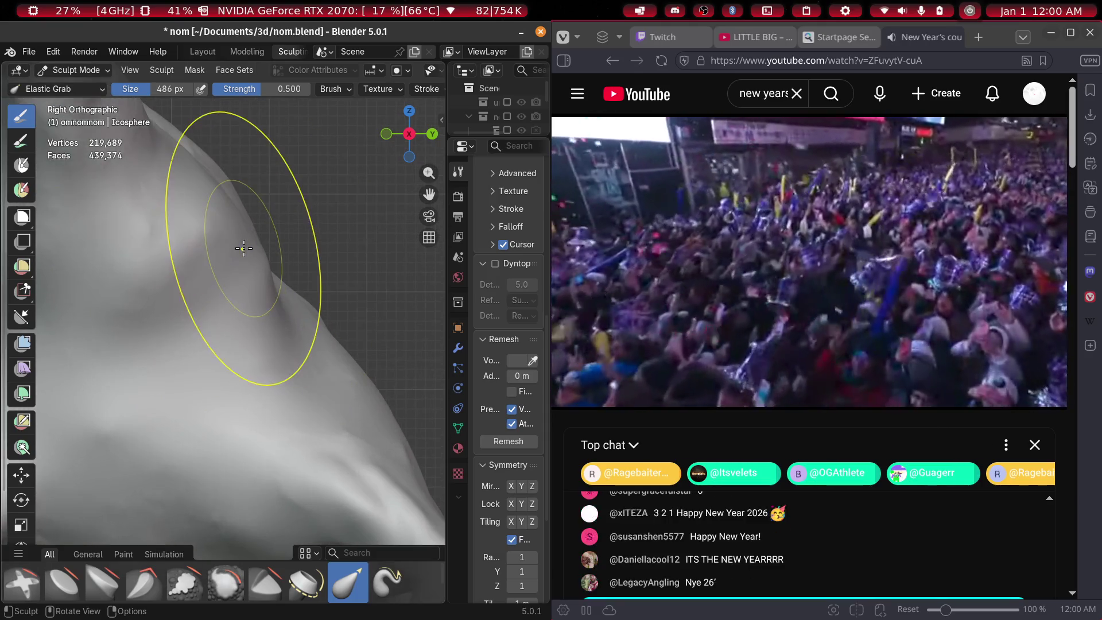
mouse_move(241, 238)
mouse_down()
mouse_move(197, 278)
mouse_move(224, 281)
mouse_move(168, 320)
mouse_move(227, 246)
mouse_move(179, 270)
mouse_move(174, 321)
mouse_move(258, 242)
mouse_move(191, 271)
mouse_move(315, 322)
mouse_move(288, 290)
mouse_move(290, 270)
mouse_move(312, 278)
mouse_move(328, 313)
mouse_up()
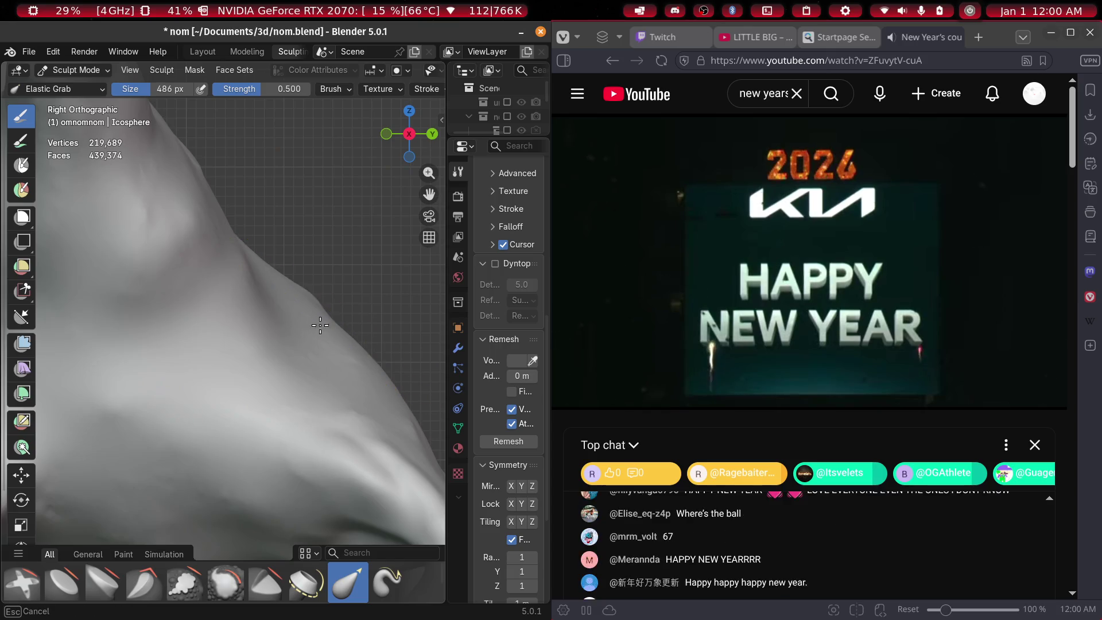
Orbit around the neck and shoulder and shrink the grab brush to 194 px
mouse_move(341, 321)
middle_down()
mouse_move(197, 352)
mouse_move(287, 352)
mouse_move(320, 337)
middle_up()
scroll(320, 337, up, 6)
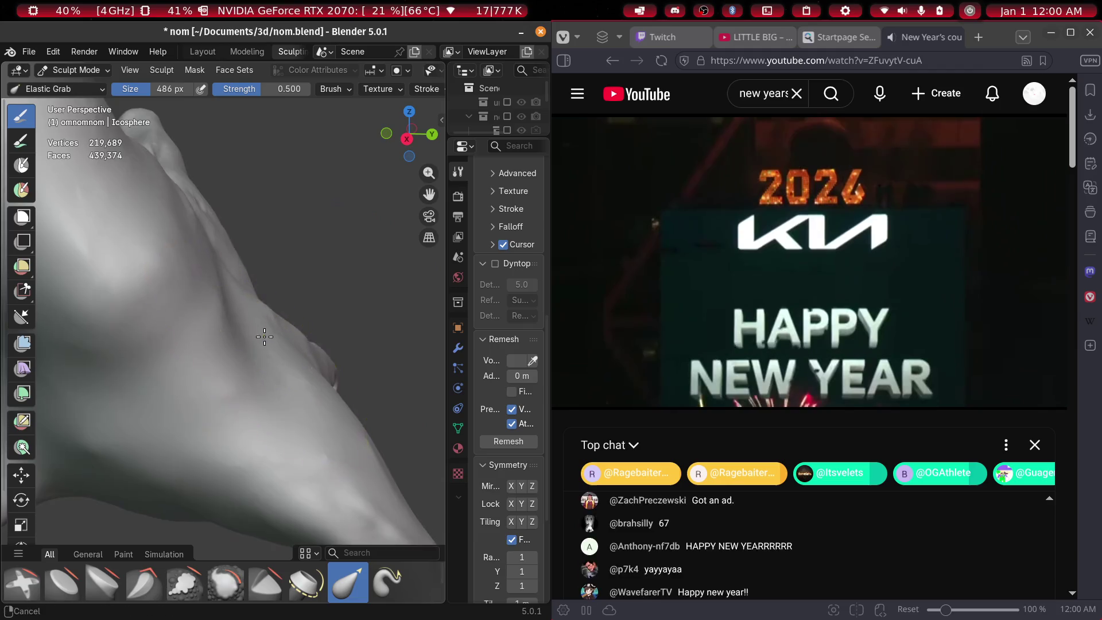
scroll(396, 357, down, 5)
mouse_move(397, 358)
middle_down()
mouse_move(178, 357)
mouse_move(259, 355)
middle_up()
mouse_move(267, 273)
middle_down()
mouse_move(246, 308)
mouse_move(278, 289)
middle_up()
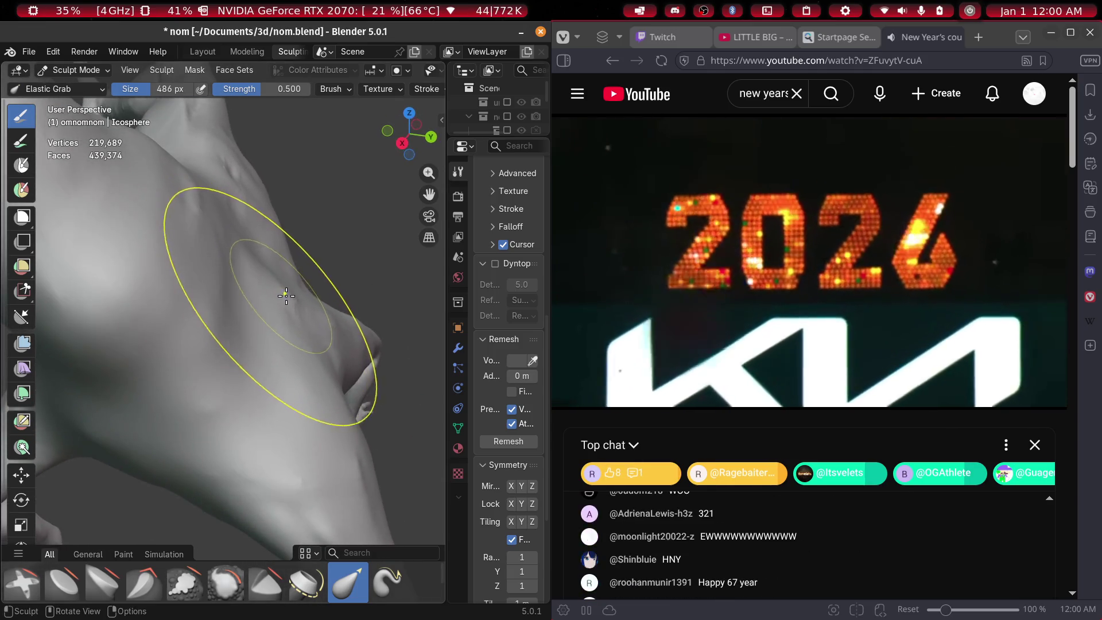
key(f)
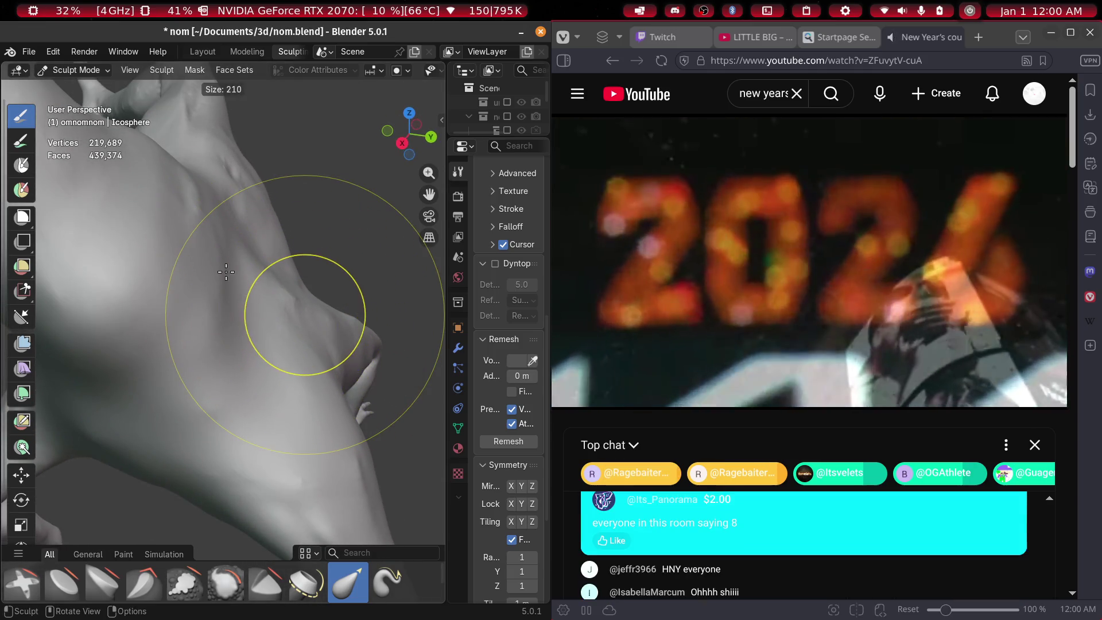
click(250, 282)
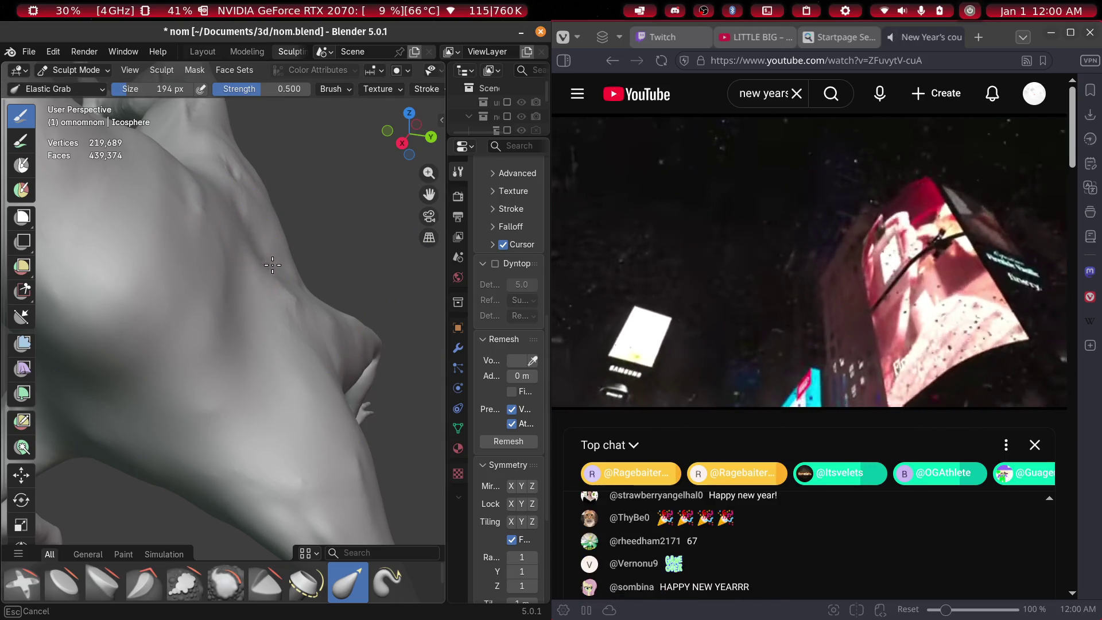
Pull the neck surface up and left with smaller grabs, then select the Clay Strips brush
mouse_move(321, 315)
middle_down()
mouse_move(246, 295)
mouse_move(108, 302)
mouse_move(53, 290)
mouse_move(154, 241)
middle_up()
drag(246, 225, 209, 202)
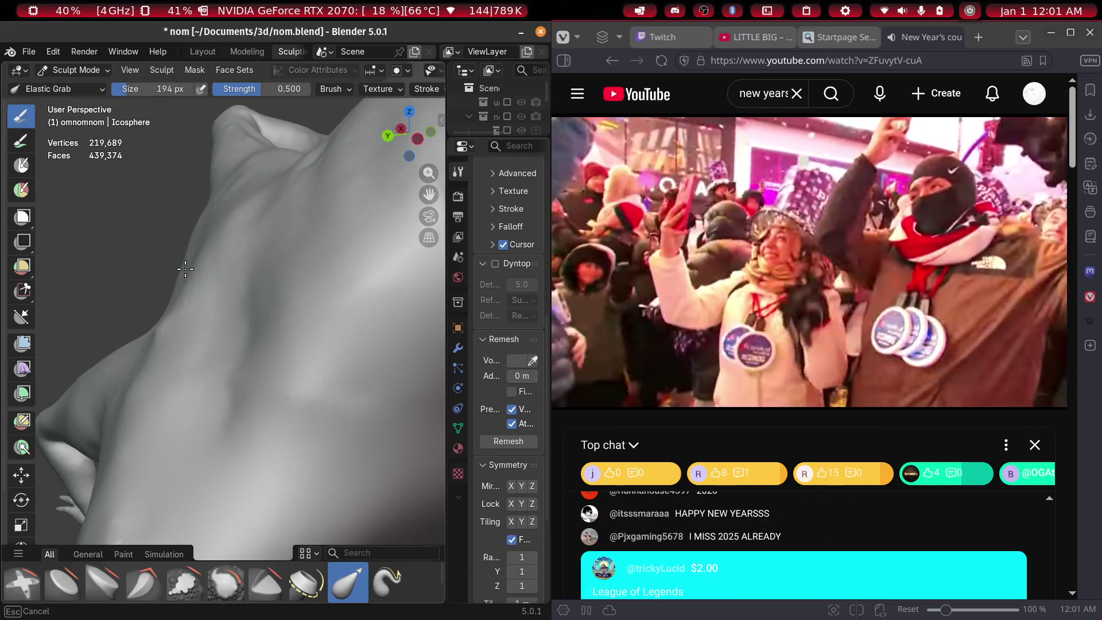
drag(185, 269, 189, 300)
mouse_move(189, 300)
middle_down()
mouse_move(270, 293)
mouse_move(354, 312)
mouse_move(274, 286)
mouse_move(303, 296)
middle_up()
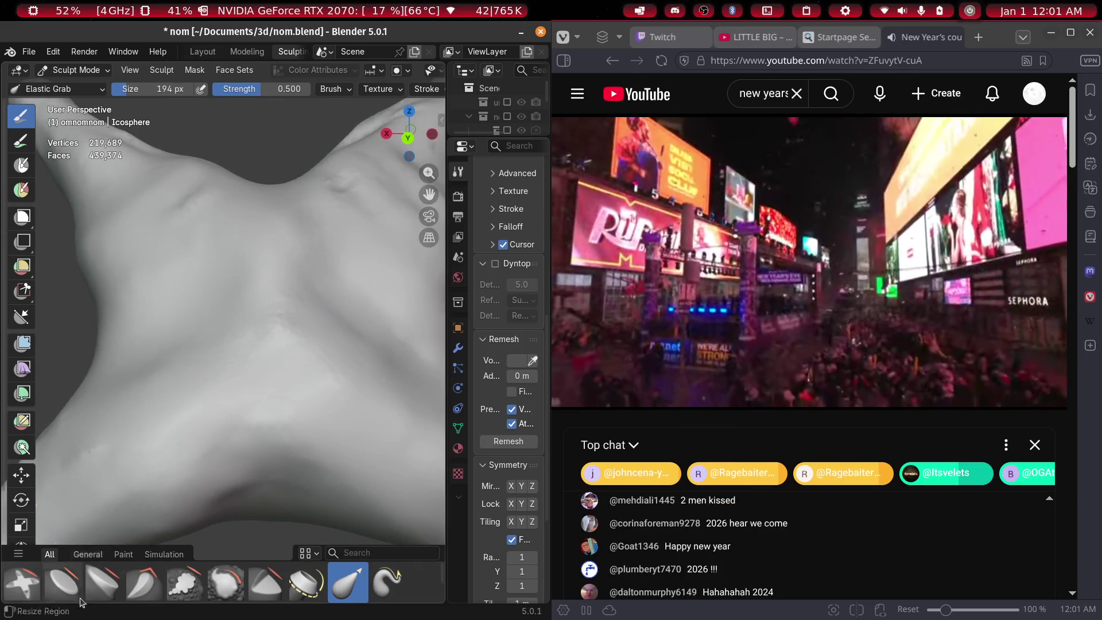
scroll(197, 276, down, 5)
middle_drag(197, 276, 234, 357)
scroll(235, 357, up, 5)
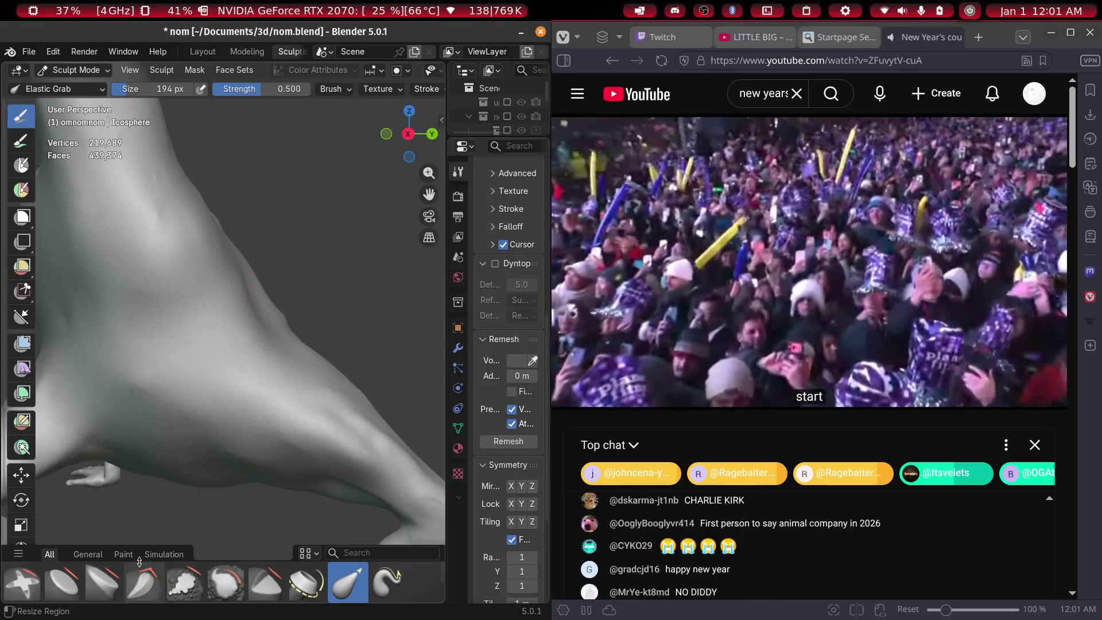
scroll(106, 582, up, 2)
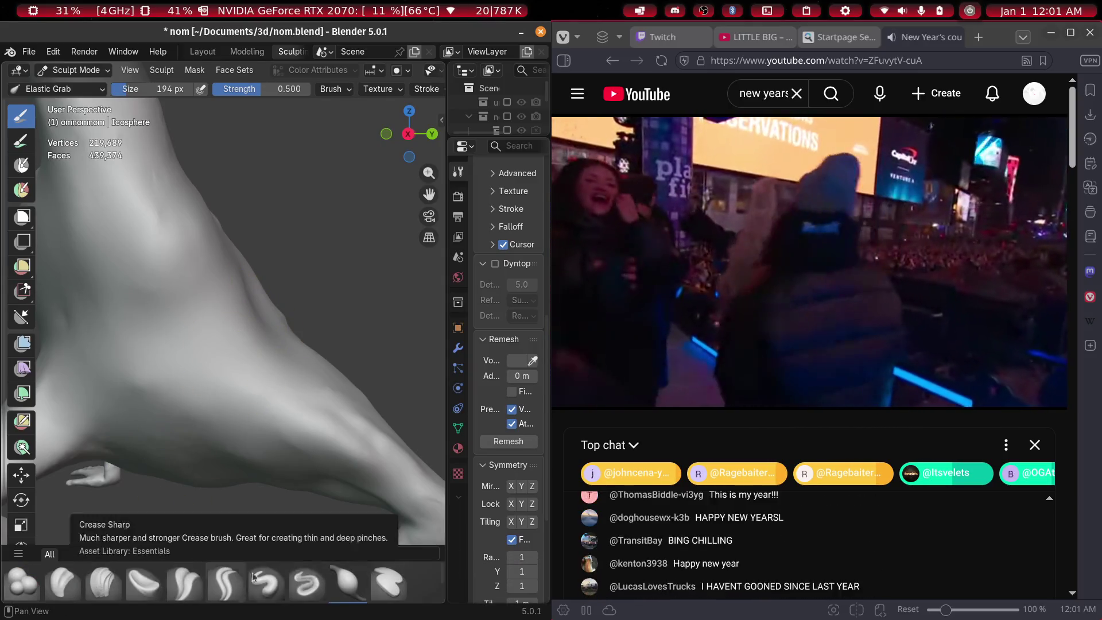
click(87, 583)
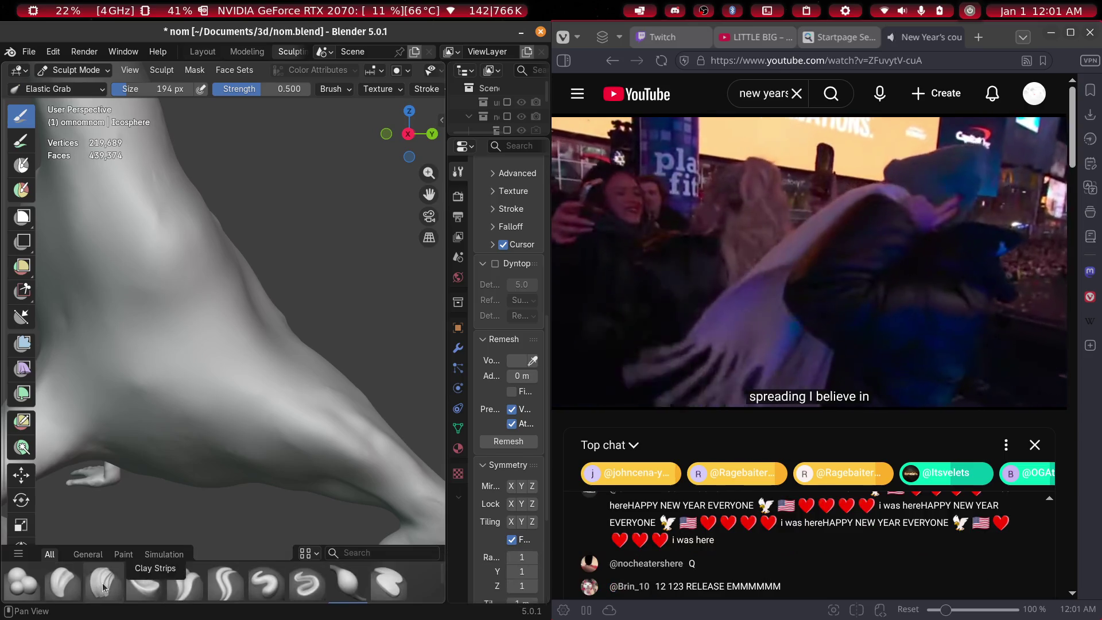
Orbit around the torso from several sides, including underneath, to reach the eye area
mouse_move(212, 292)
middle_down()
mouse_move(155, 326)
mouse_move(197, 318)
middle_up()
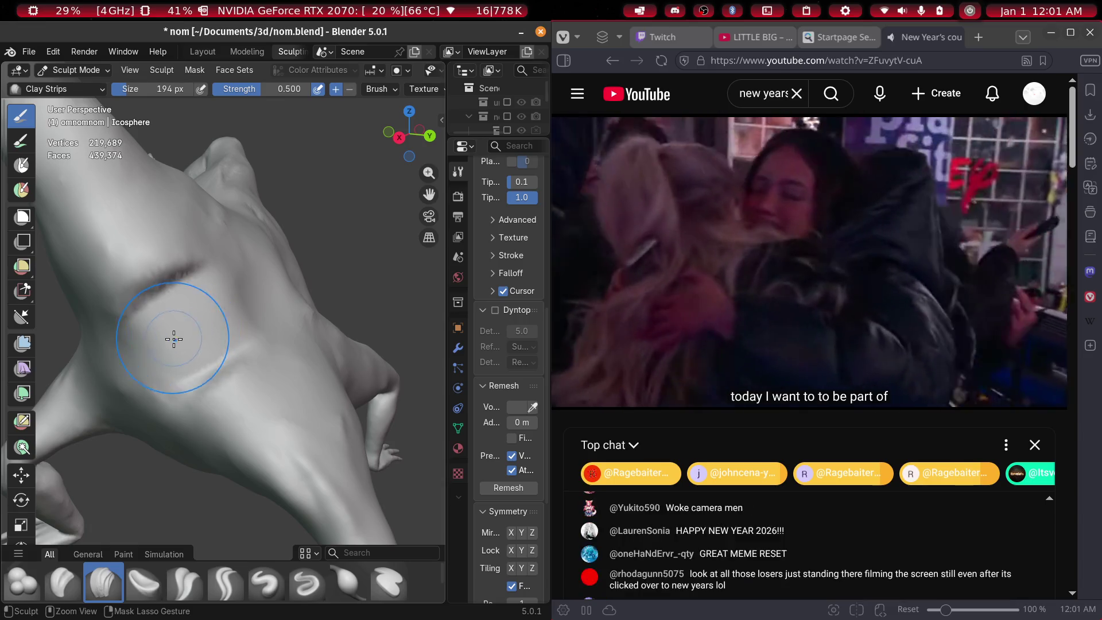
mouse_move(309, 323)
middle_down()
mouse_move(264, 305)
mouse_move(81, 313)
mouse_move(295, 319)
mouse_move(262, 320)
middle_up()
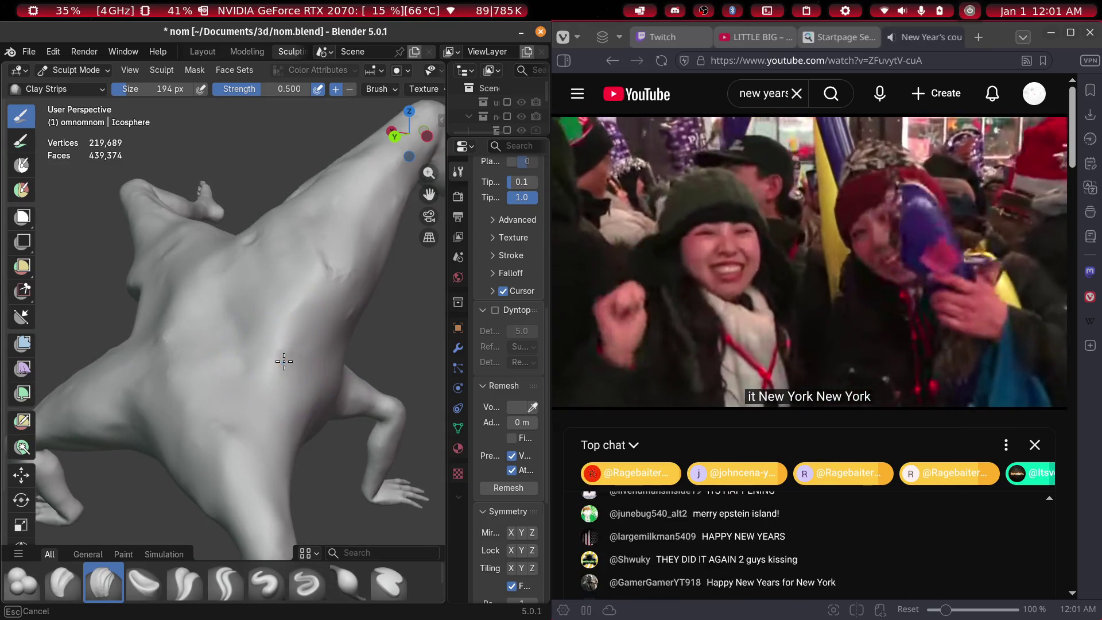
mouse_move(290, 349)
middle_down()
mouse_move(271, 295)
mouse_move(246, 303)
mouse_move(281, 362)
mouse_move(265, 343)
middle_up()
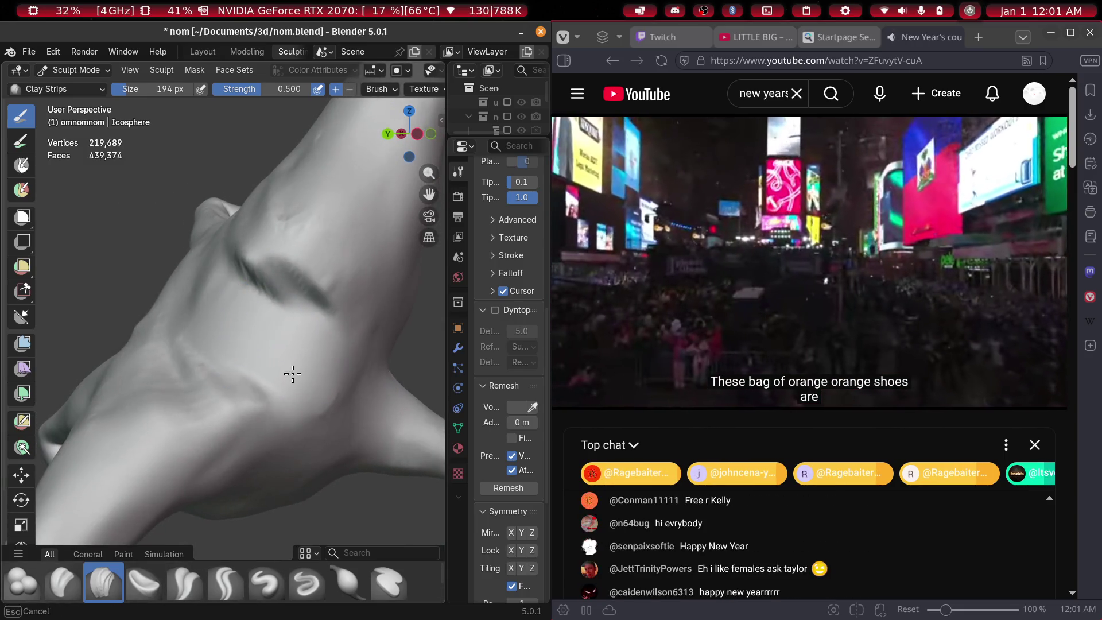
mouse_move(206, 305)
middle_down()
mouse_move(361, 337)
mouse_move(434, 337)
middle_up()
middle_drag(236, 361, 292, 364)
mouse_move(230, 411)
middle_down()
mouse_move(320, 369)
mouse_move(423, 373)
mouse_move(406, 333)
mouse_move(314, 302)
middle_up()
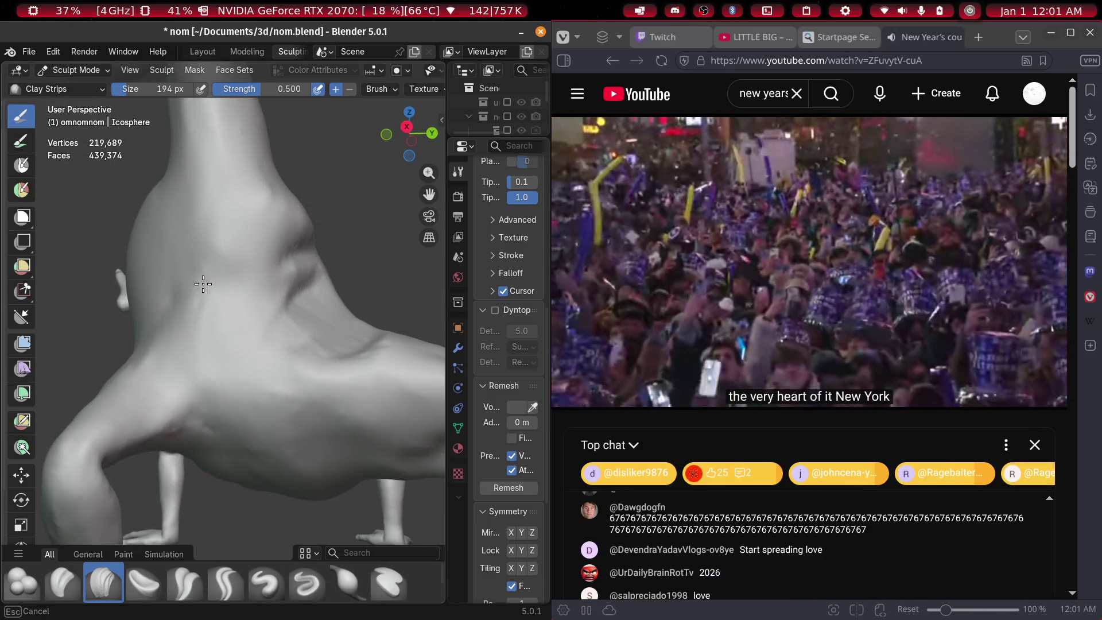
mouse_move(343, 304)
middle_down()
mouse_move(290, 312)
mouse_move(253, 337)
middle_up()
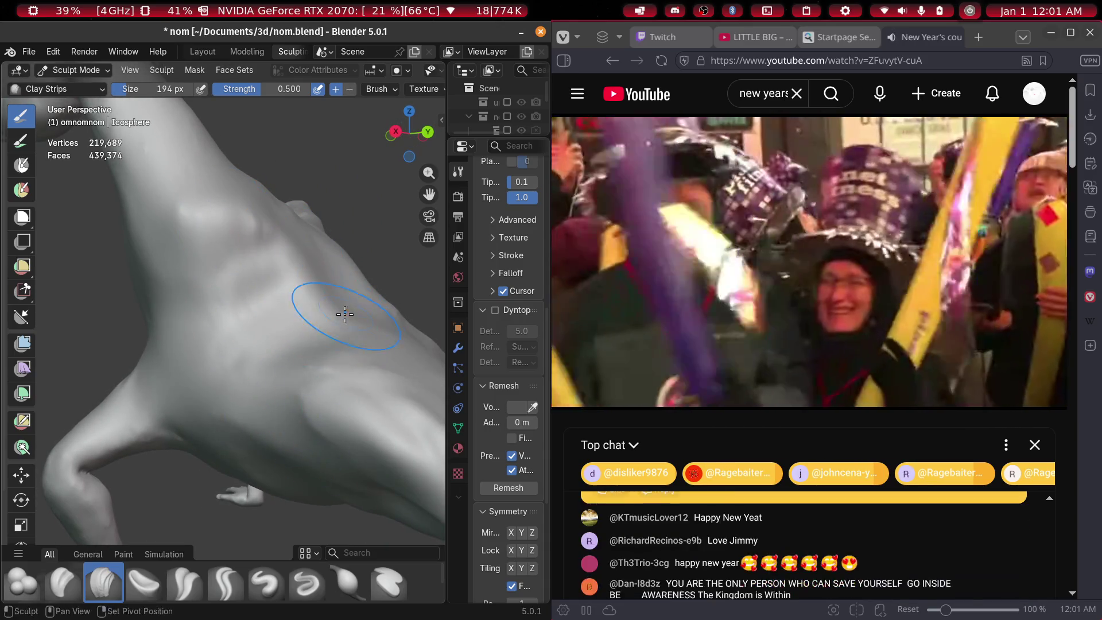
mouse_move(331, 345)
middle_down()
mouse_move(143, 328)
mouse_move(248, 315)
mouse_move(182, 318)
middle_up()
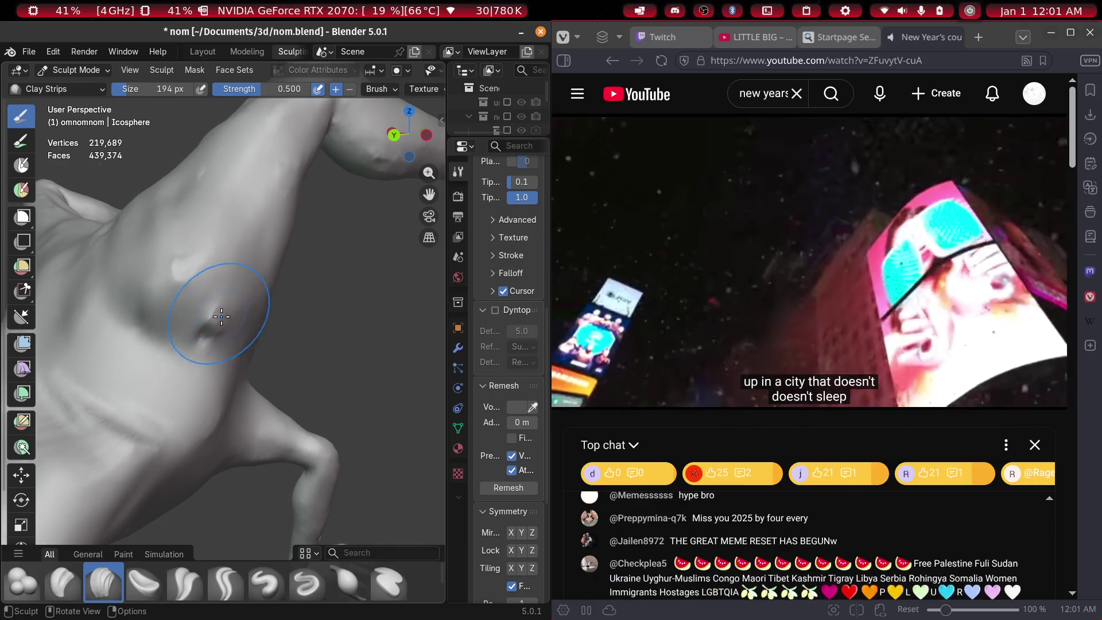
scroll(221, 316, up, 3)
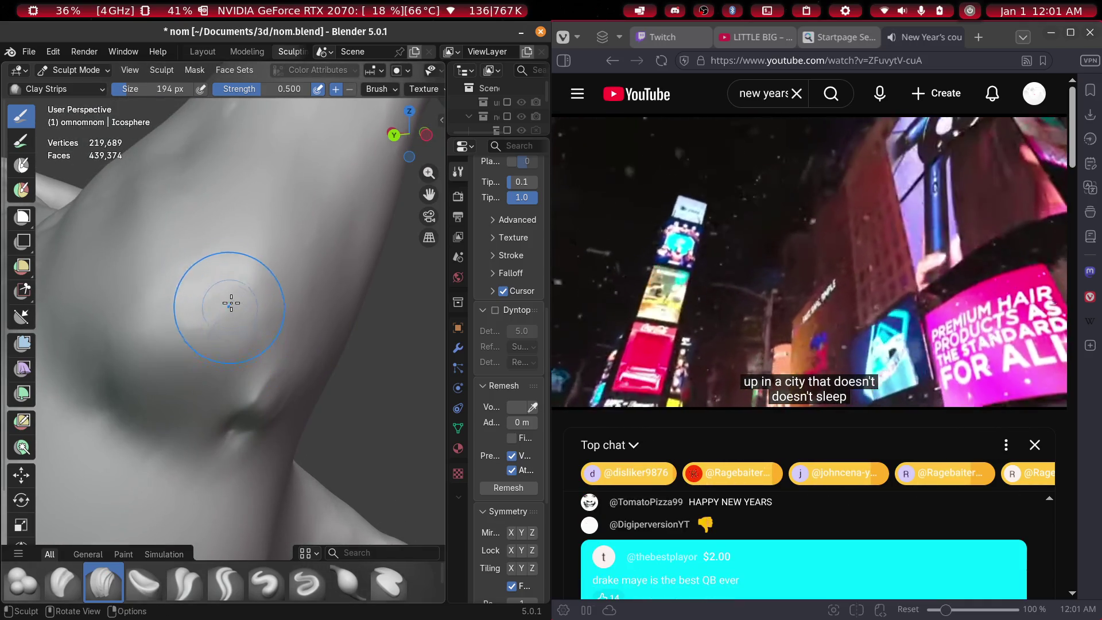
drag(212, 366, 214, 305)
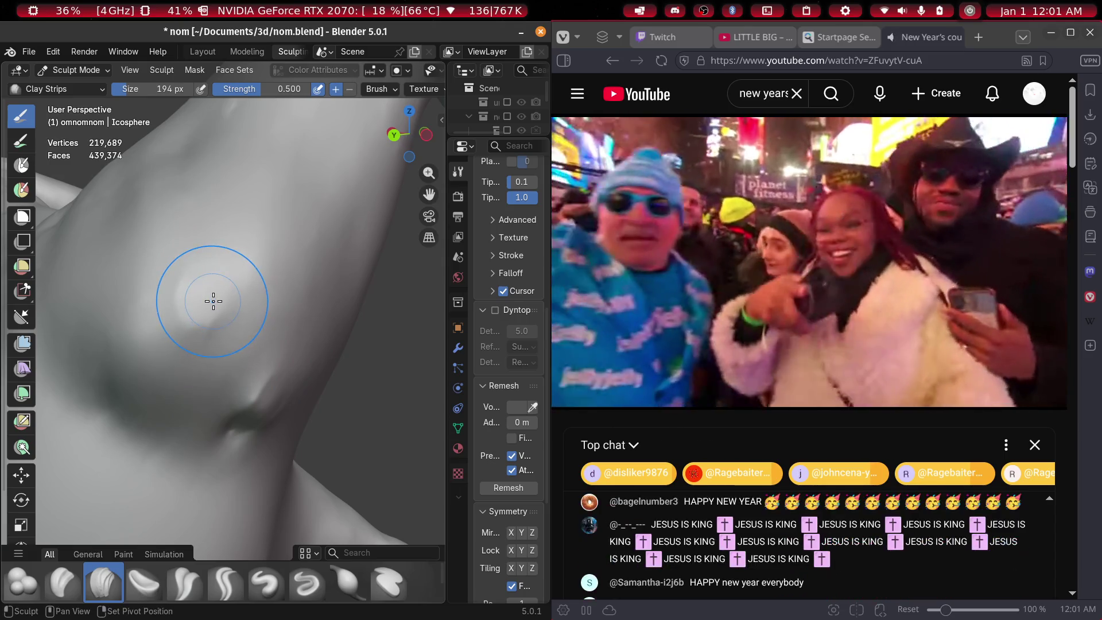
middle_drag(245, 340, 234, 368)
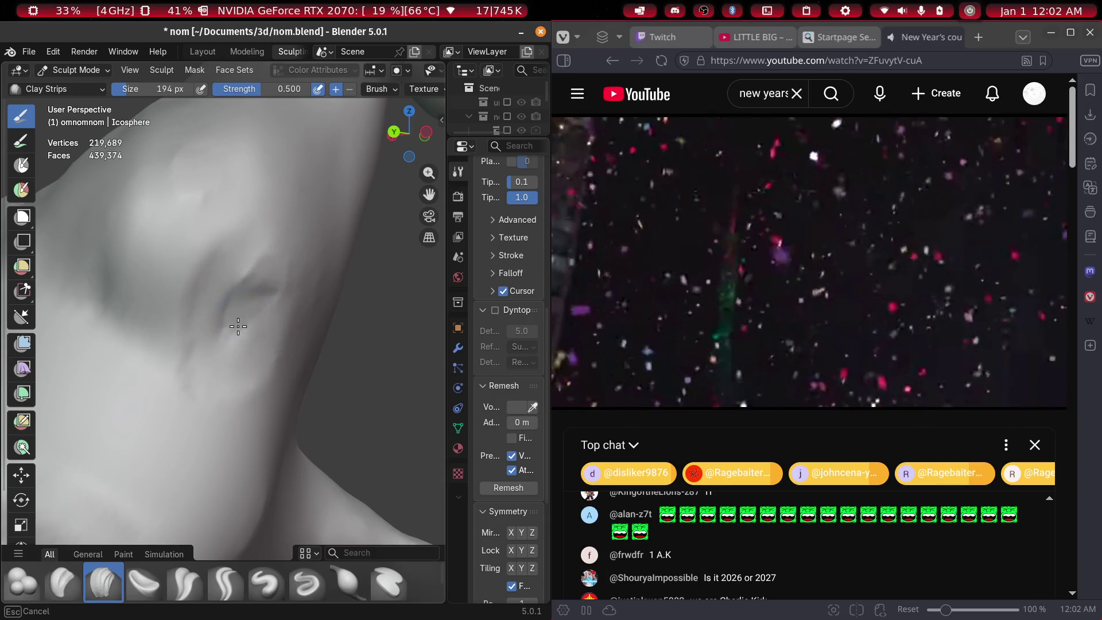
Carve the eye socket deeper and reshape it with Clay Strips strokes
mouse_move(260, 271)
ctrl+mouse_down()
mouse_move(233, 339)
mouse_move(260, 279)
ctrl+mouse_up()
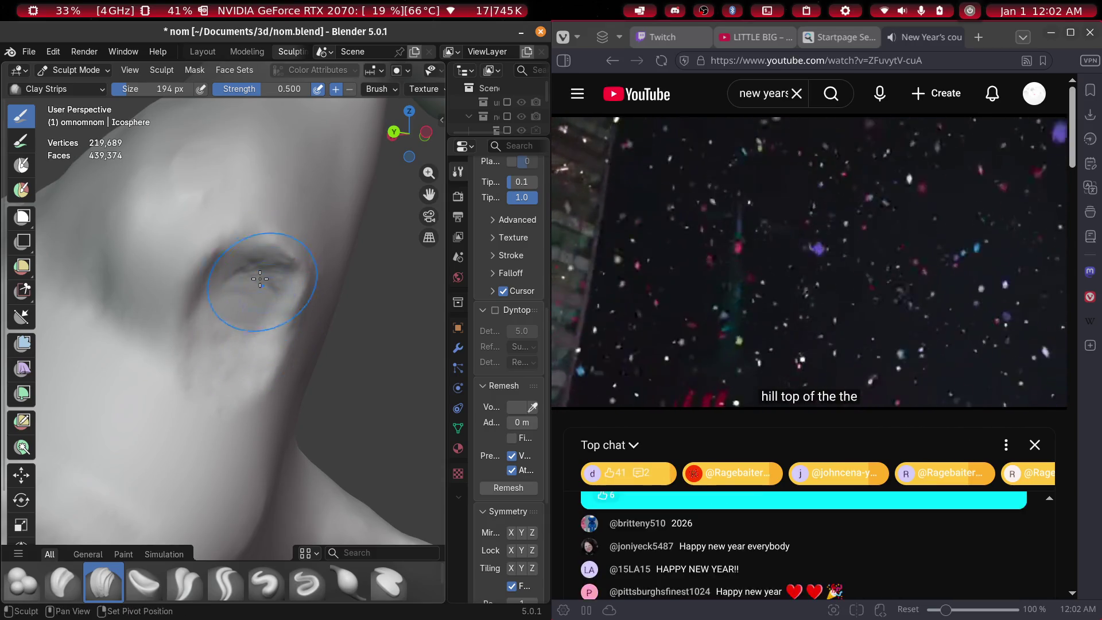
mouse_move(297, 298)
middle_down()
mouse_move(264, 304)
mouse_move(222, 278)
mouse_move(255, 314)
middle_up()
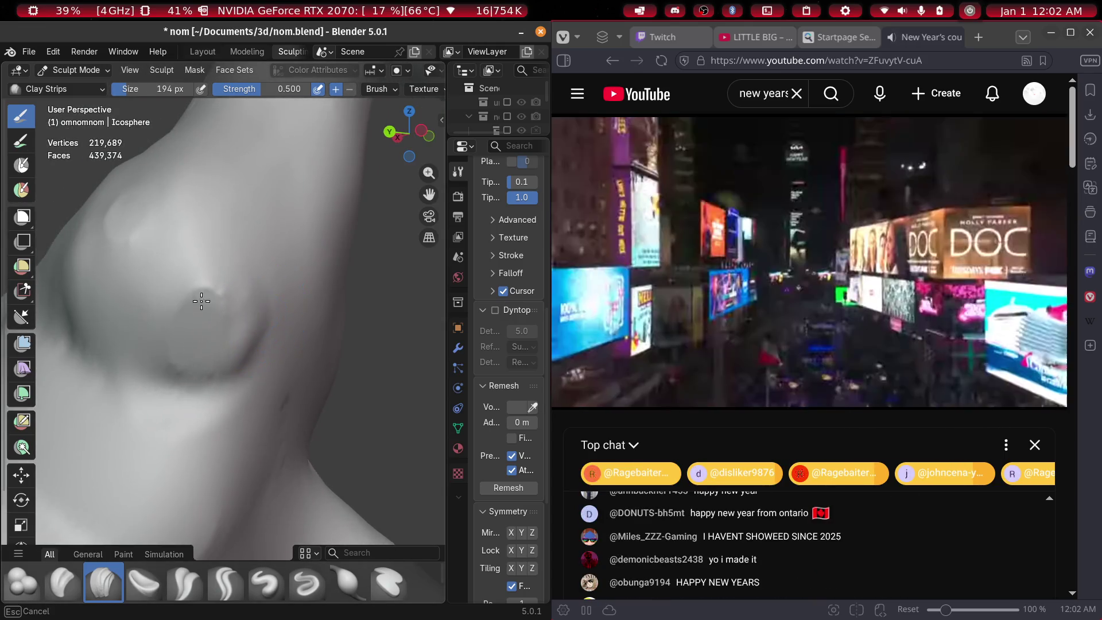
mouse_move(202, 300)
ctrl+mouse_down()
mouse_move(221, 294)
mouse_move(222, 335)
ctrl+mouse_up()
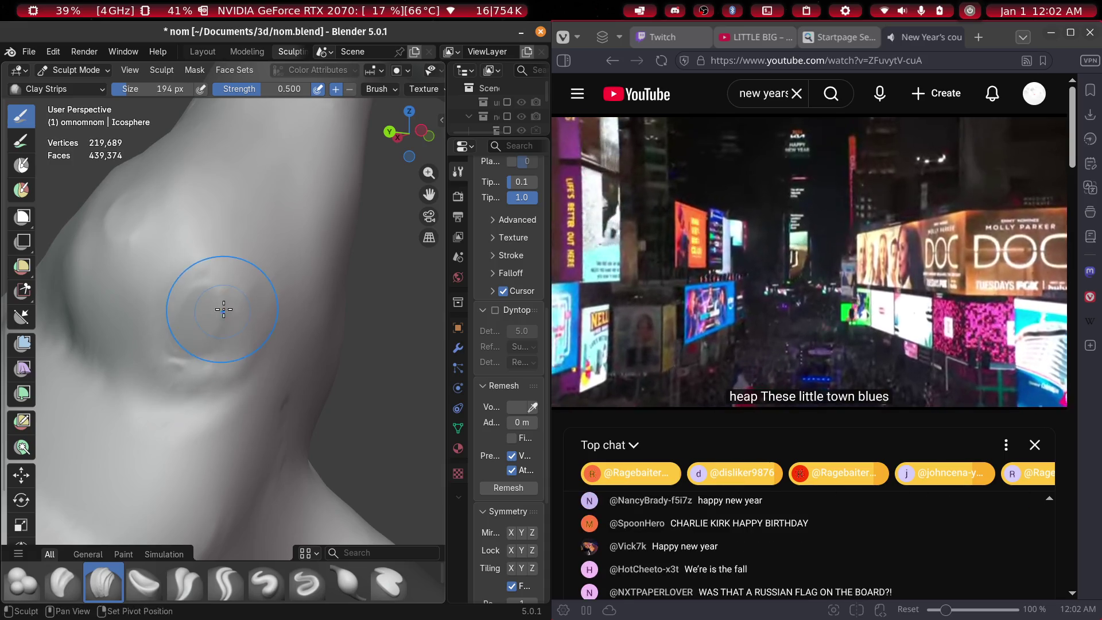
middle_drag(209, 333, 275, 361)
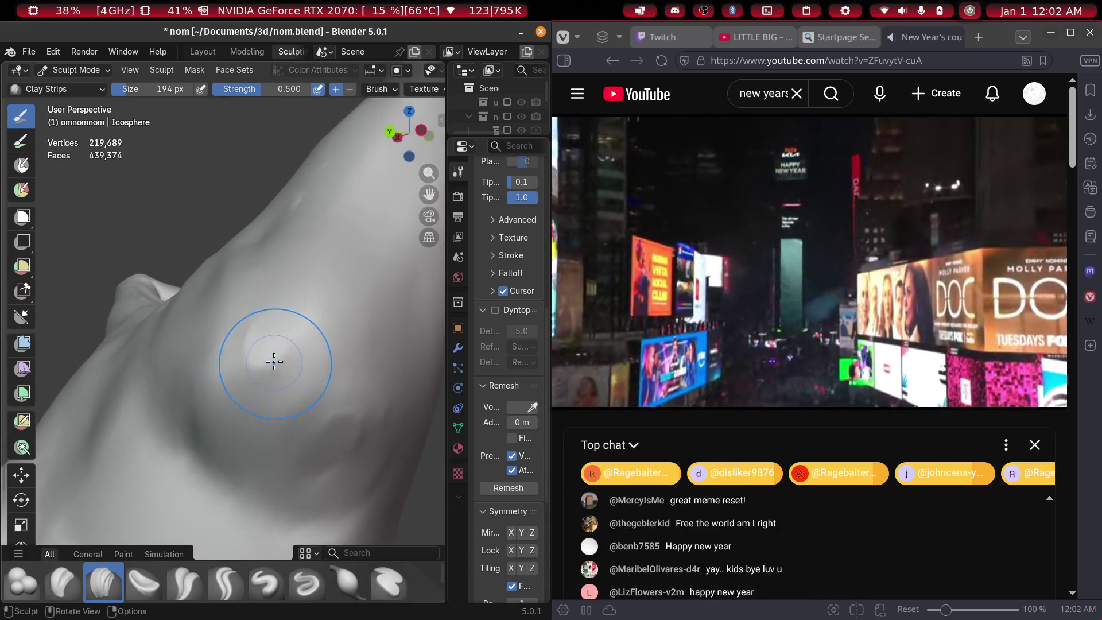
shift+middle_drag(243, 414, 316, 341)
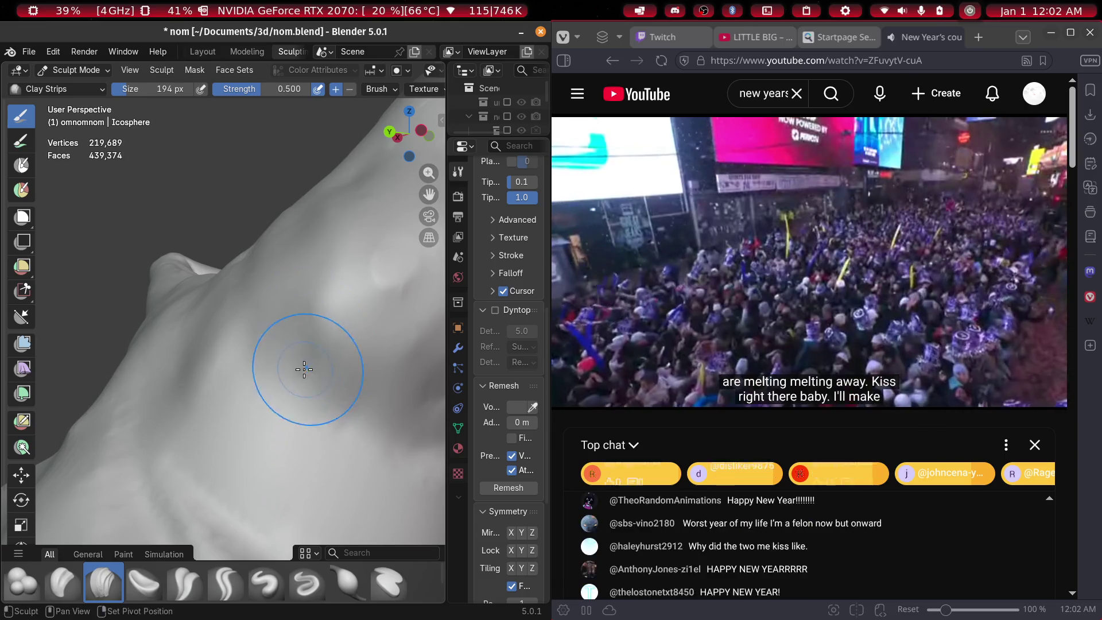
scroll(487, 384, up, 2)
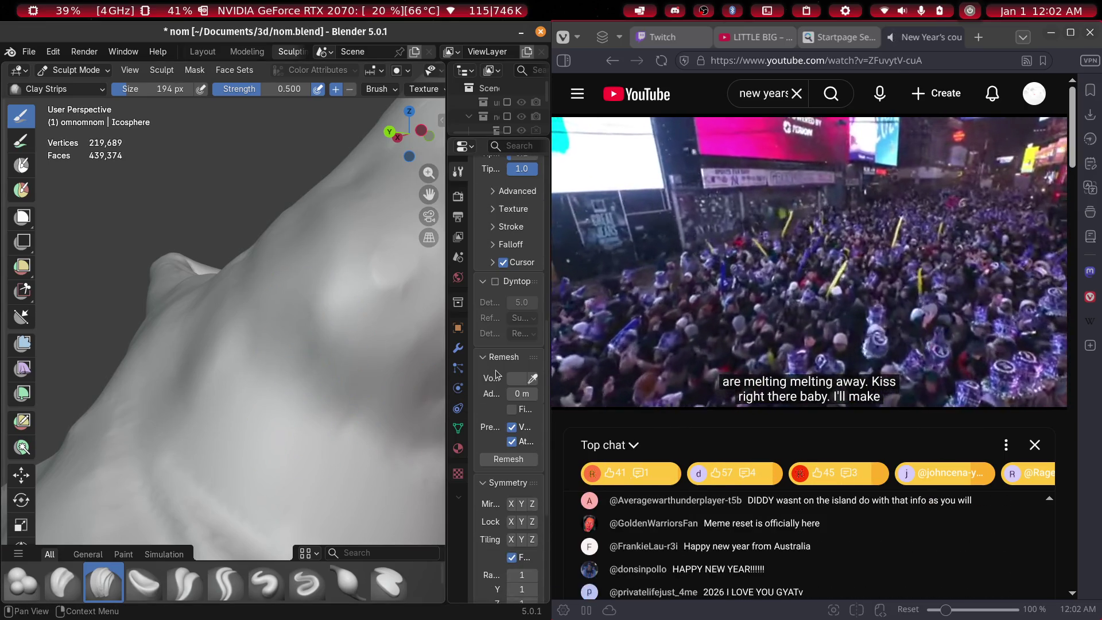
Enable dynamic topology and adjust the properties panel width
click(495, 340)
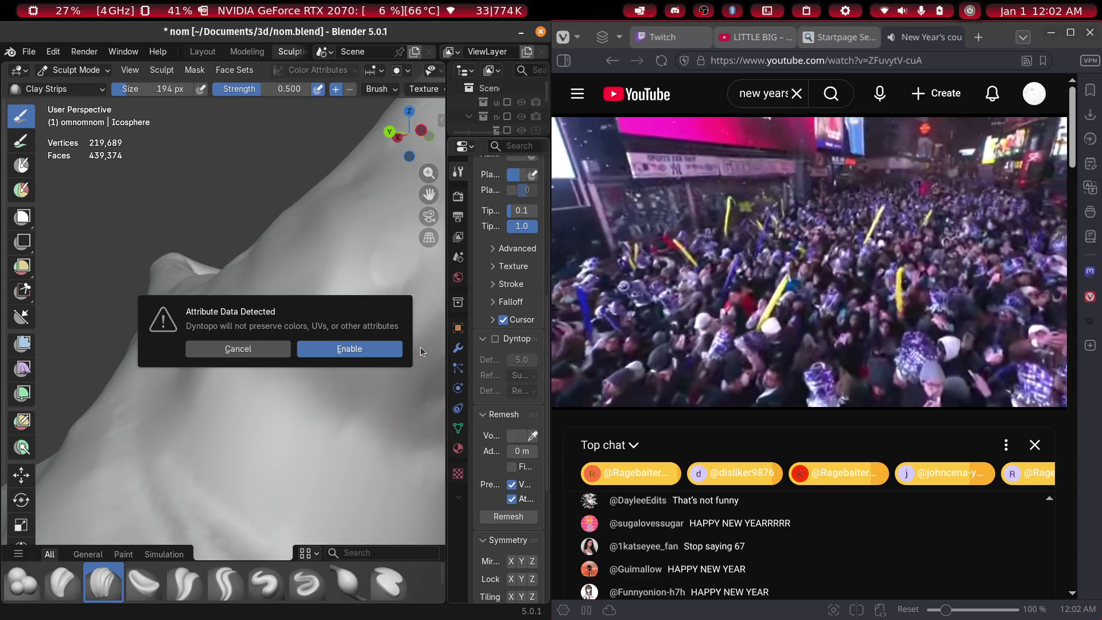
key(Return)
scroll(488, 344, up, 1)
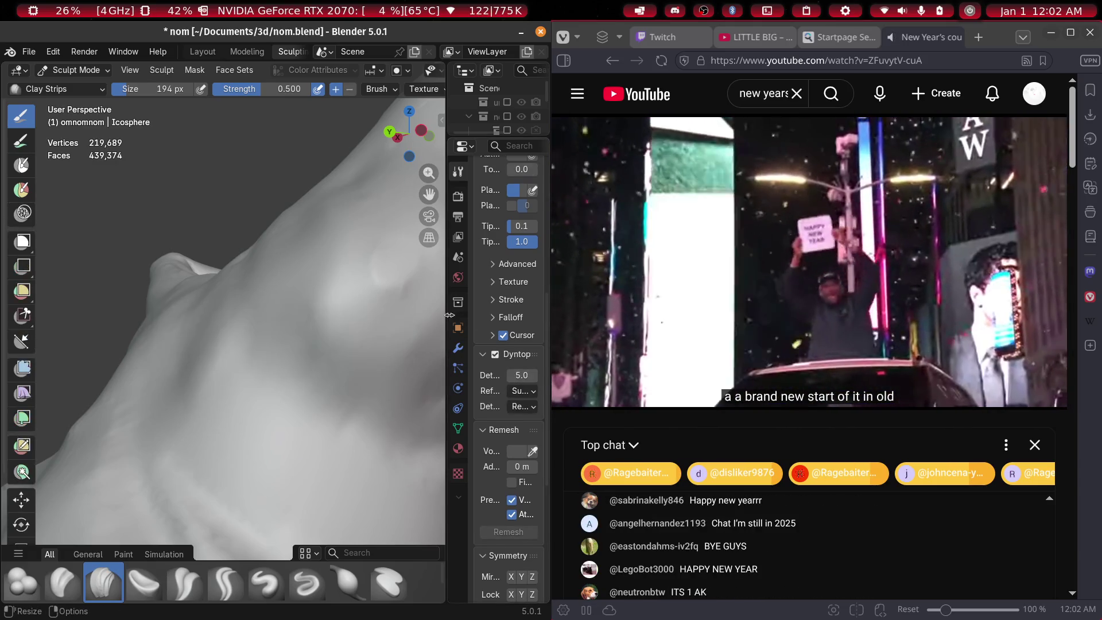
drag(421, 319, 355, 321)
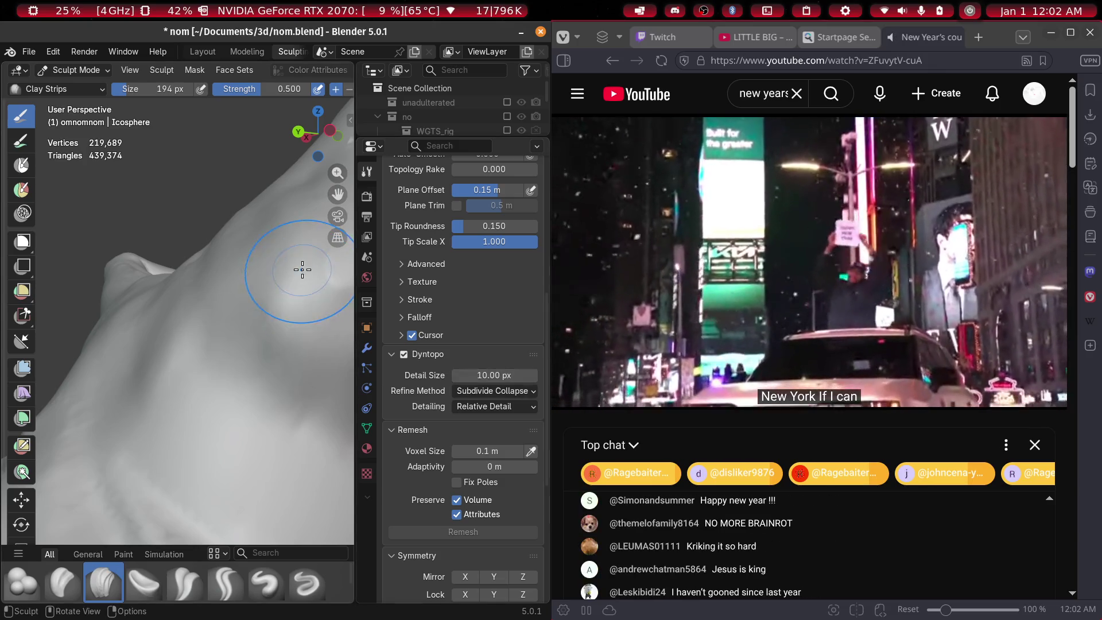
drag(357, 287, 447, 287)
Build up the torso and shoulder with Clay Strips from several angles, then select Draw
mouse_move(242, 322)
middle_down()
mouse_move(187, 345)
mouse_move(315, 295)
mouse_move(229, 283)
mouse_move(269, 290)
middle_up()
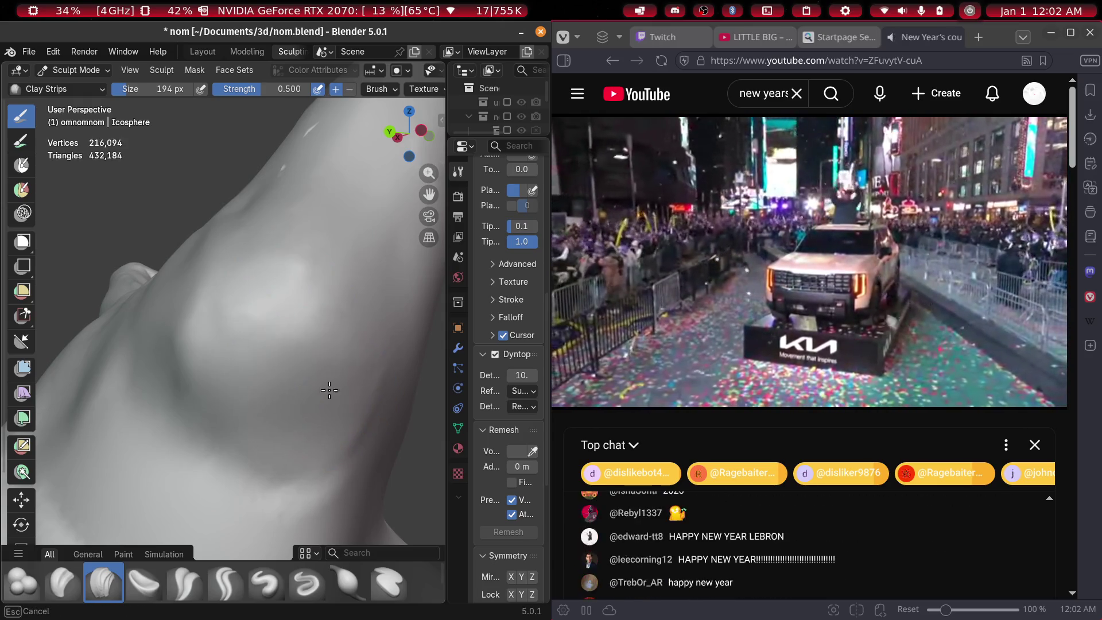
mouse_move(324, 398)
middle_down()
mouse_move(339, 414)
mouse_move(310, 402)
middle_up()
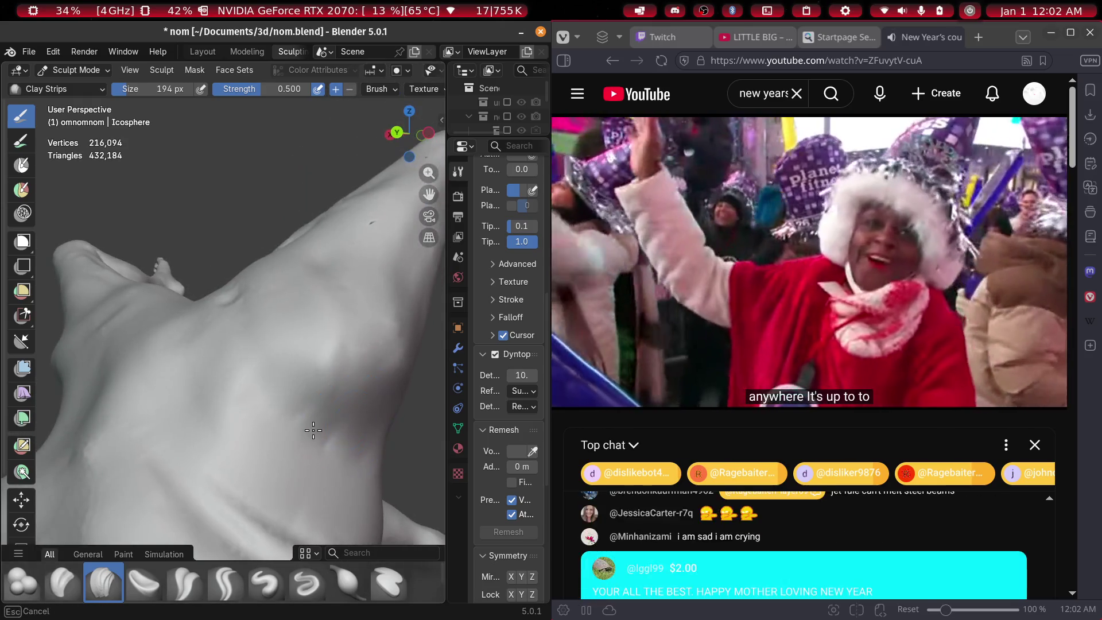
mouse_move(250, 443)
middle_down()
mouse_move(296, 456)
mouse_move(263, 396)
middle_up()
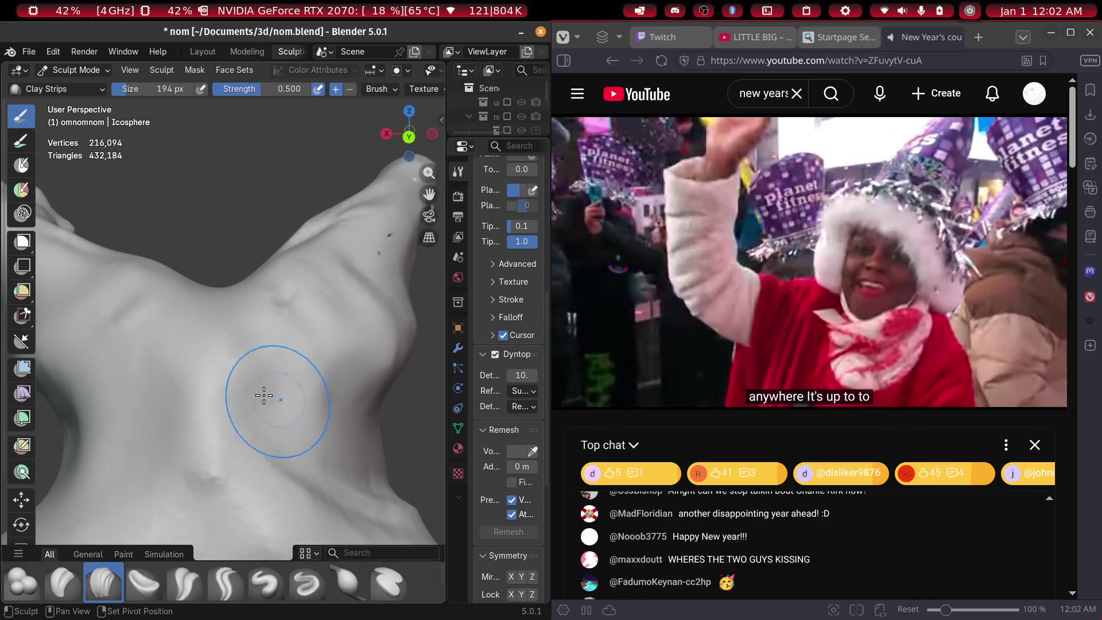
mouse_move(213, 435)
middle_down()
mouse_move(288, 406)
mouse_move(191, 379)
mouse_move(191, 315)
mouse_move(209, 347)
middle_up()
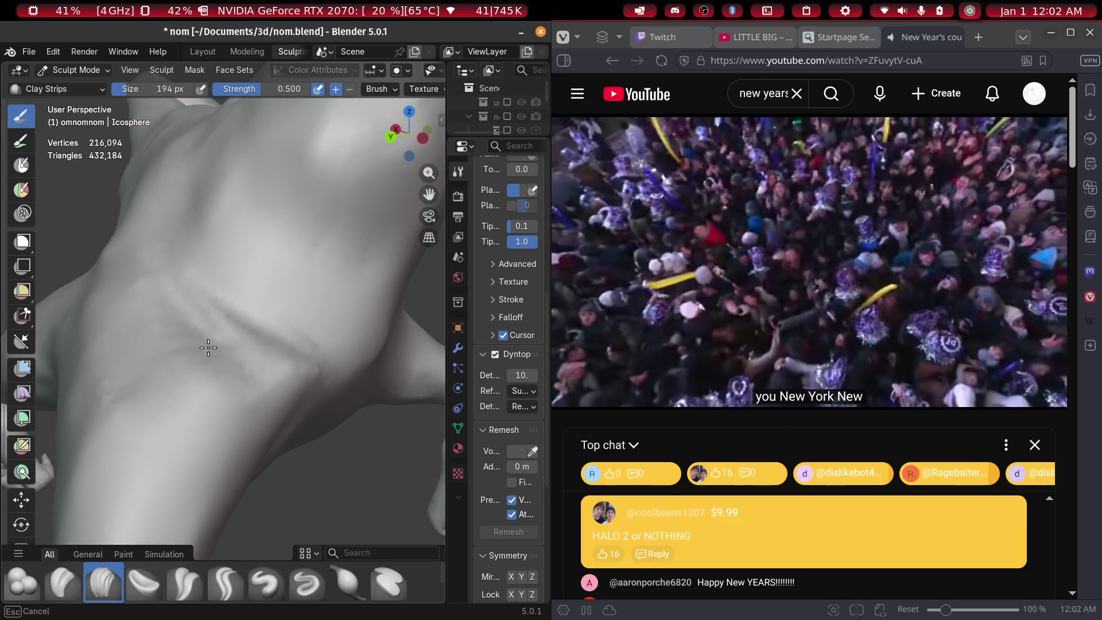
middle_drag(299, 325, 234, 287)
mouse_move(221, 247)
middle_down()
mouse_move(229, 320)
mouse_move(312, 362)
mouse_move(188, 355)
mouse_move(277, 317)
mouse_move(278, 160)
mouse_move(297, 236)
middle_up()
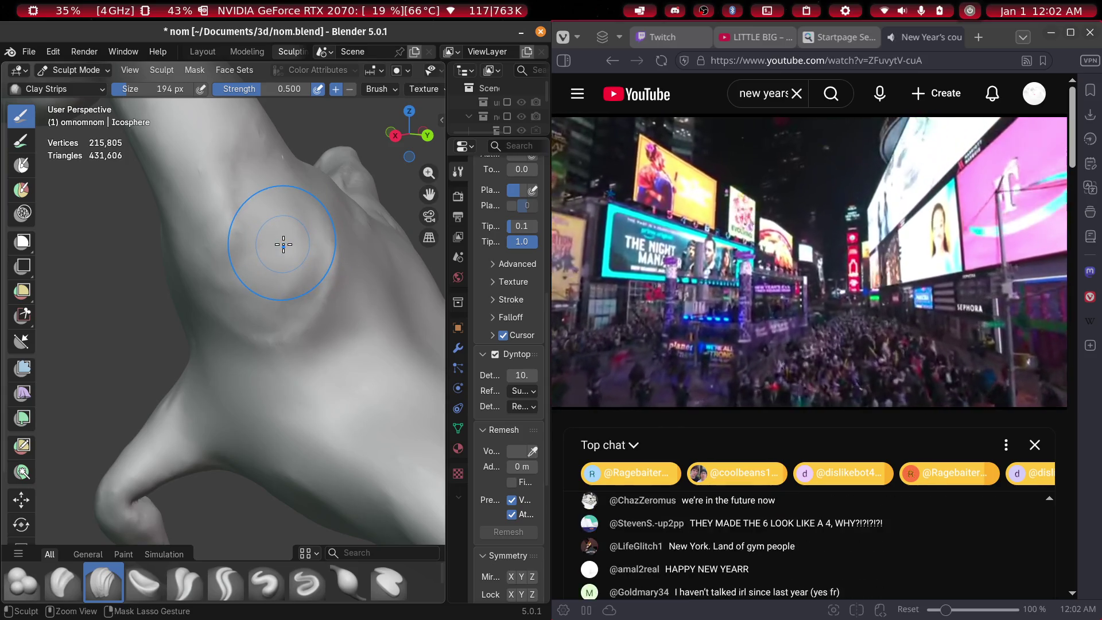
mouse_move(333, 257)
middle_down()
mouse_move(260, 310)
mouse_move(232, 313)
mouse_move(189, 271)
mouse_move(74, 281)
mouse_move(100, 264)
mouse_move(167, 314)
mouse_move(161, 322)
middle_up()
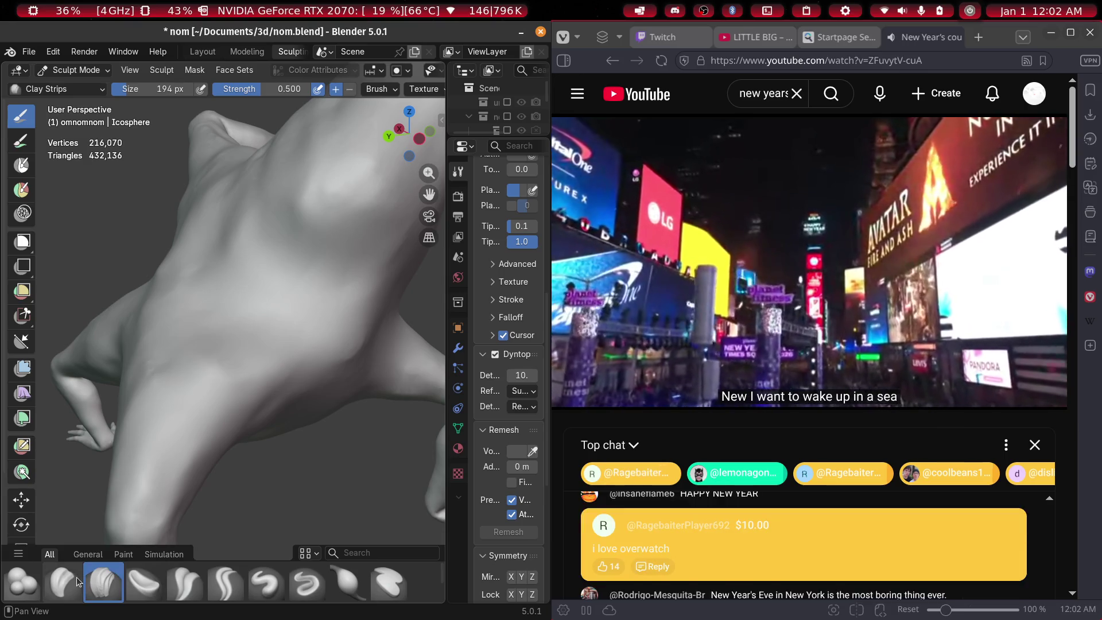
click(260, 583)
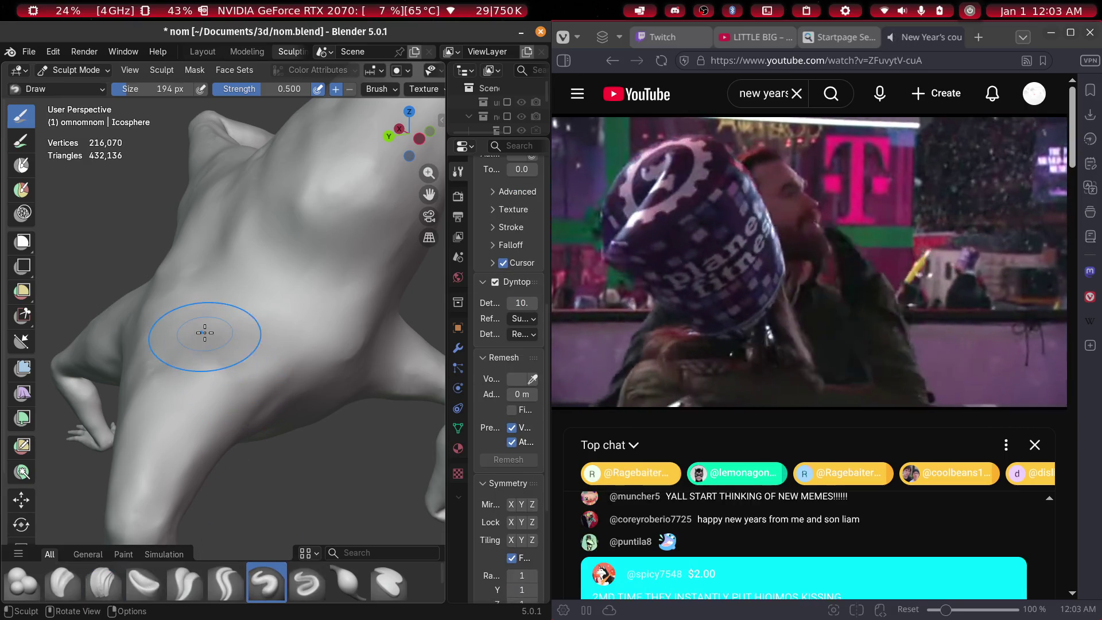
Resize the Draw brush and add small detail strokes and a raised ridge across the torso
key(f)
middle_drag(214, 306, 201, 313)
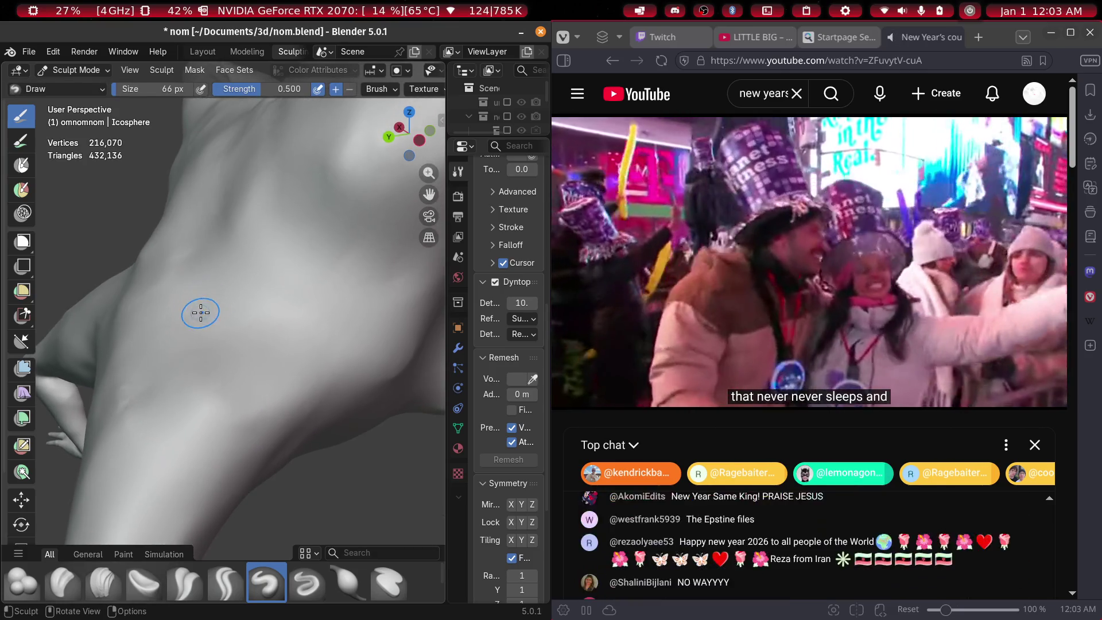
drag(289, 386, 284, 380)
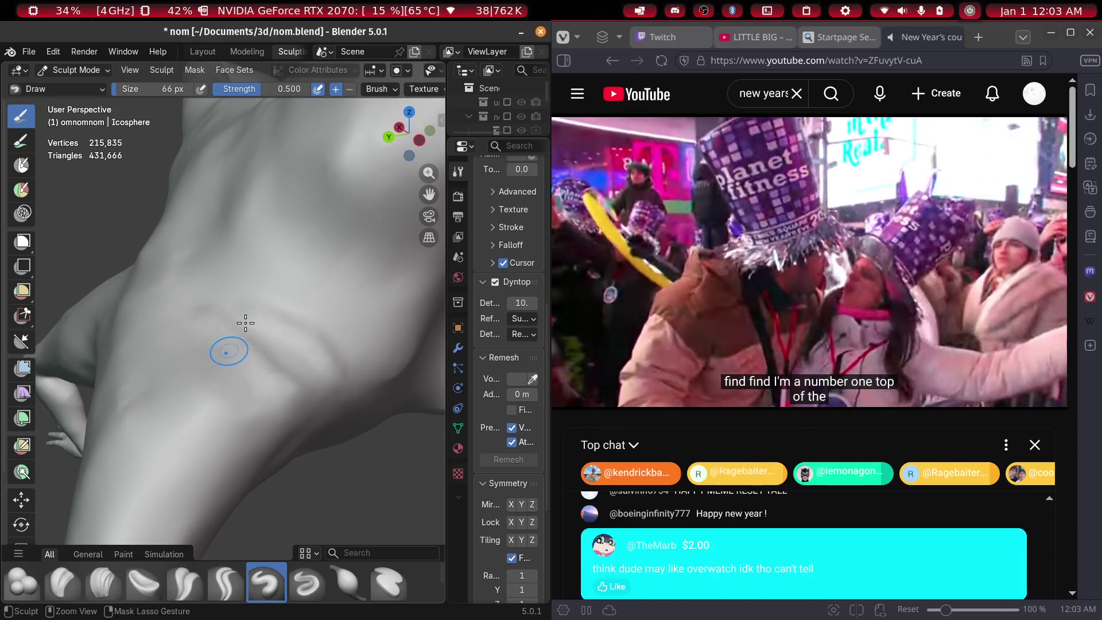
ctrl+drag(245, 323, 244, 322)
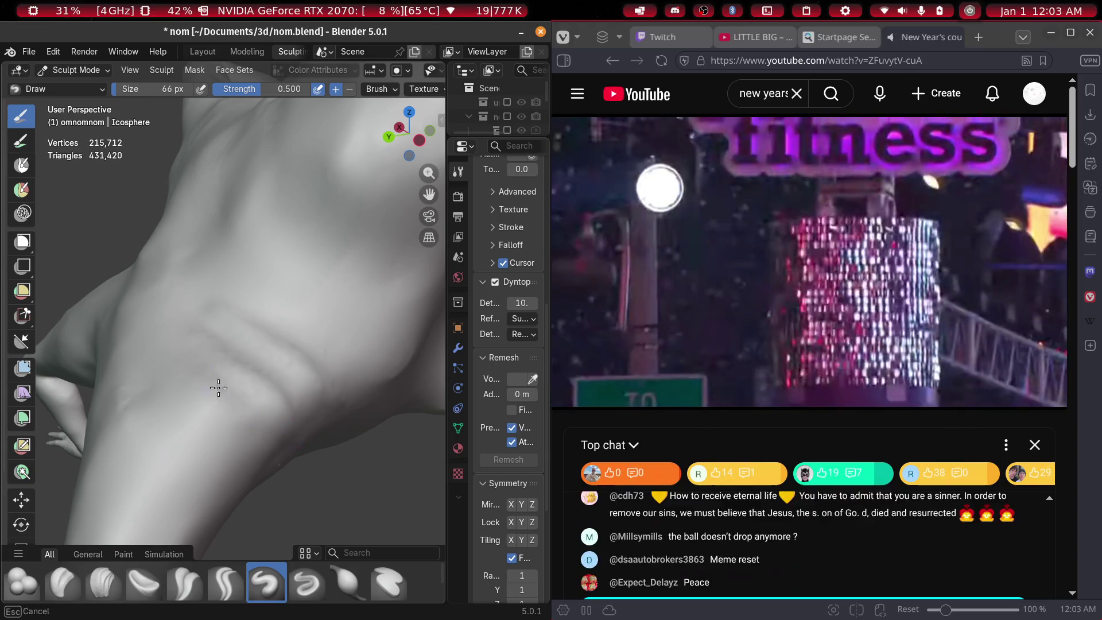
mouse_move(259, 305)
middle_down()
mouse_move(337, 295)
mouse_move(1, 330)
middle_up()
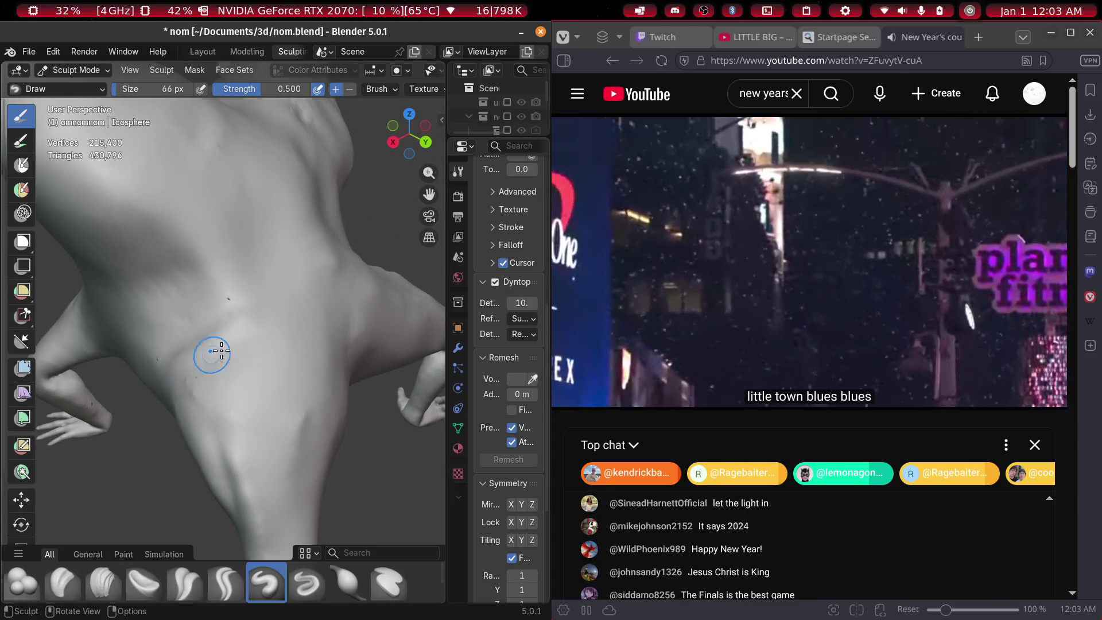
drag(255, 344, 178, 391)
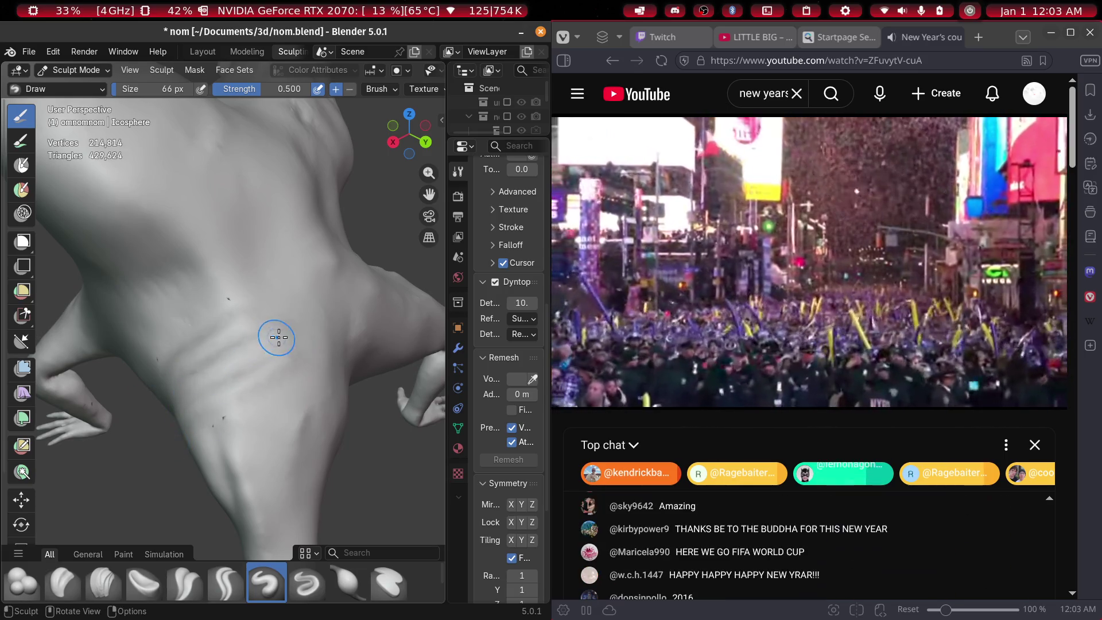
Orbit around the body to inspect the new strokes, pulling back to see the whole figure
scroll(278, 337, down, 5)
middle_drag(258, 352, 160, 364)
scroll(169, 328, up, 8)
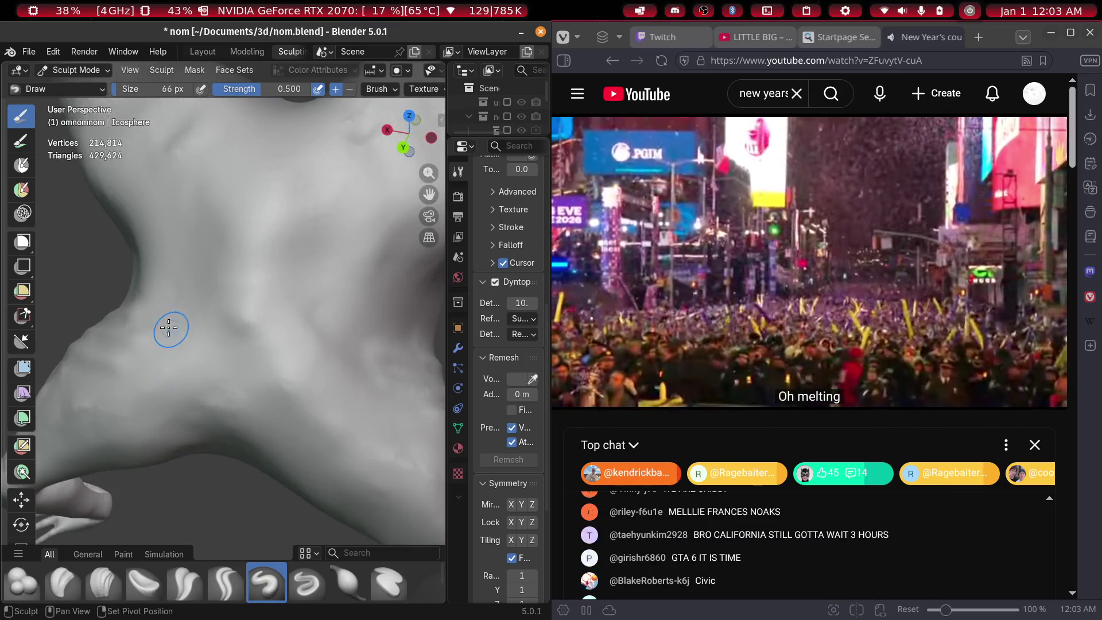
mouse_move(148, 315)
middle_down()
mouse_move(209, 350)
mouse_move(273, 349)
mouse_move(256, 346)
middle_up()
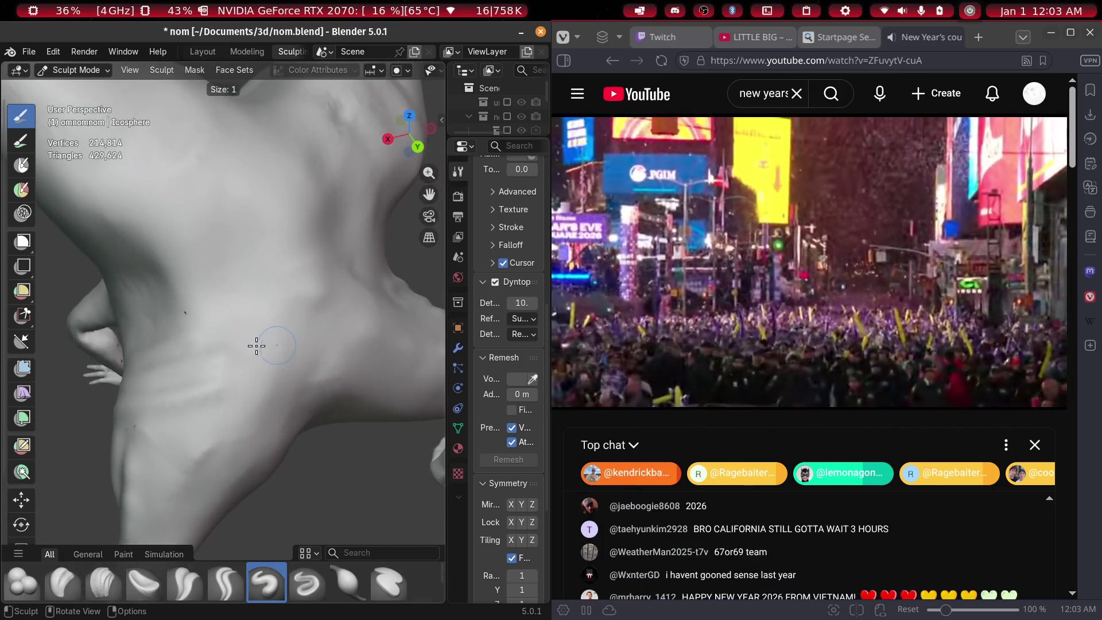
middle_drag(325, 373, 278, 356)
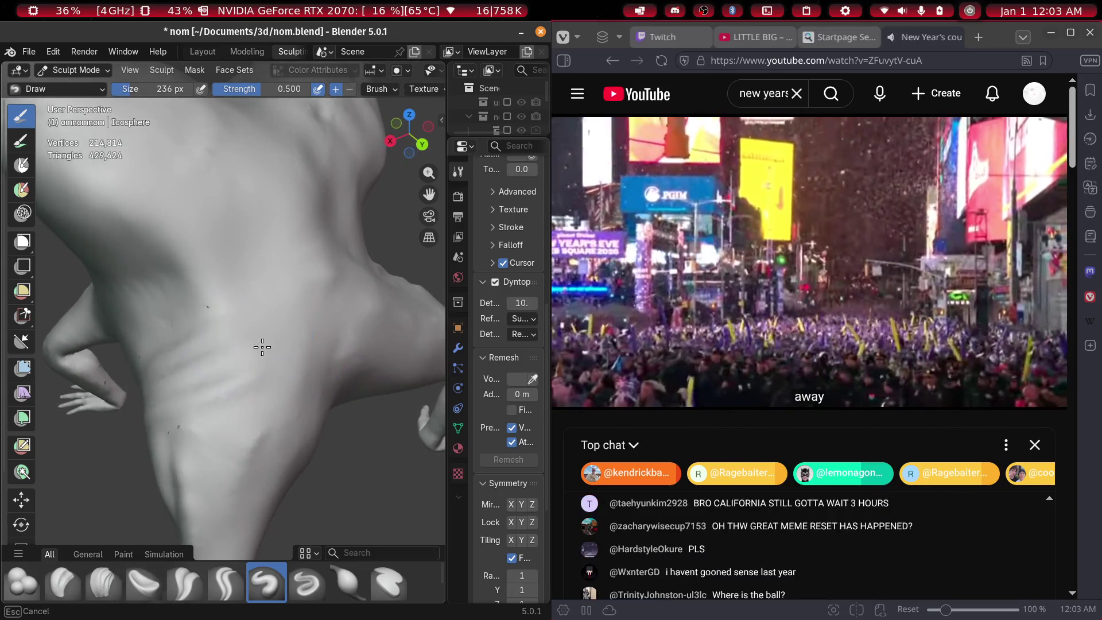
mouse_move(197, 350)
middle_down()
mouse_move(285, 320)
mouse_move(266, 315)
middle_up()
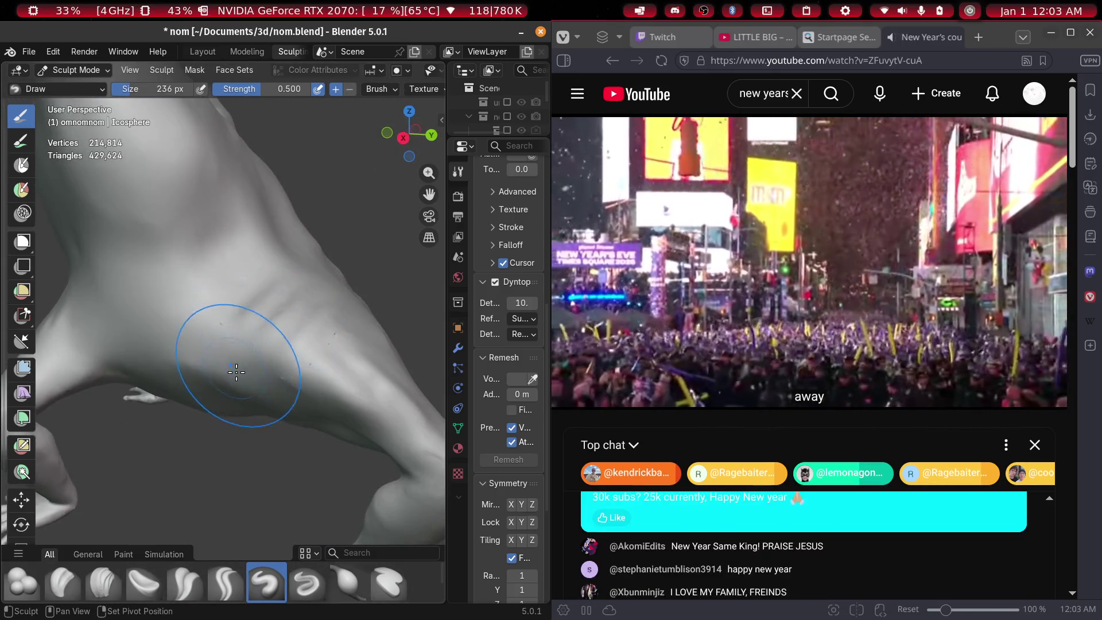
mouse_move(307, 349)
middle_down()
mouse_move(253, 352)
mouse_move(319, 339)
mouse_move(259, 345)
middle_up()
mouse_move(302, 392)
middle_down()
mouse_move(402, 299)
mouse_move(46, 381)
mouse_move(110, 423)
mouse_move(121, 443)
mouse_move(142, 433)
mouse_move(189, 443)
mouse_move(216, 380)
middle_up()
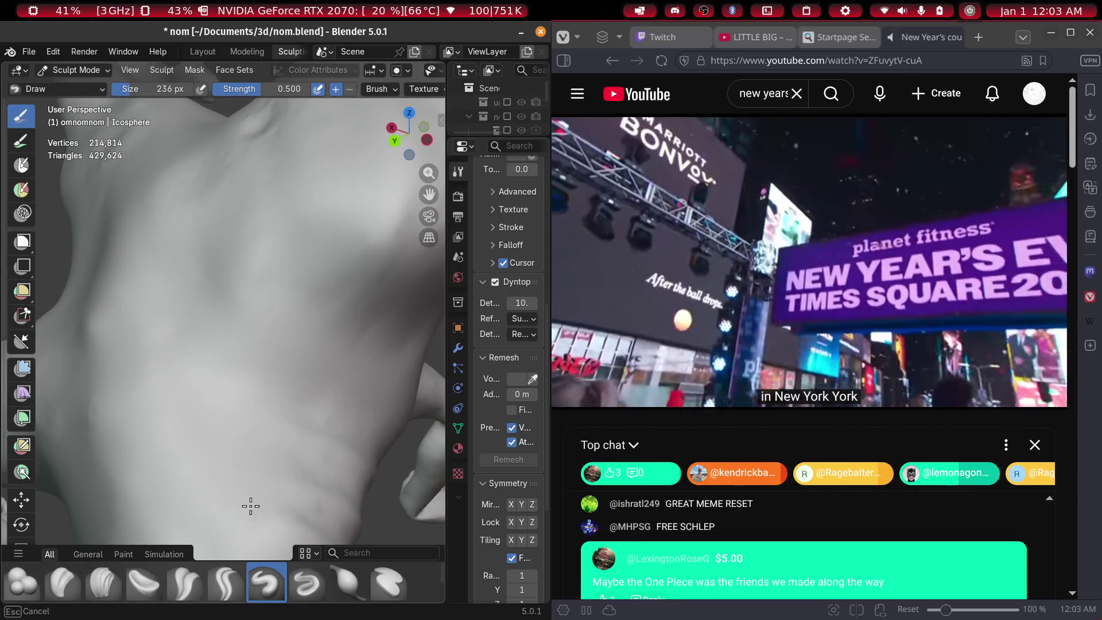
mouse_move(259, 423)
middle_down()
mouse_move(184, 369)
mouse_move(234, 344)
middle_up()
mouse_move(154, 424)
middle_down()
mouse_move(241, 517)
mouse_move(298, 500)
mouse_move(283, 485)
mouse_move(303, 481)
mouse_move(241, 414)
mouse_move(190, 313)
mouse_move(109, 325)
mouse_move(230, 368)
middle_up()
mouse_move(217, 326)
middle_down()
mouse_move(144, 367)
mouse_move(221, 377)
mouse_move(177, 467)
mouse_move(250, 504)
middle_up()
scroll(104, 381, up, 5)
Open the IRC chat, switch to the Twitch stream manager tab, and minimize the chat
mouse_move(600, 619)
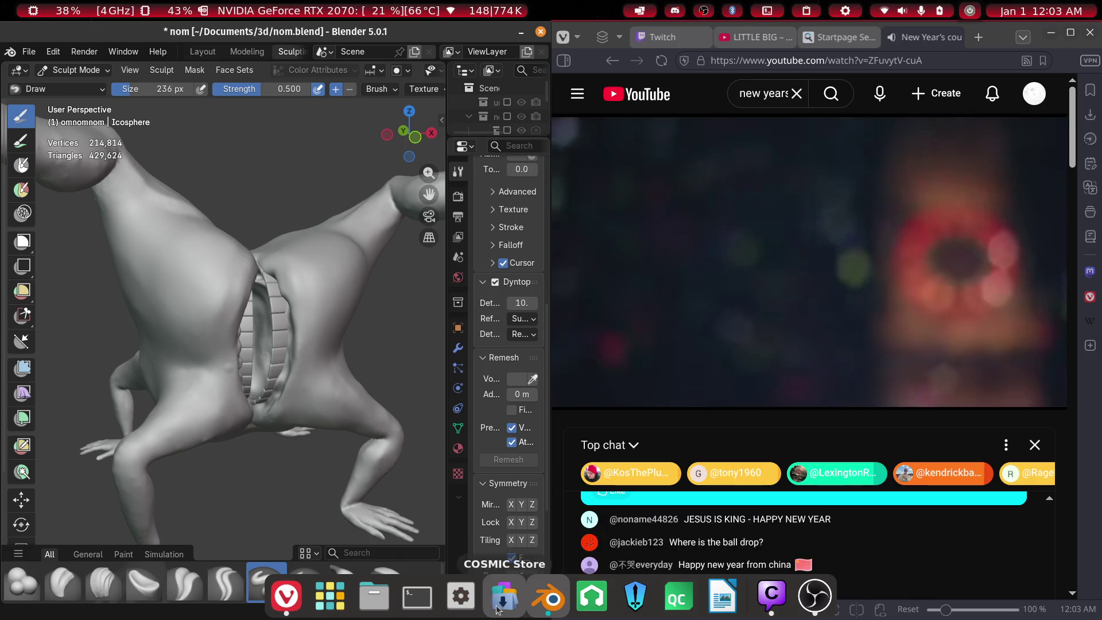
click(778, 597)
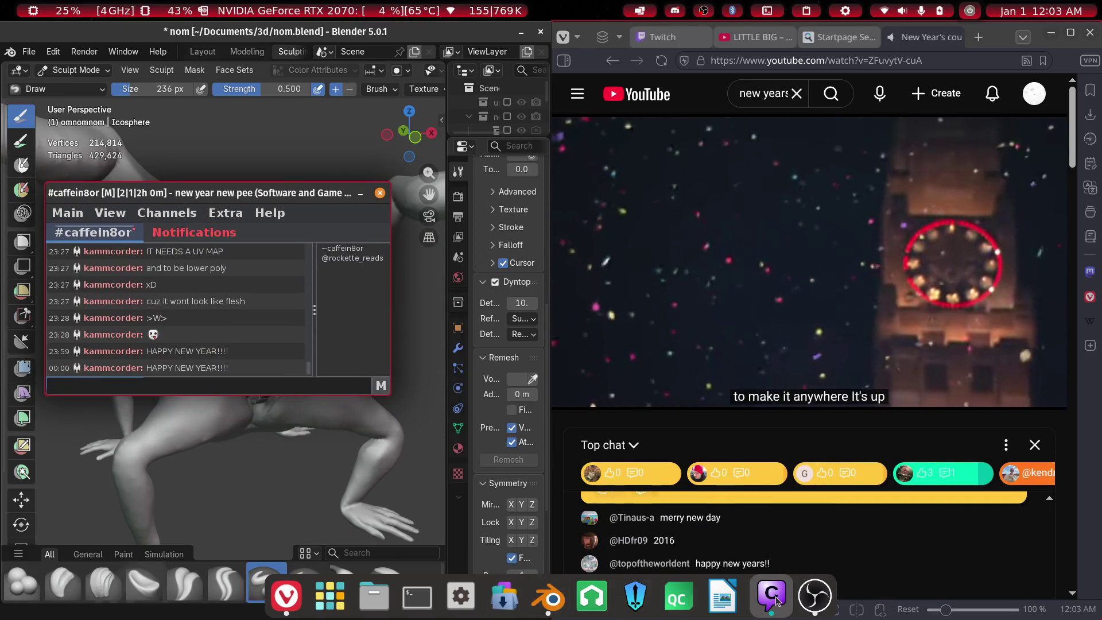
scroll(212, 333, up, 2)
scroll(218, 328, down, 2)
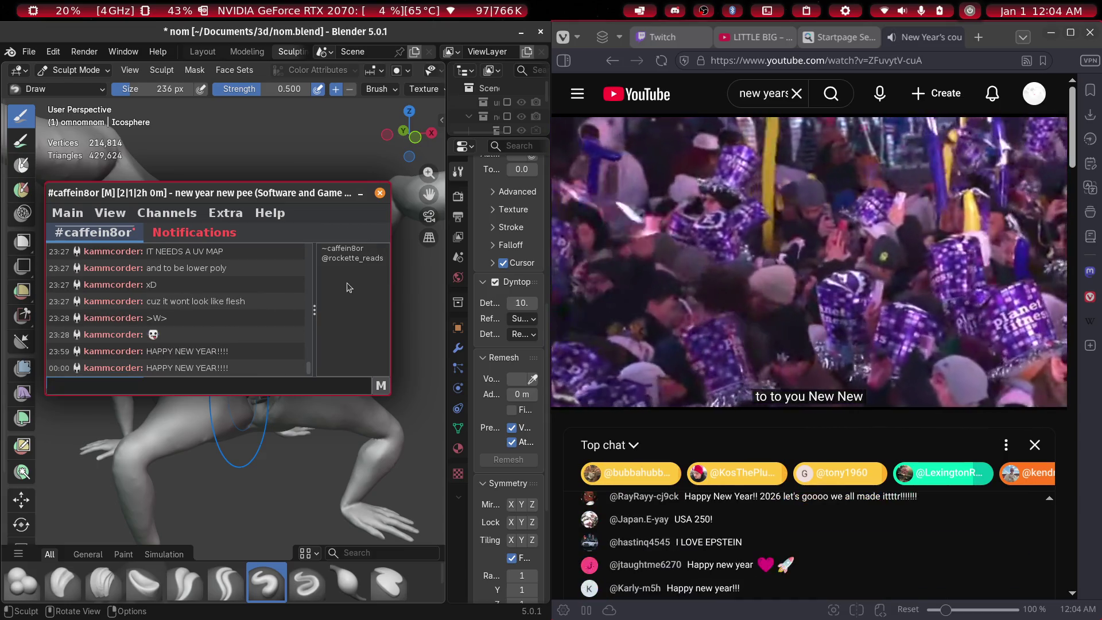
mouse_move(268, 591)
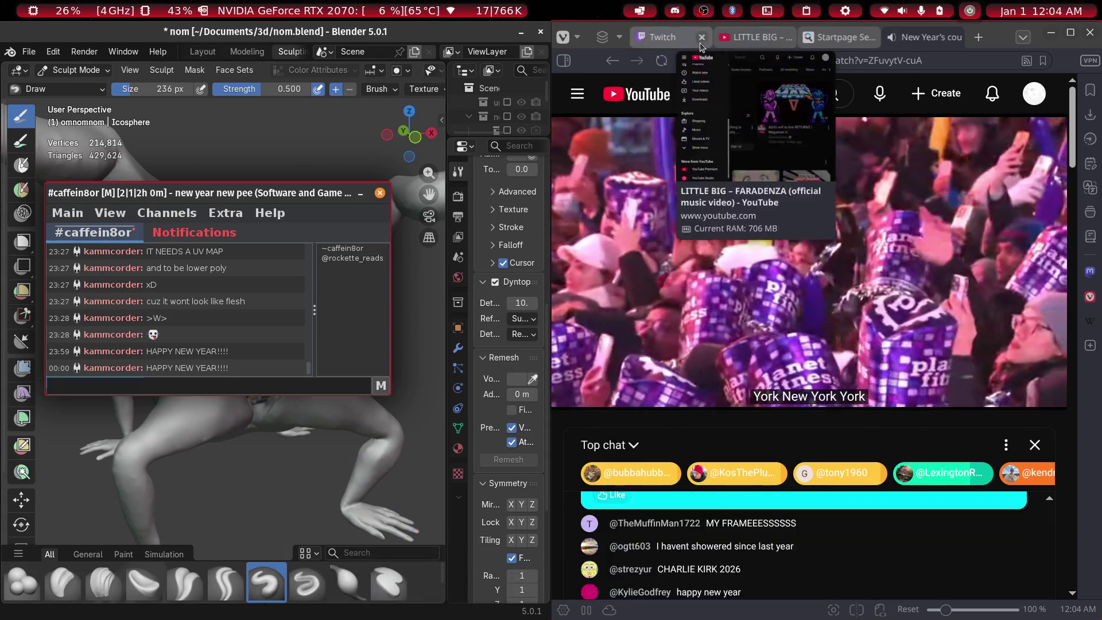
click(677, 37)
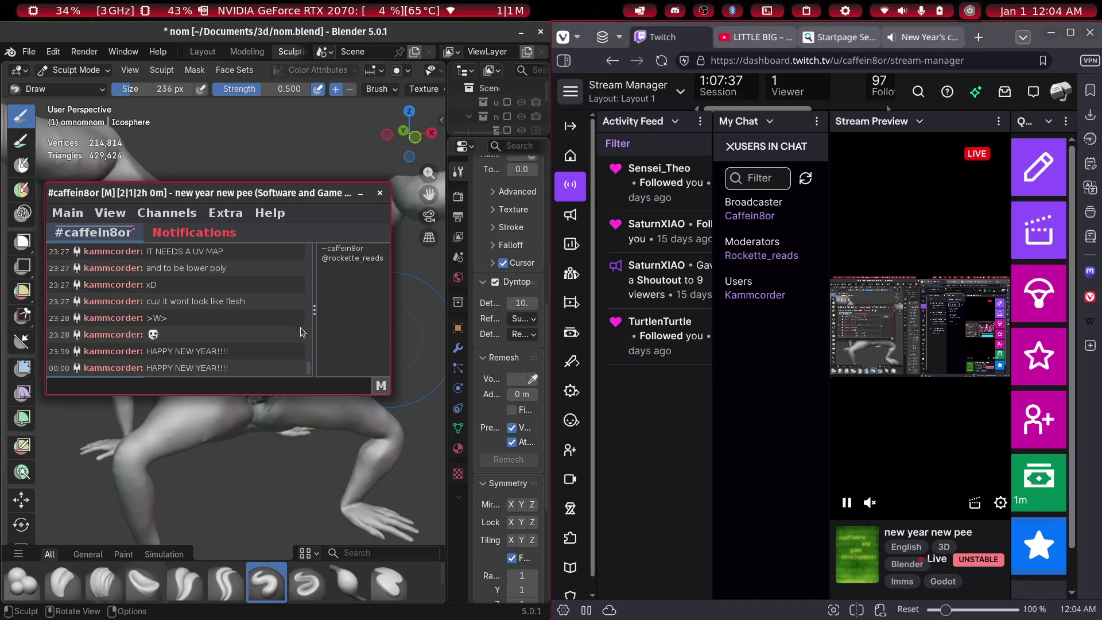
click(362, 194)
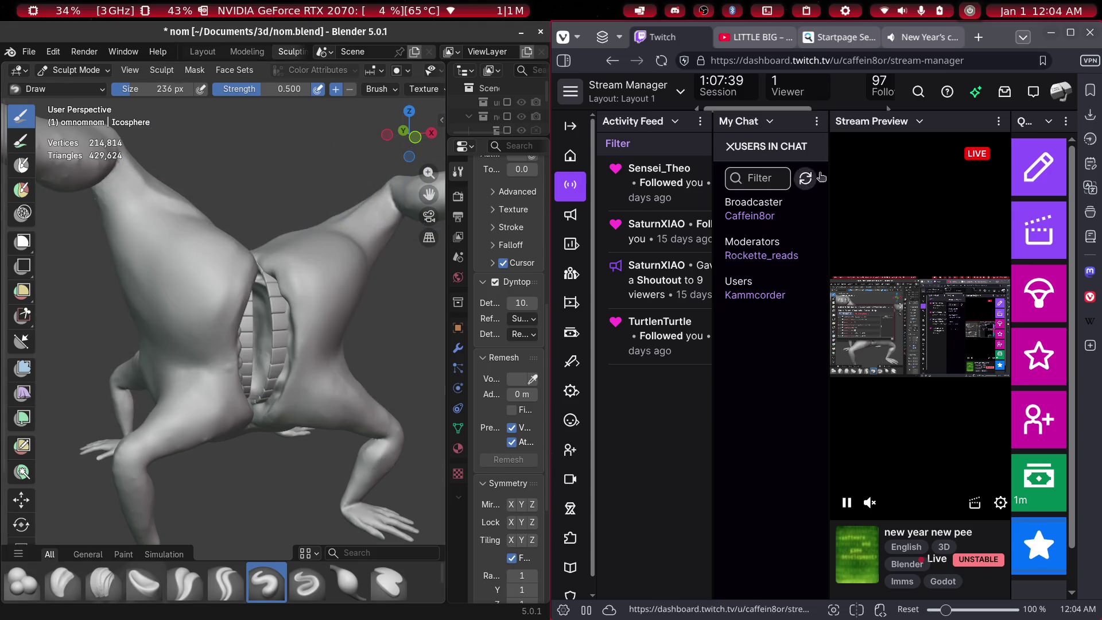
Pause and close the New Year's livestream tab, then minimize Vivaldi
click(755, 36)
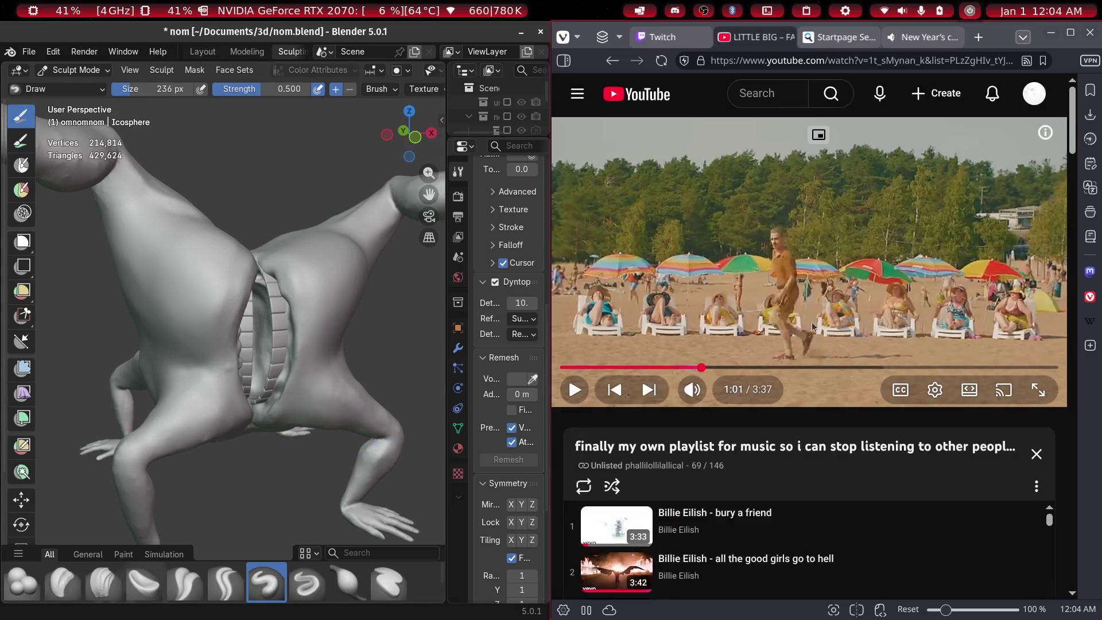
click(922, 37)
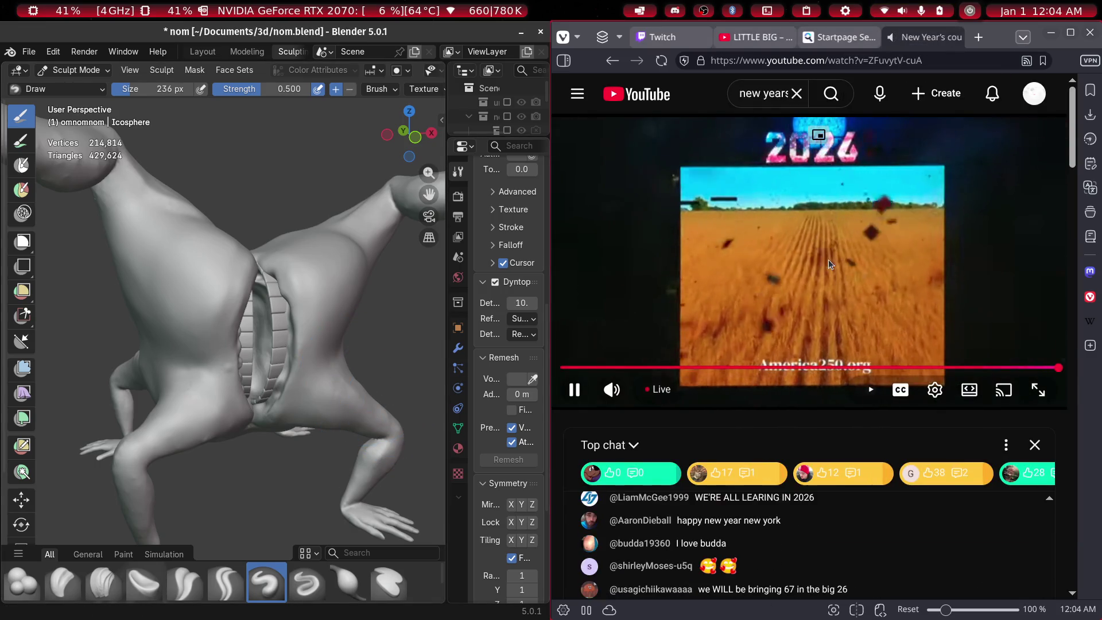
click(828, 263)
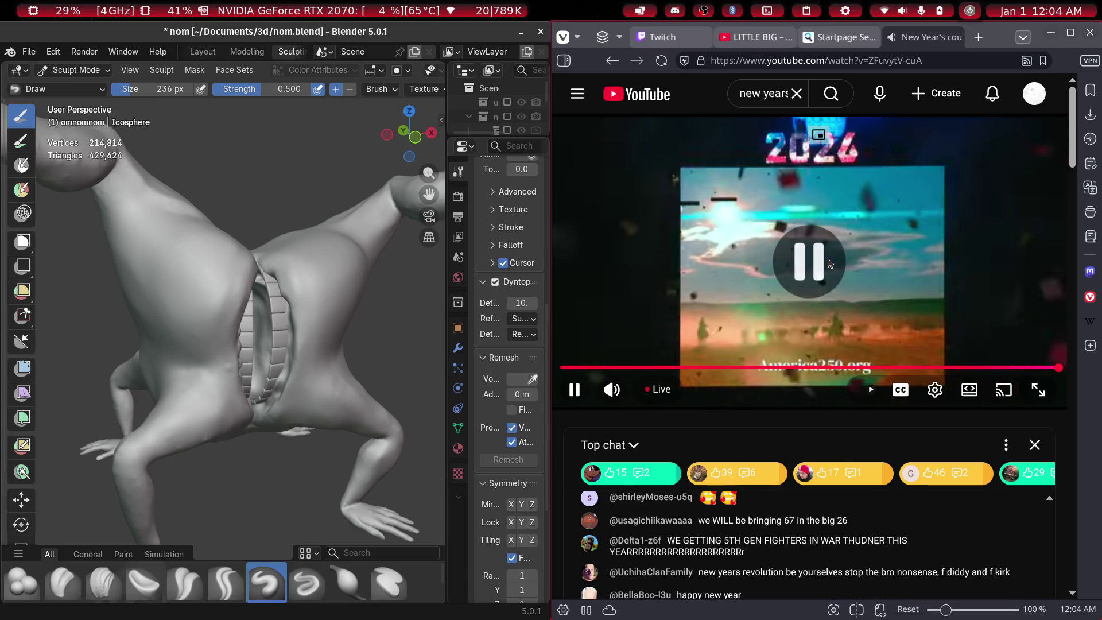
click(955, 37)
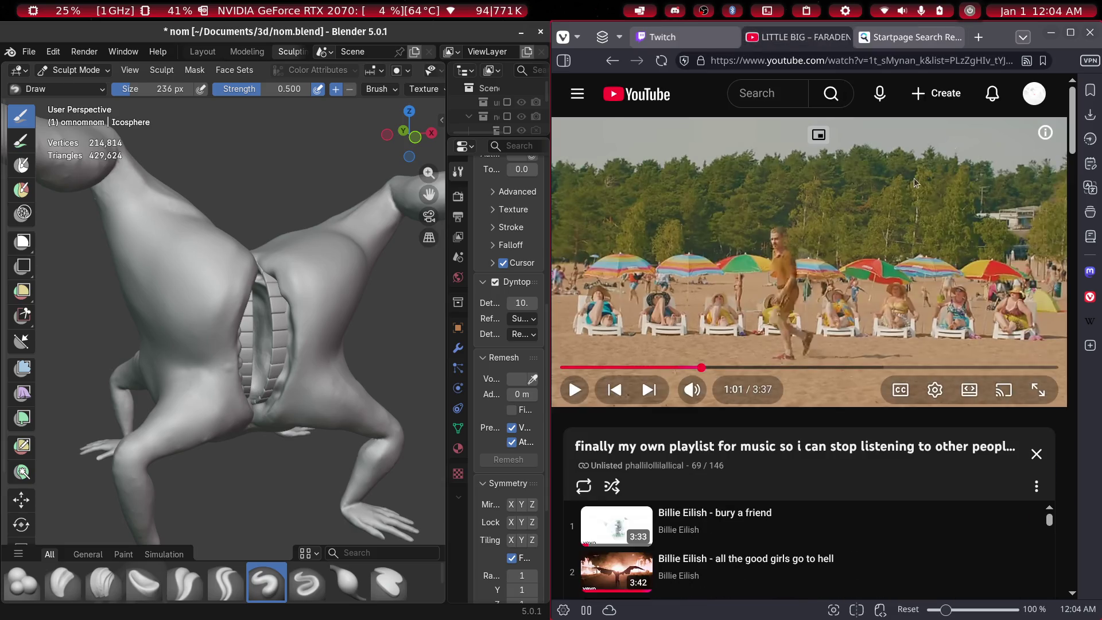
click(1057, 32)
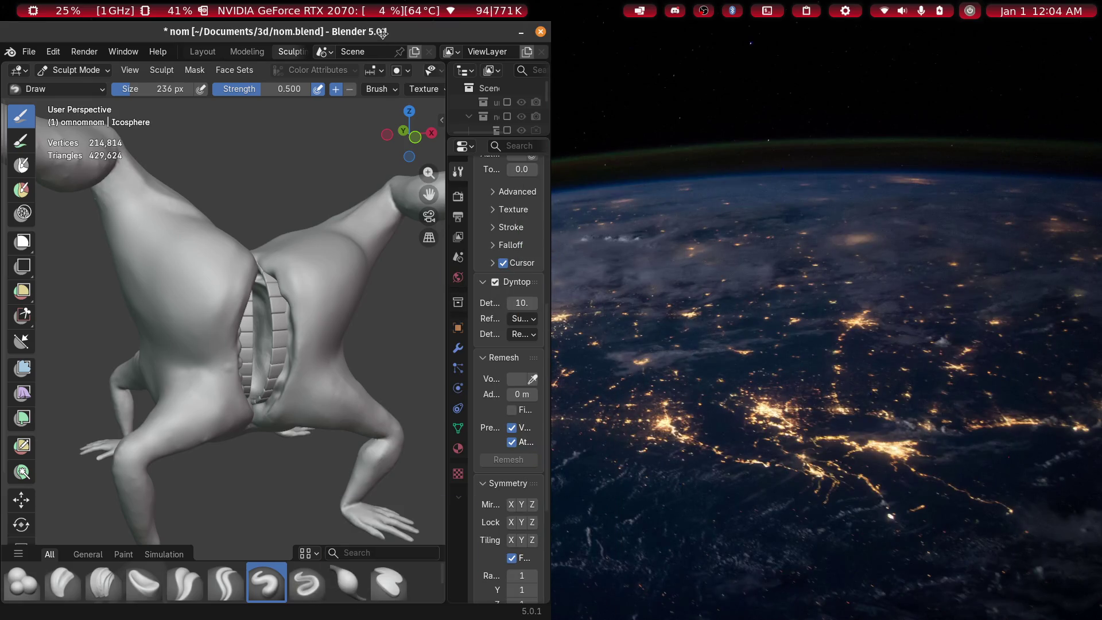
Maximize Blender, face the creature's front, and preview it in Rendered shading in Layout
double_click(383, 33)
scroll(467, 344, down, 5)
mouse_move(467, 394)
middle_down()
mouse_move(616, 317)
mouse_move(443, 369)
mouse_move(194, 388)
mouse_move(242, 344)
mouse_move(326, 337)
mouse_move(301, 342)
mouse_move(524, 381)
mouse_move(472, 313)
mouse_move(612, 328)
mouse_move(804, 316)
mouse_move(622, 328)
middle_up()
key(z)
click(620, 270)
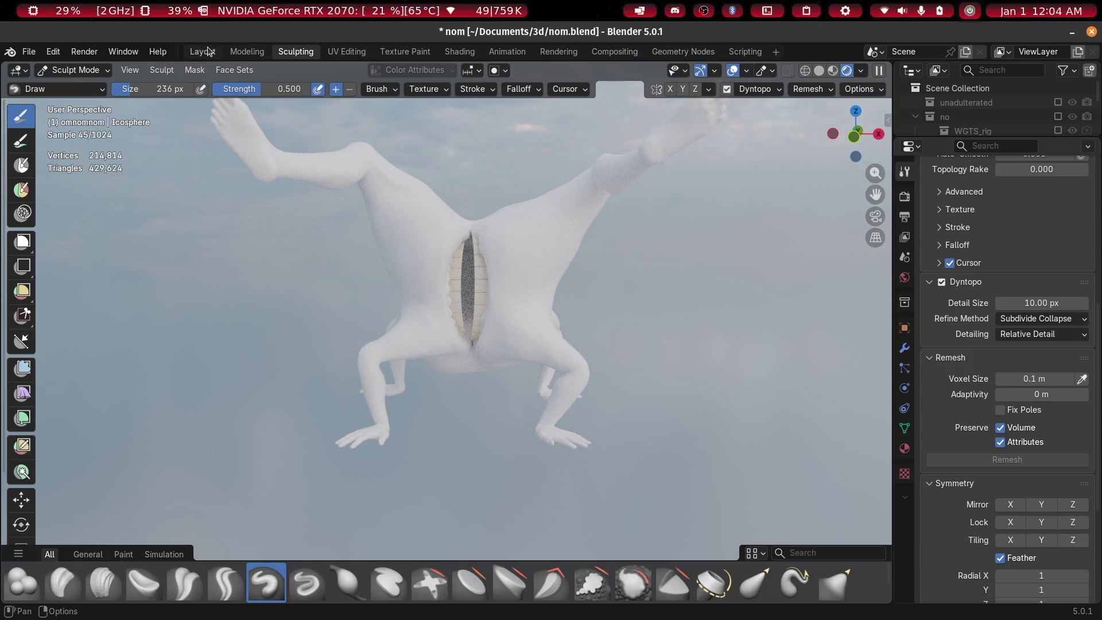
click(209, 52)
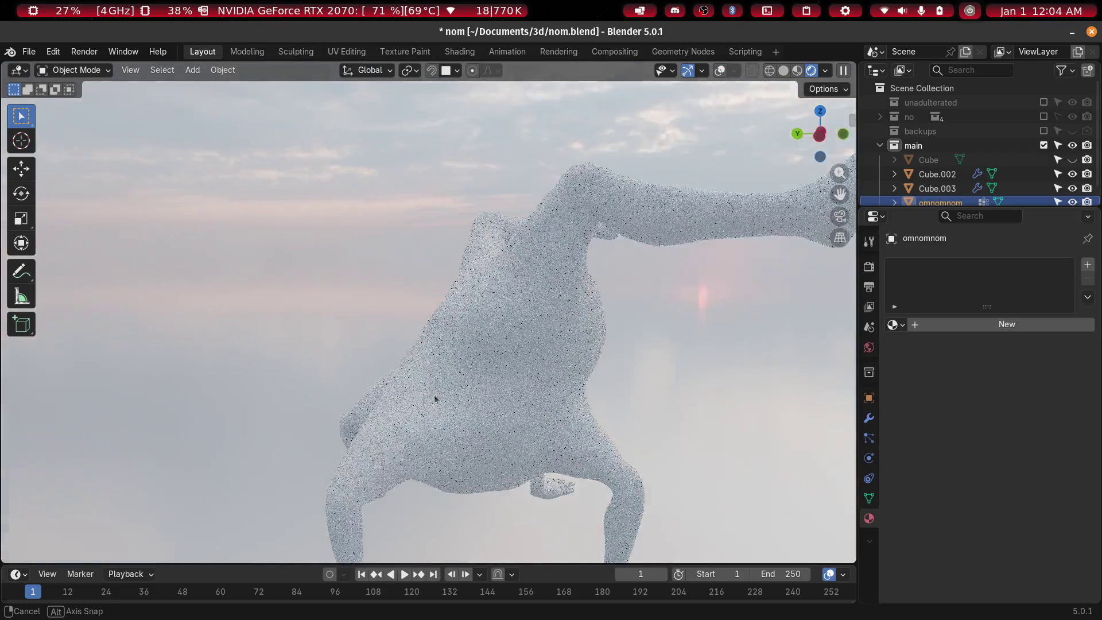